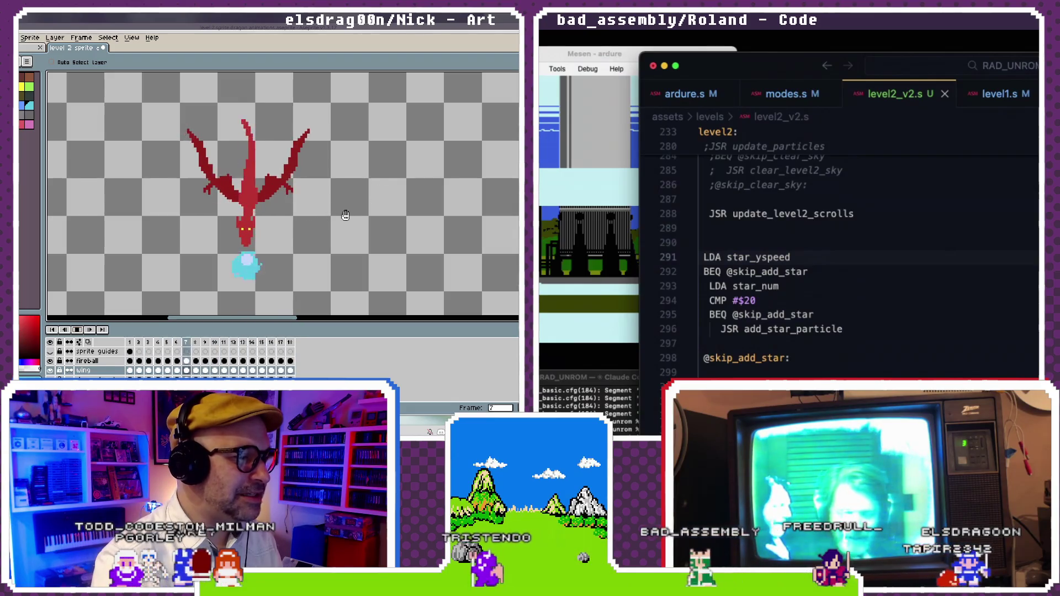
- Shift the dragon to the left of the canvas view and open the animation Preview window
scroll(344, 222, "right", 1)
left_click_drag(344, 222, 207, 205)
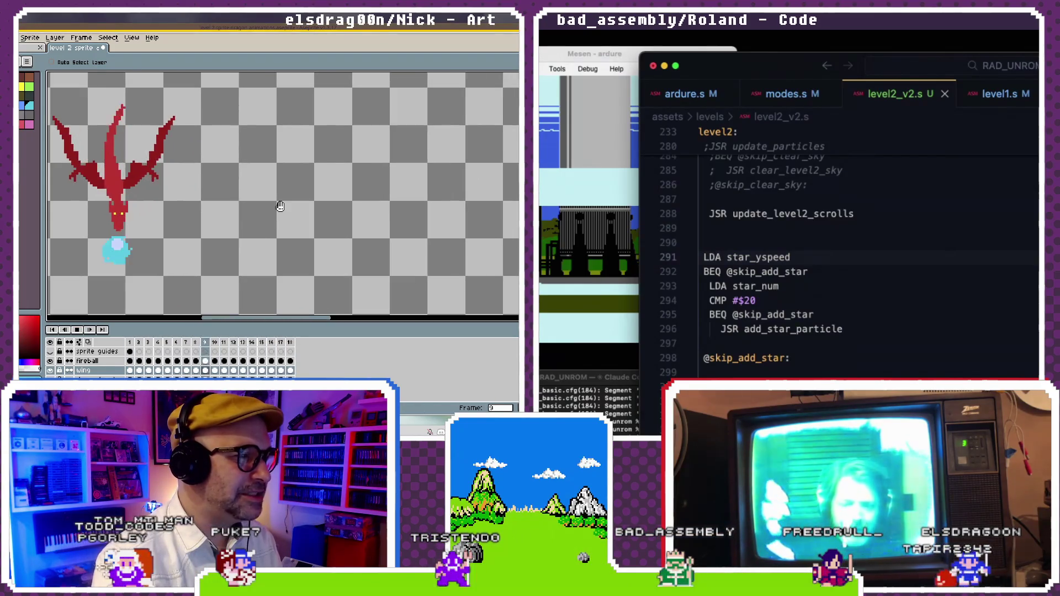
left_click(132, 38)
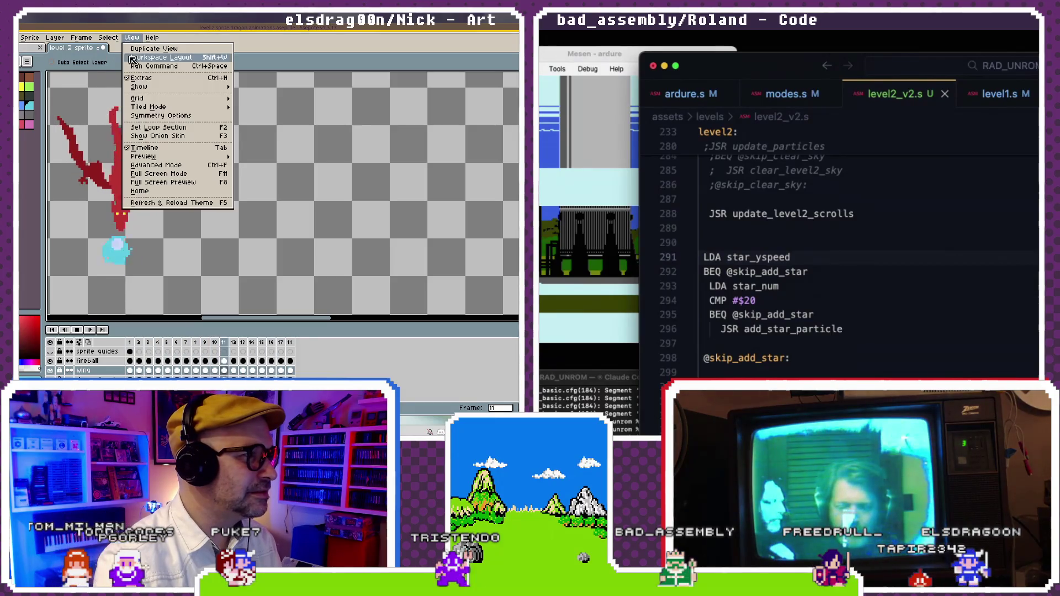
mouse_move(148, 159)
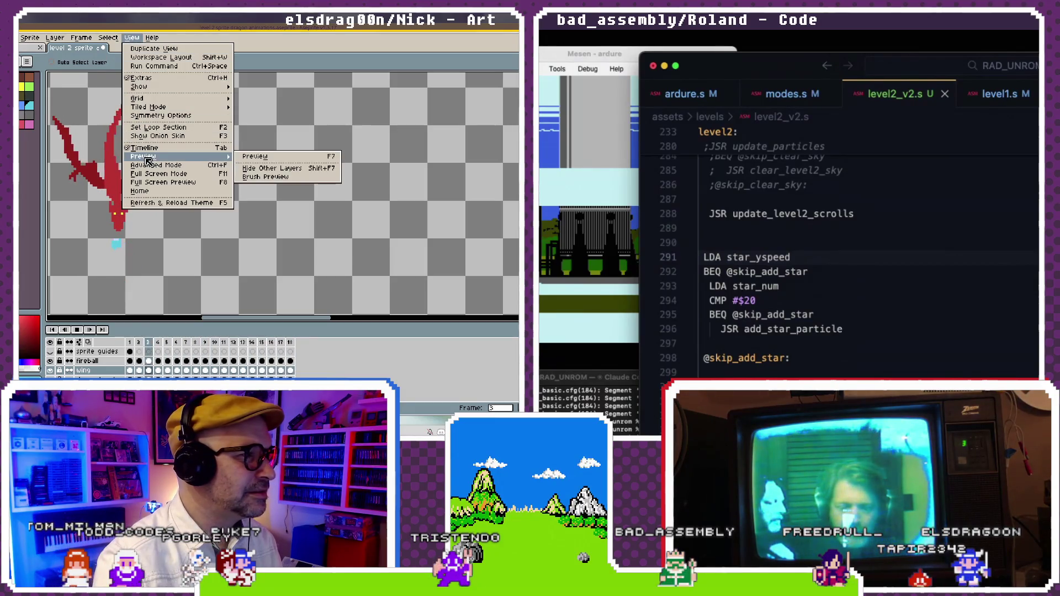
left_click(270, 157)
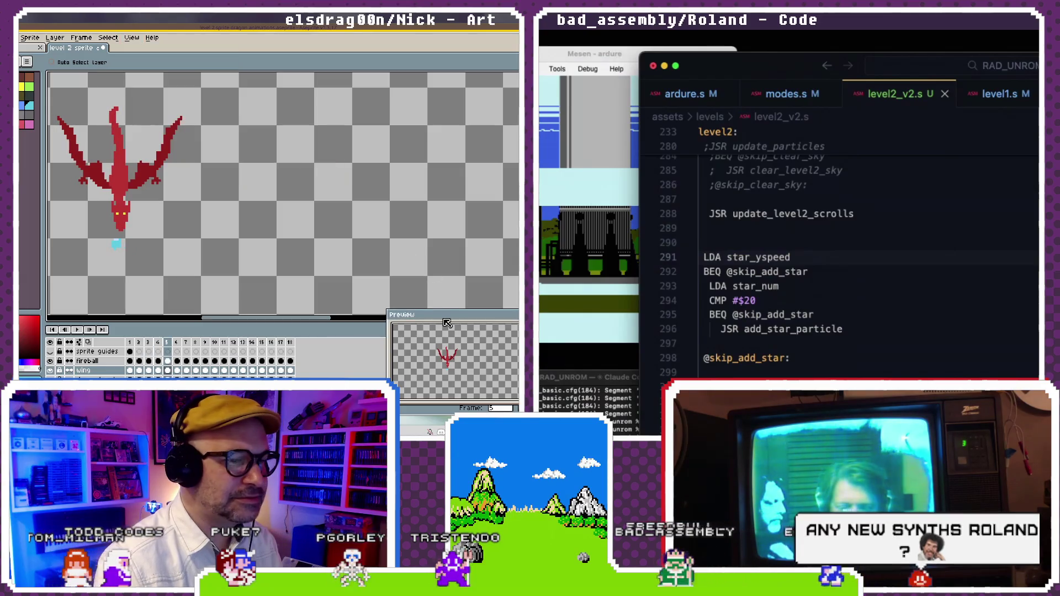
- Resize the Preview window, centre the dragon in it, and dock it at the canvas's right edge
left_click_drag(447, 323, 353, 99)
left_click_drag(472, 179, 369, 167)
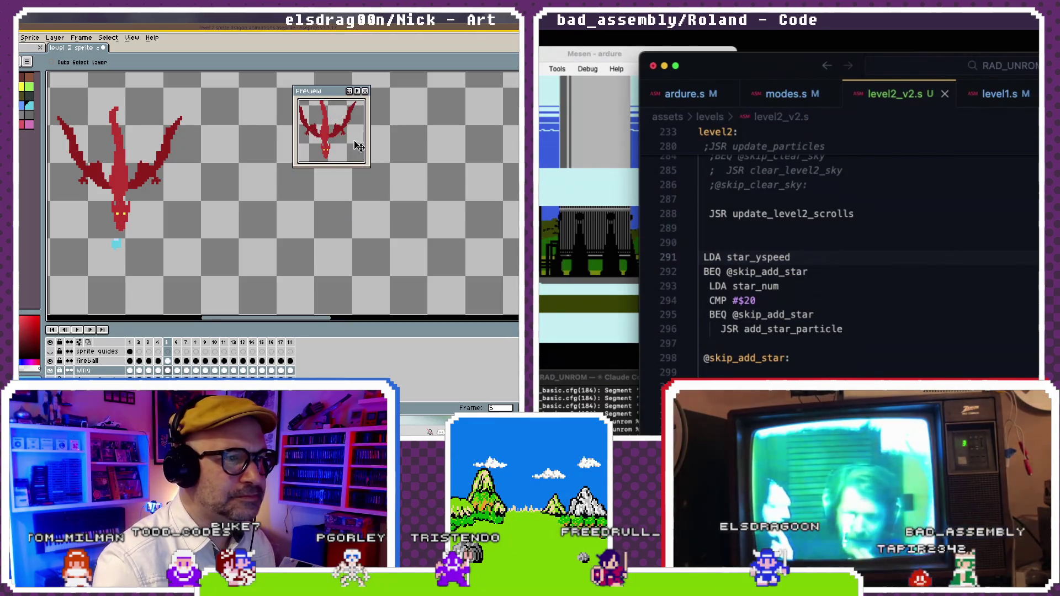
left_click_drag(369, 167, 428, 239)
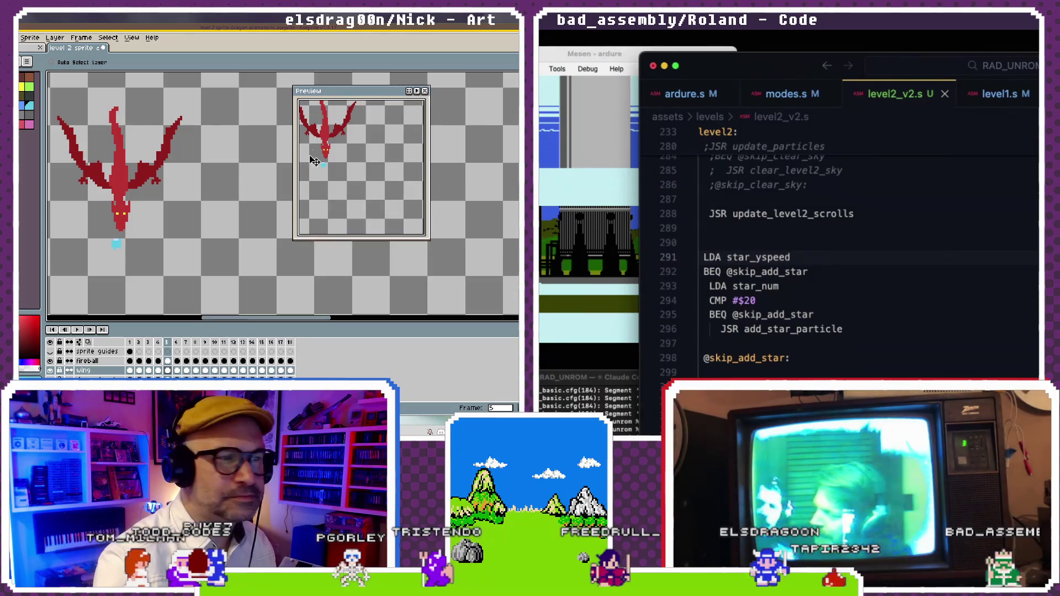
left_click_drag(313, 160, 377, 180)
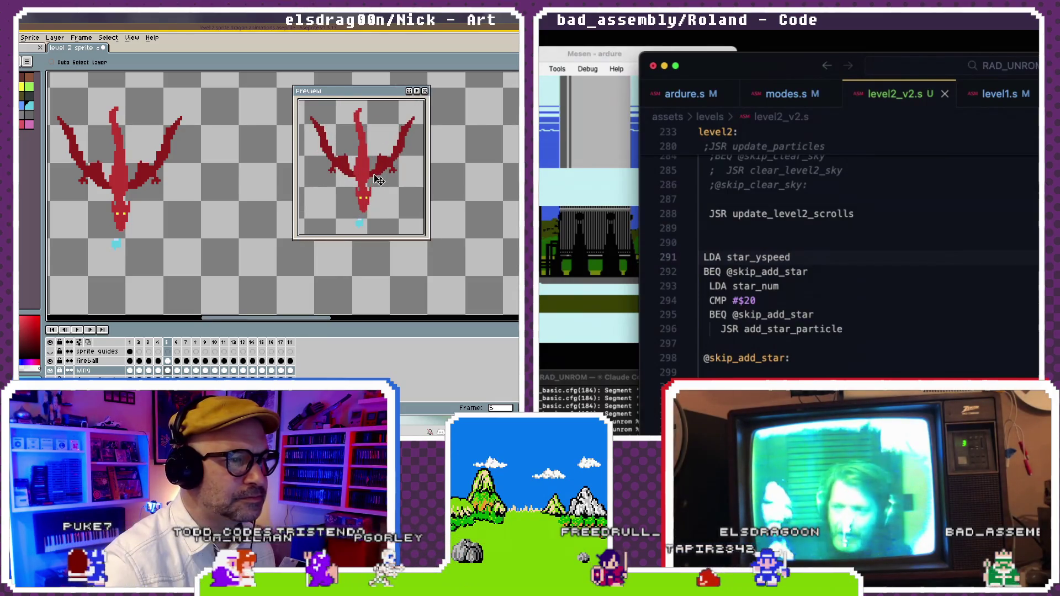
left_click_drag(353, 90, 460, 76)
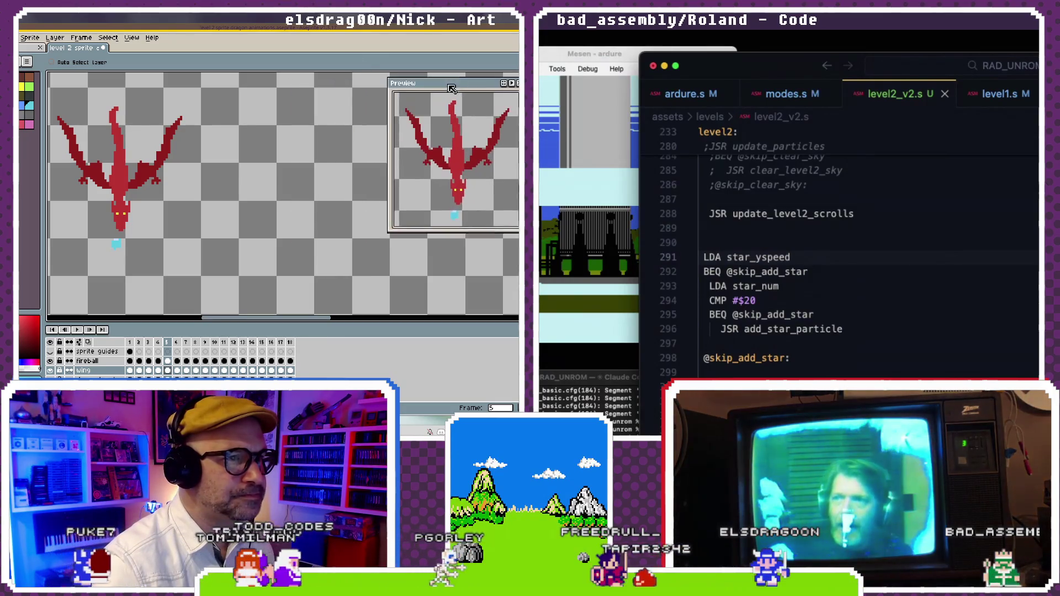
- Play the dragon flight animation, pan the canvas left, then stop back on frame 1
left_click(77, 330)
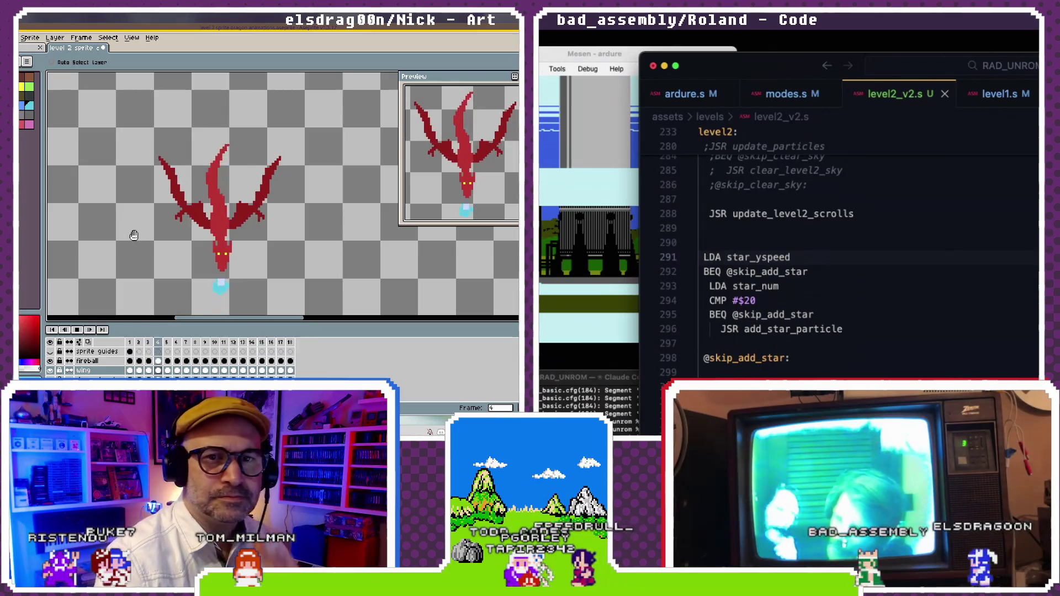
left_click_drag(296, 221, 132, 189)
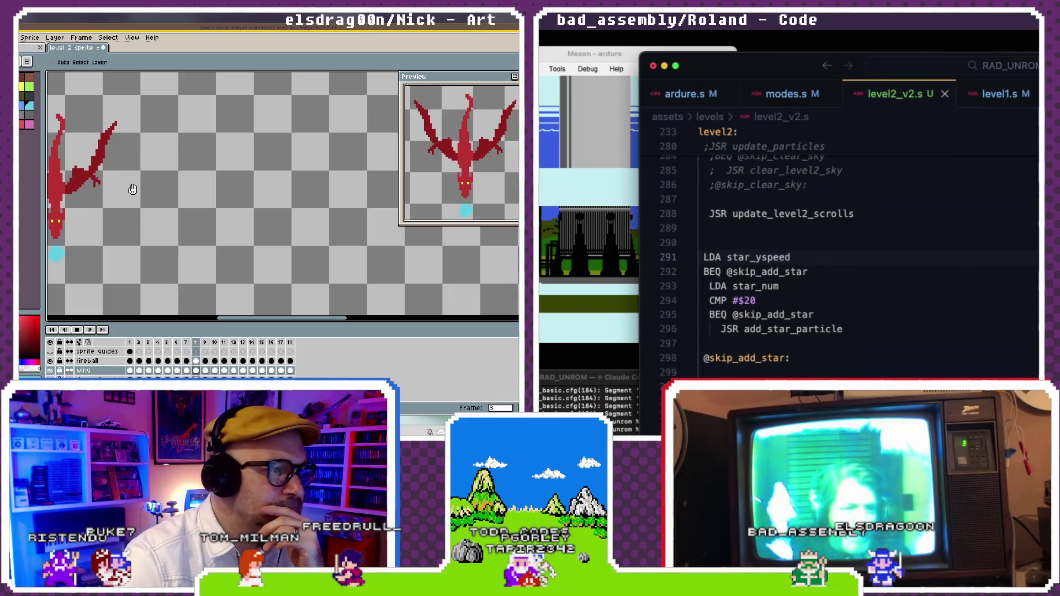
left_click(76, 330)
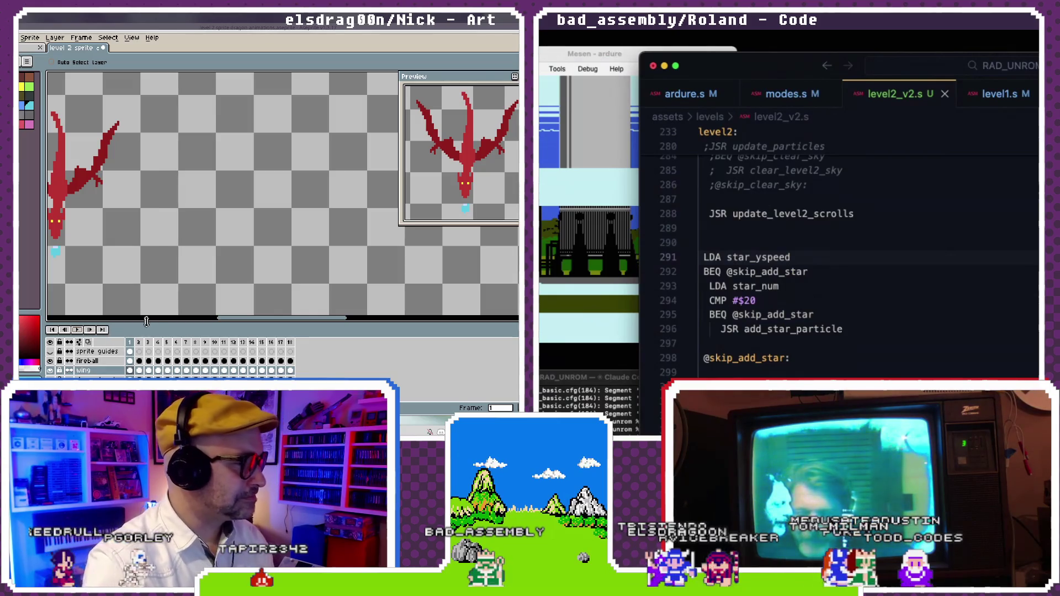
- Enlarge the timeline, add an empty Layer 1, and move it above the sprite guides layer
left_click_drag(152, 324, 148, 298)
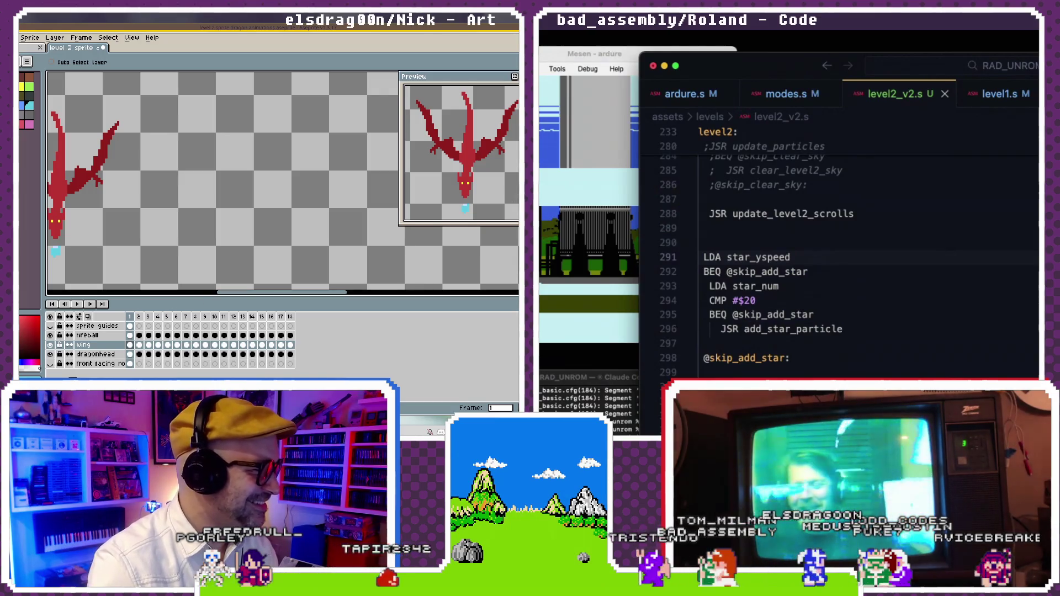
key("ctrl+n")
key("Escape")
key("shift+n")
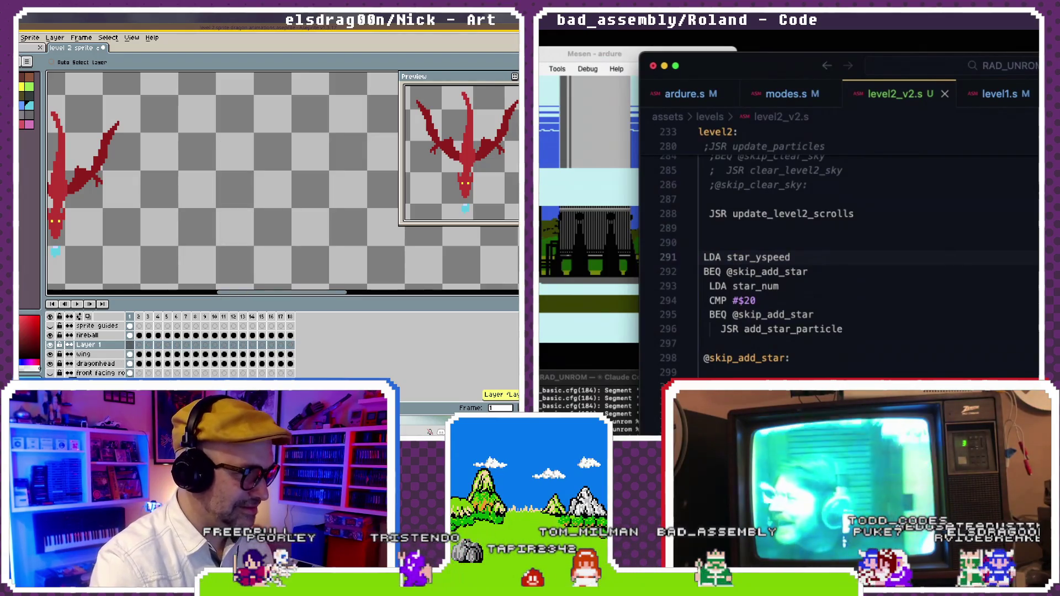
left_click(105, 345)
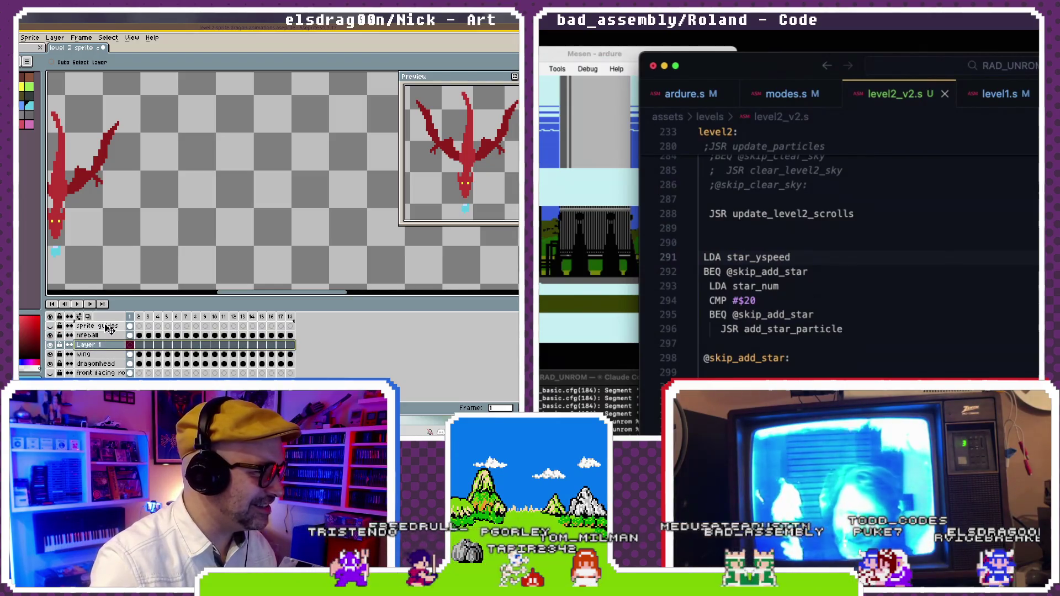
left_click_drag(108, 349, 108, 328)
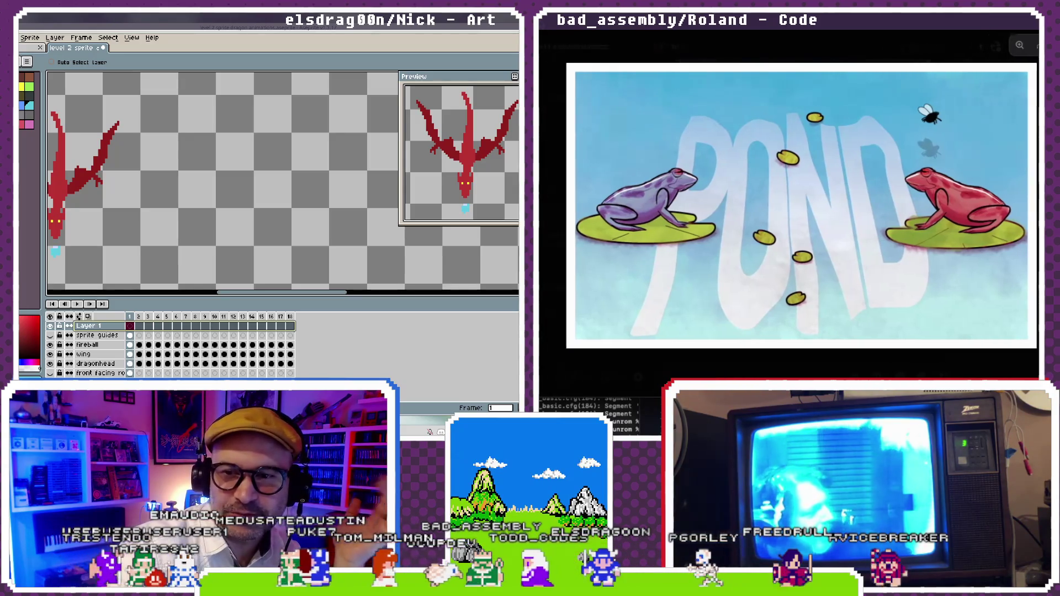
- Bring the Discord chat window forward and position it over the Aseprite canvas area
left_click(612, 42)
key("super+m")
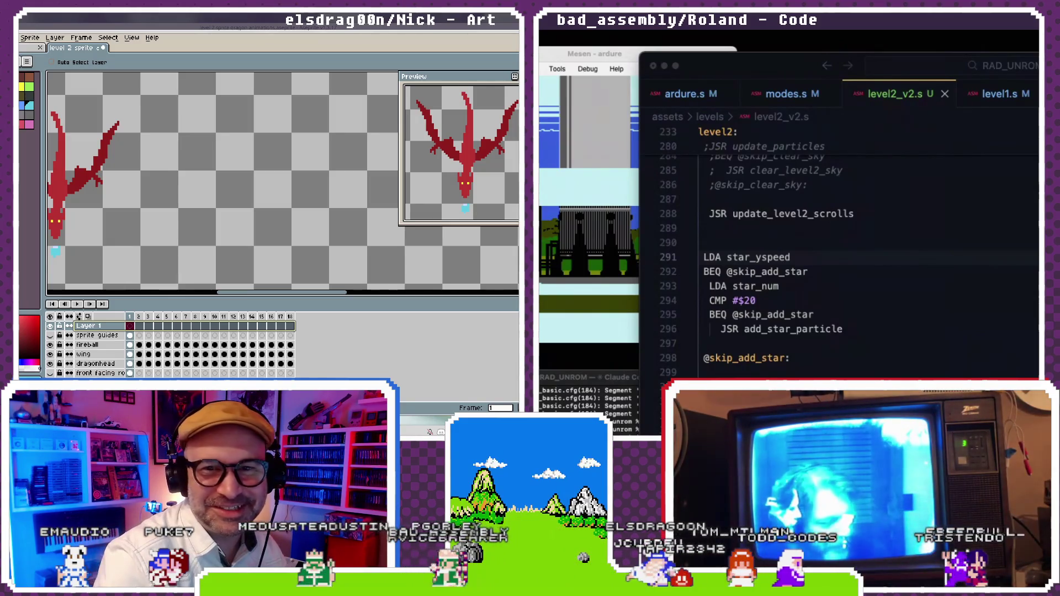
key("alt+Tab")
left_click_drag(275, 109, 325, 76)
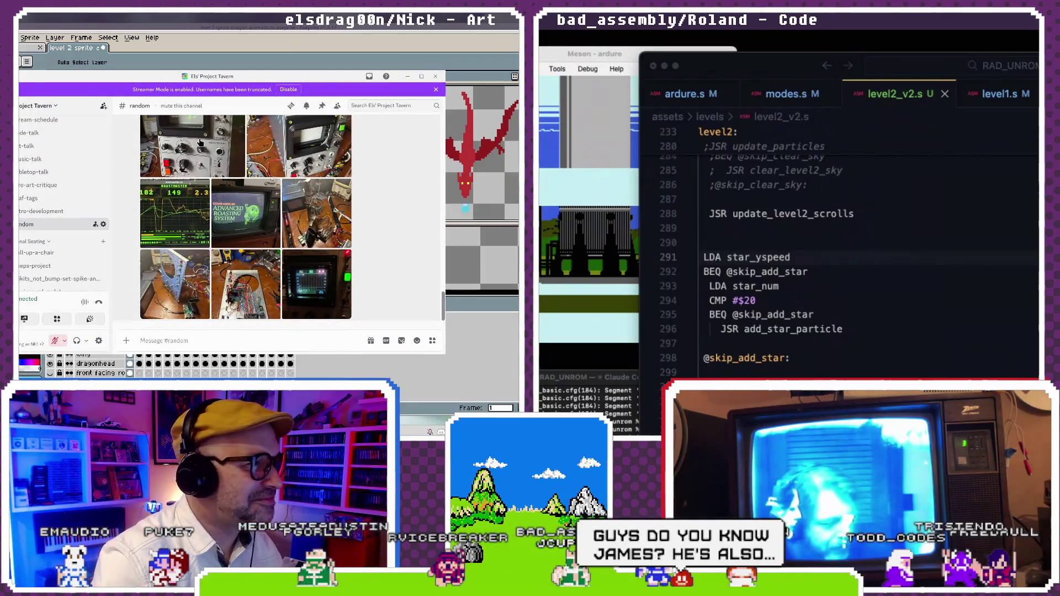
- Inspect the oscilloscope photo zoomed in, then open the Roastmaster screenshot enlarged
left_click(267, 201)
left_click(219, 195)
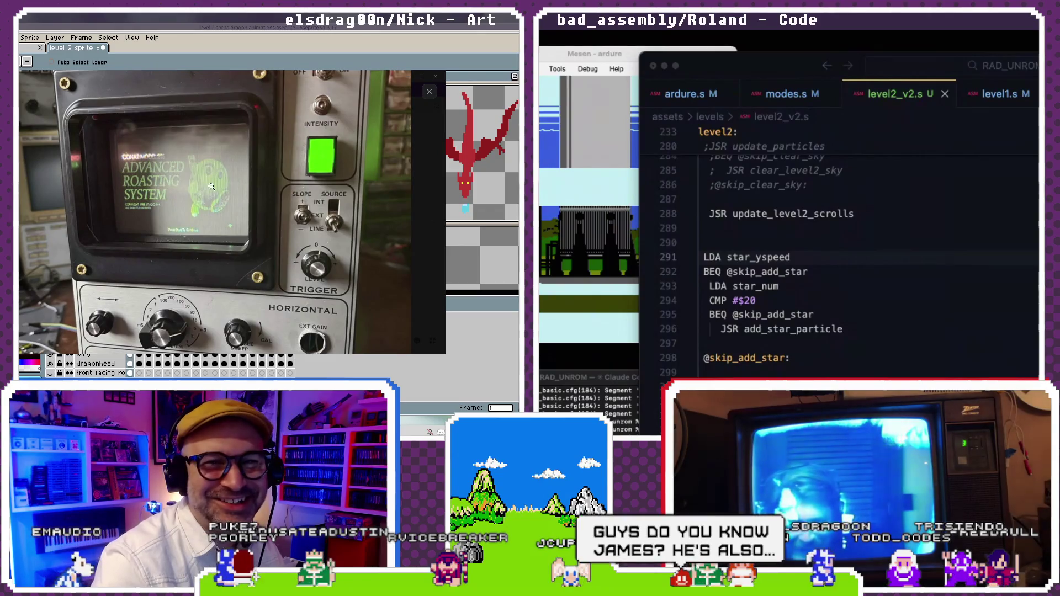
scroll(211, 187, "down", 1)
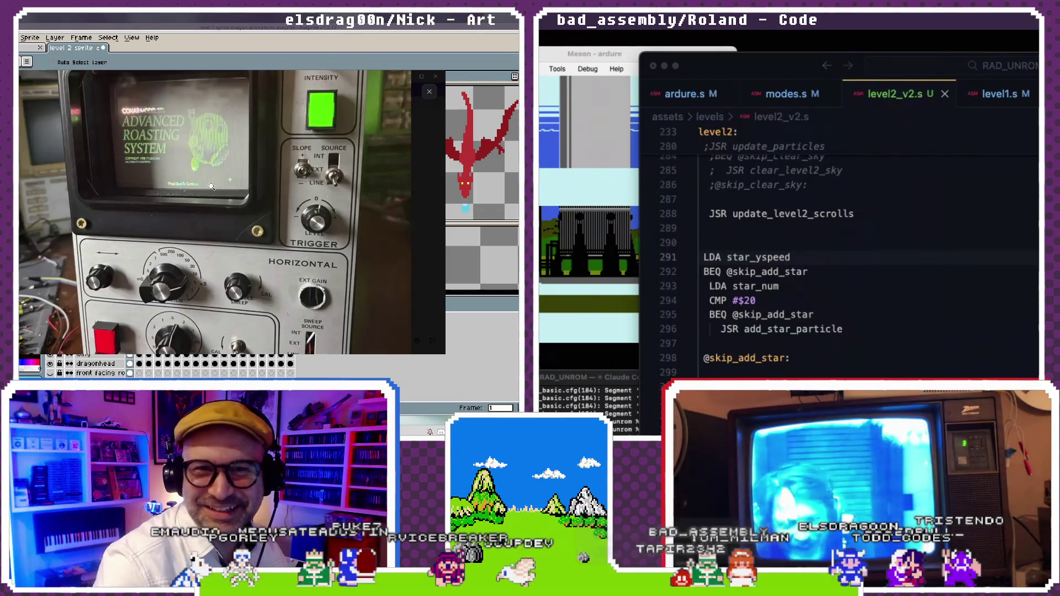
scroll(212, 186, "down", 1)
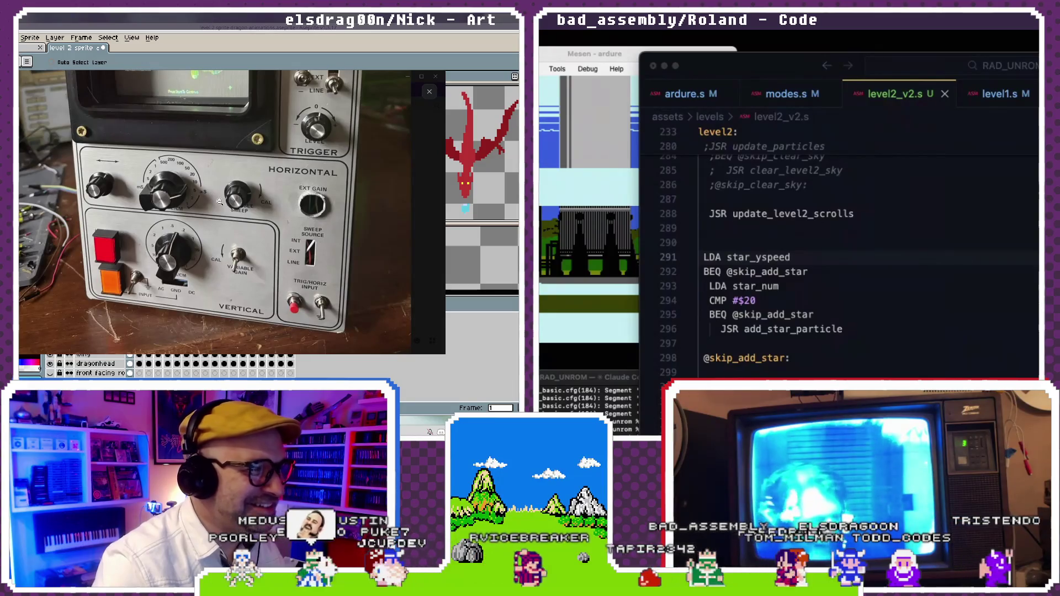
scroll(211, 186, "up", 1)
scroll(221, 202, "up", 2)
left_click(220, 202)
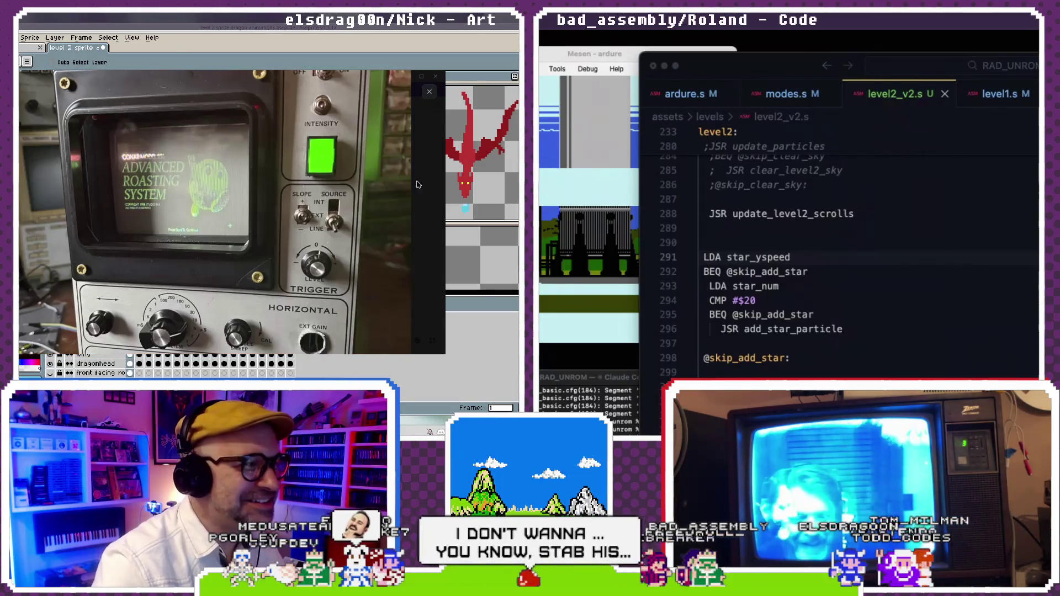
key("Escape")
left_click(179, 212)
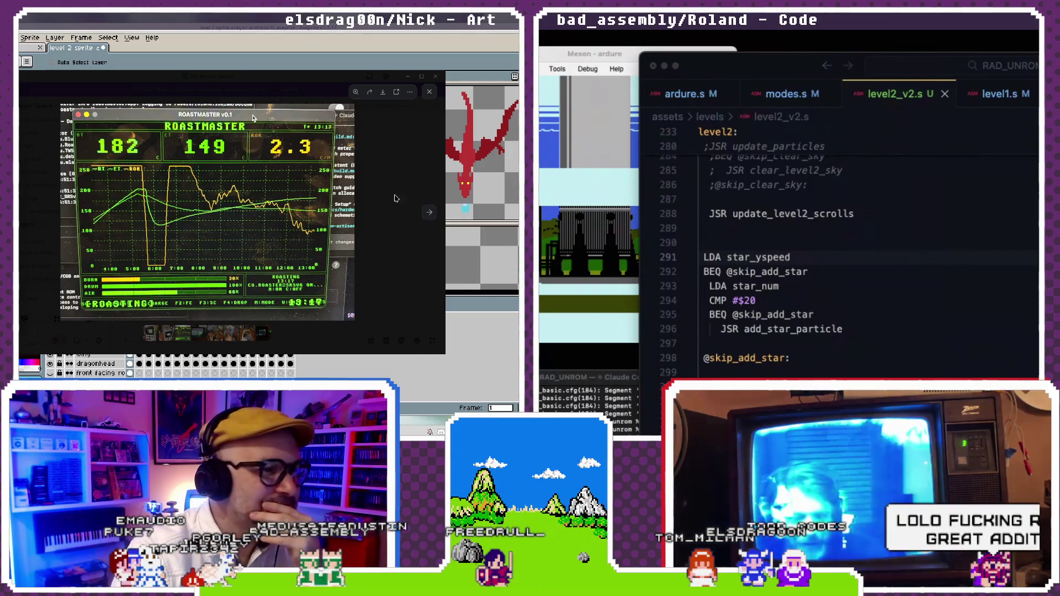
- Page forward through the roasting-rig photos, zooming in and out on the wired metal panel
left_click(429, 213)
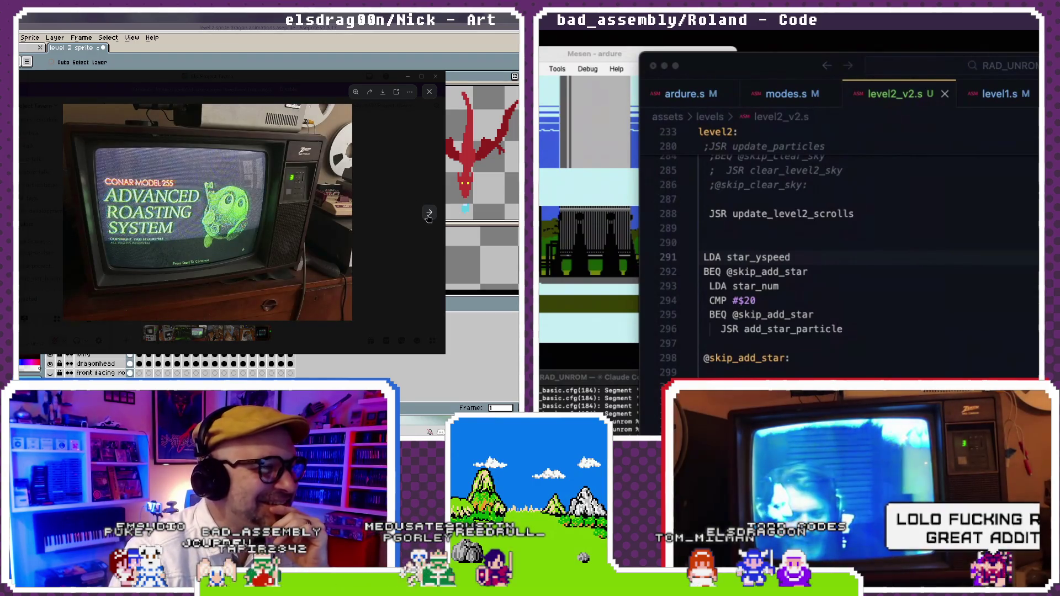
left_click(429, 214)
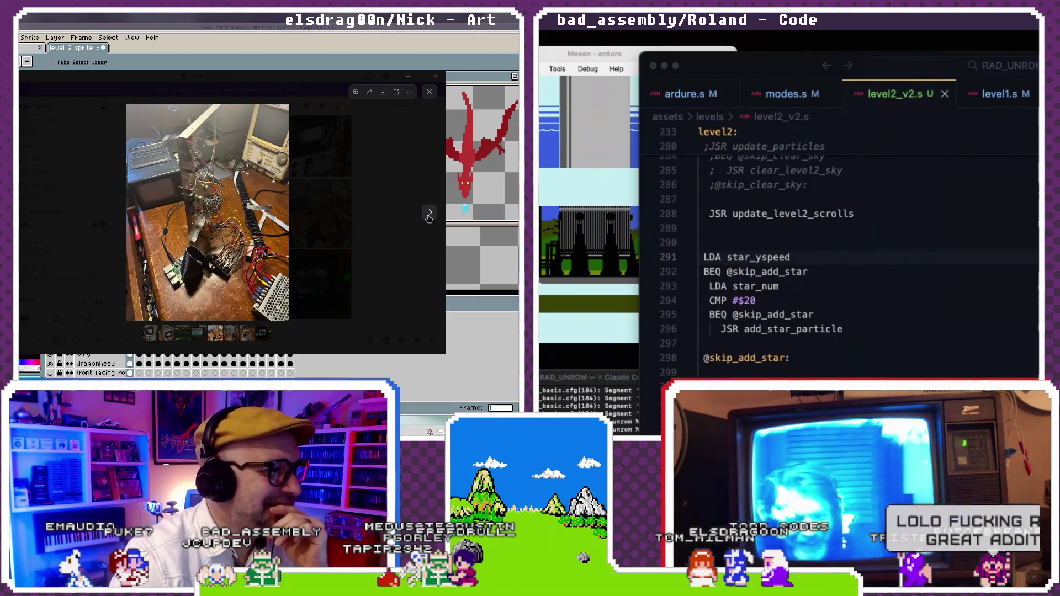
left_click(428, 215)
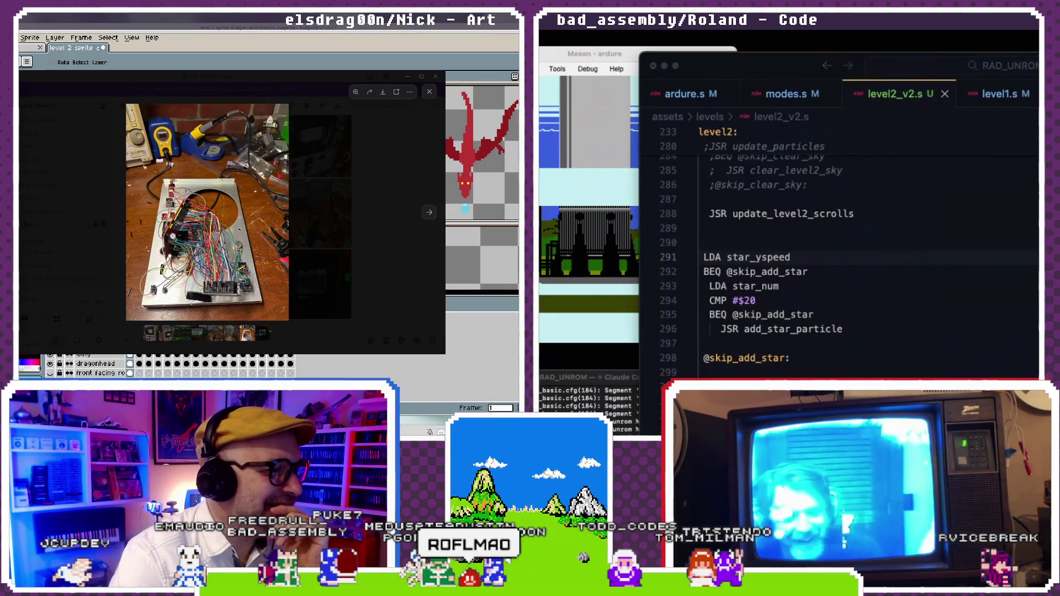
left_click(428, 215)
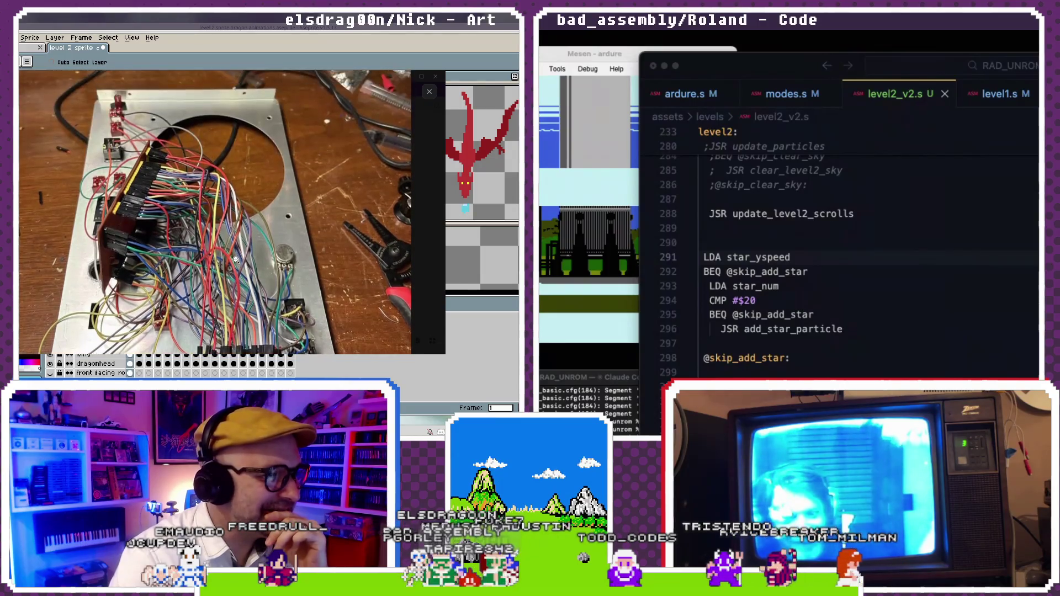
left_click(235, 259)
- Move on to the oscilloscope photos and zoom in on the Advanced Roasting System screen
key("Right")
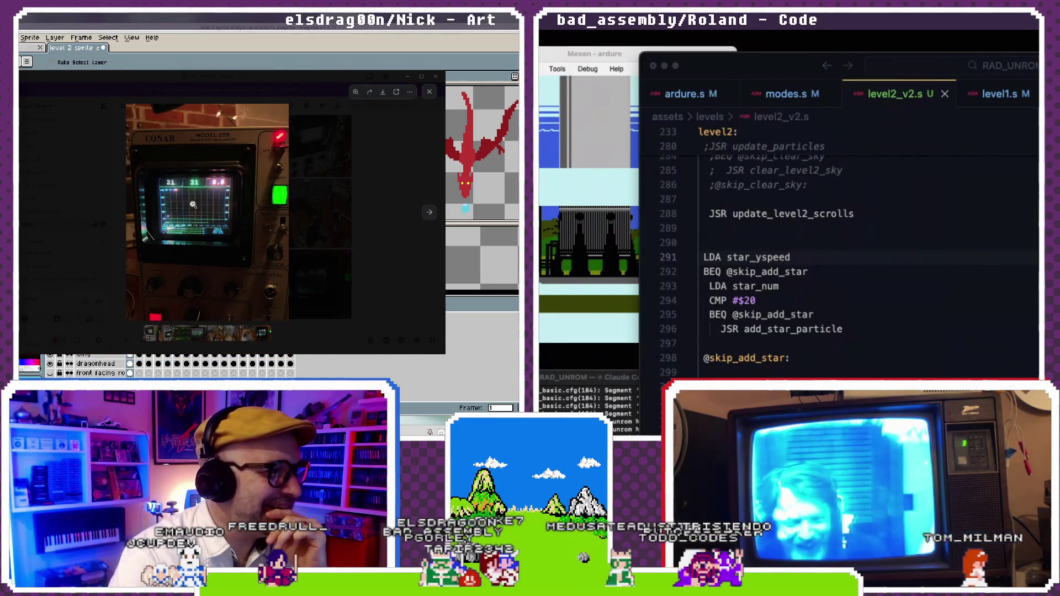
left_click(199, 204)
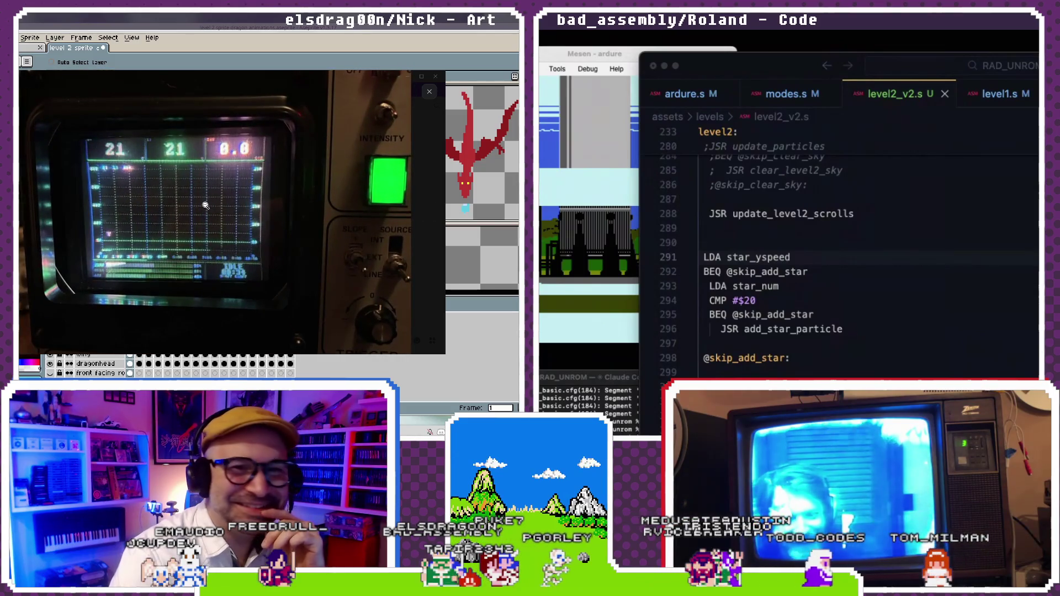
left_click(206, 208)
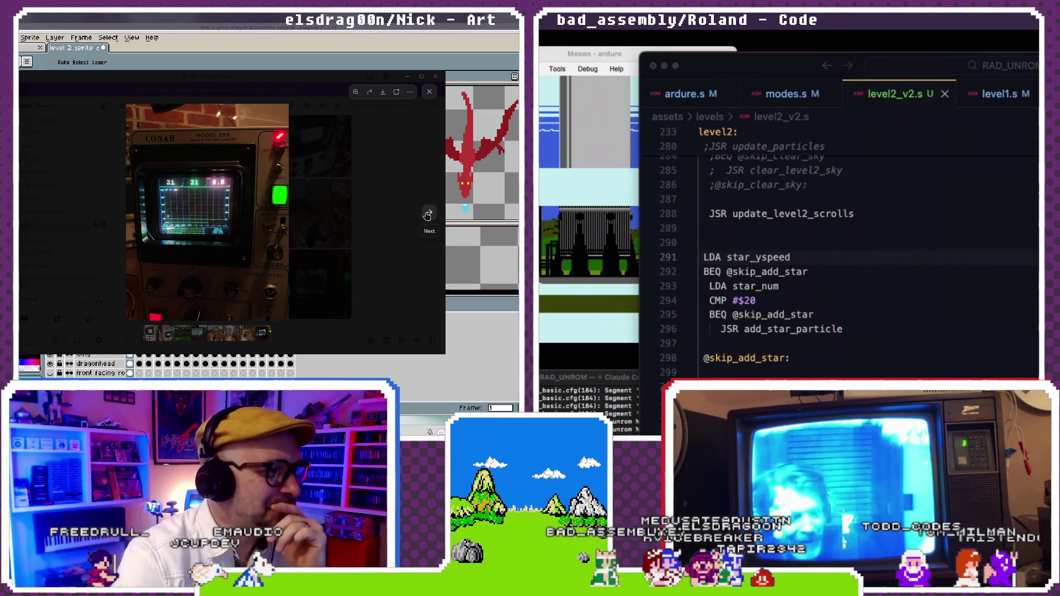
left_click(427, 215)
left_click(182, 259)
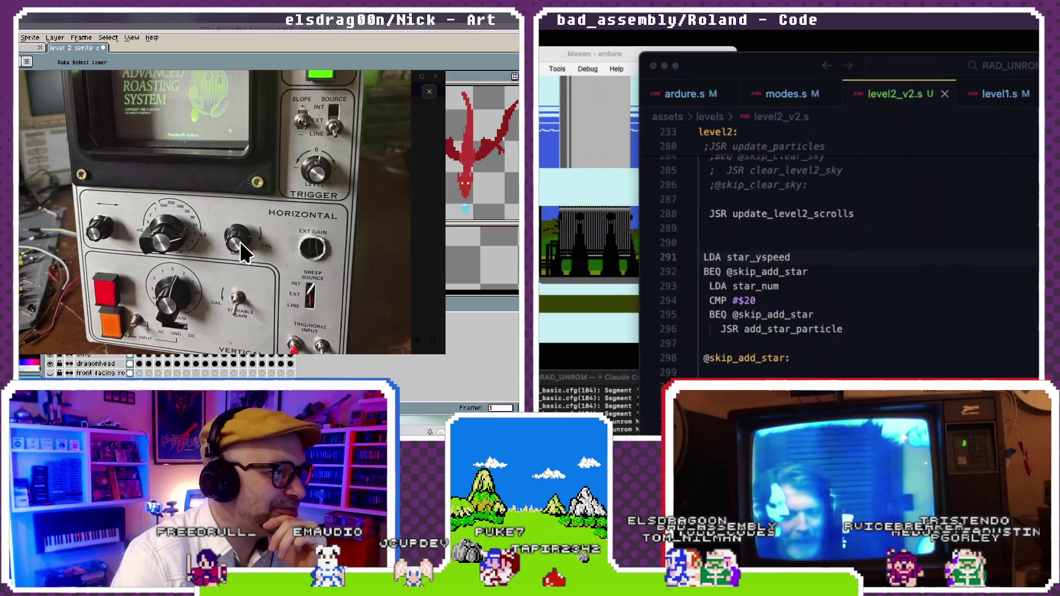
- Pan up and down around the zoomed-in oscilloscope photo to inspect it
scroll(240, 241, "up", 2)
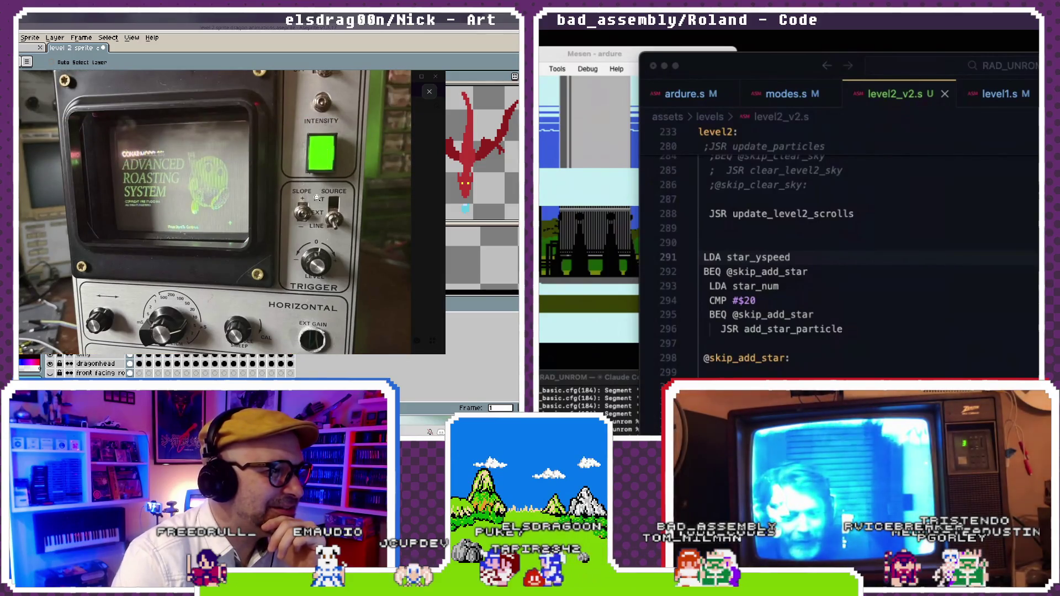
scroll(317, 197, "down", 2)
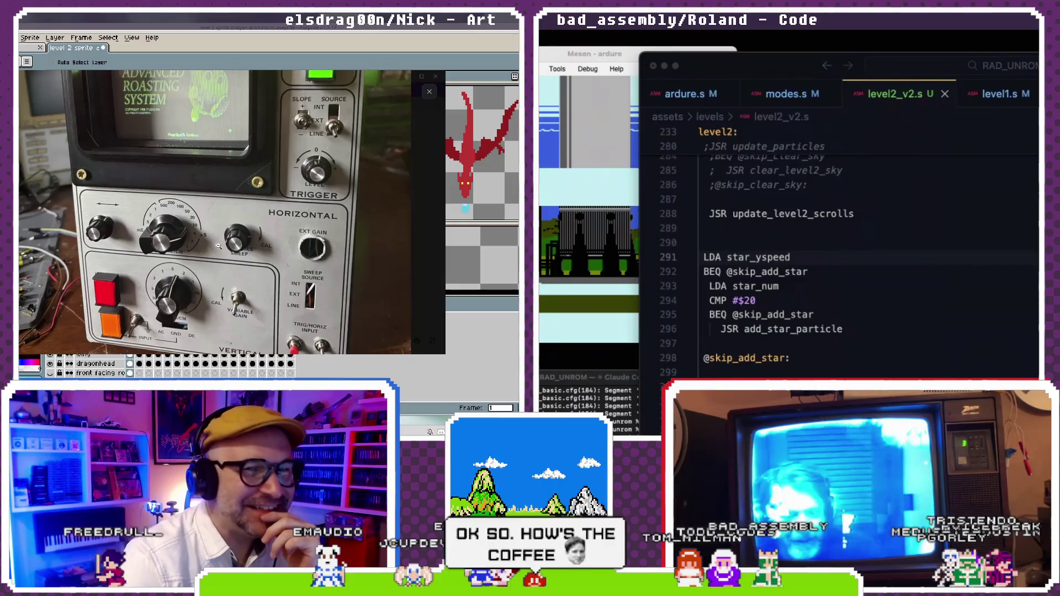
scroll(218, 254, "up", 3)
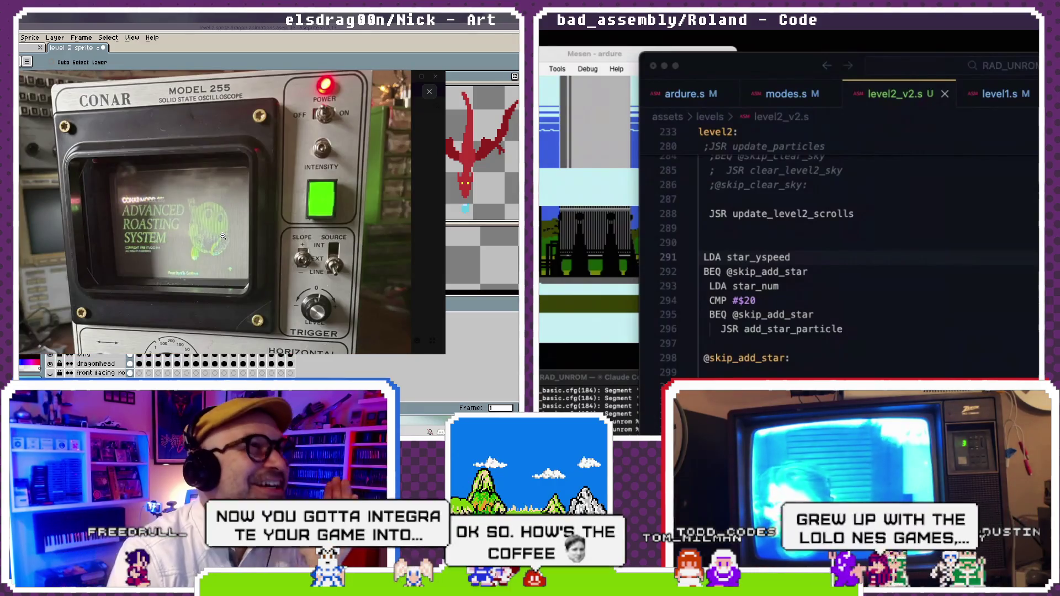
scroll(243, 217, "down", 2)
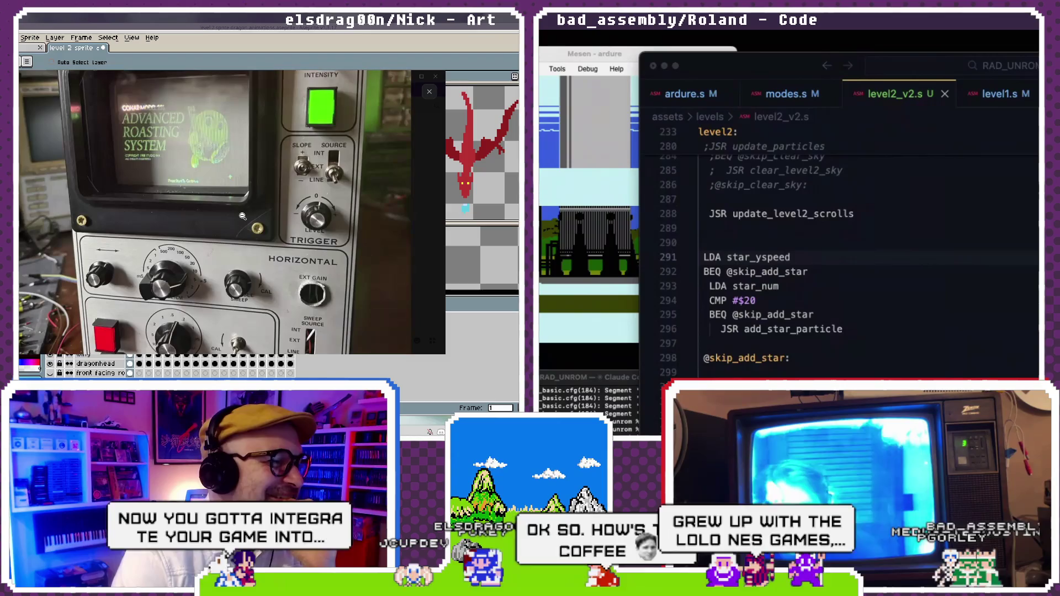
scroll(243, 218, "up", 2)
scroll(244, 219, "up", 1)
scroll(245, 221, "down", 1)
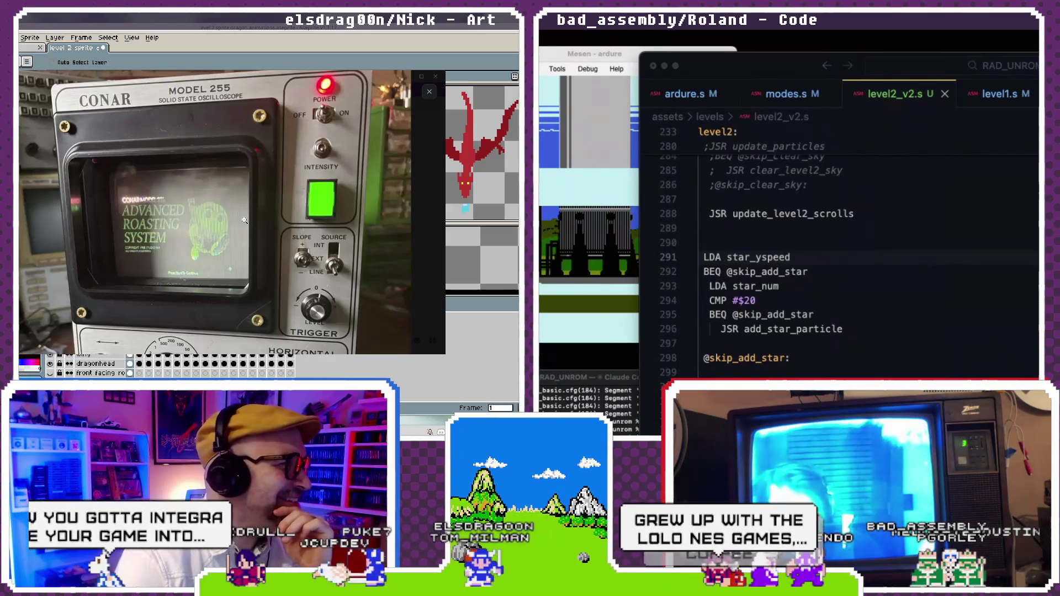
scroll(243, 222, "down", 1)
scroll(241, 223, "down", 1)
scroll(237, 224, "down", 1)
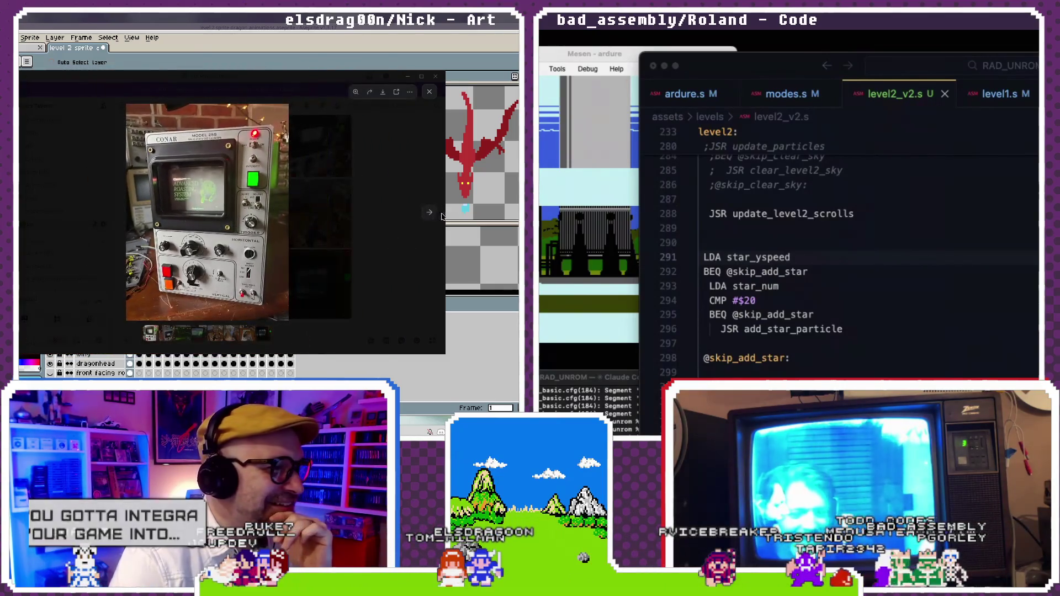
- Advance to the next oscilloscope photo, zoom in and pan around it, then close the viewer
left_click(430, 213)
left_click(247, 229)
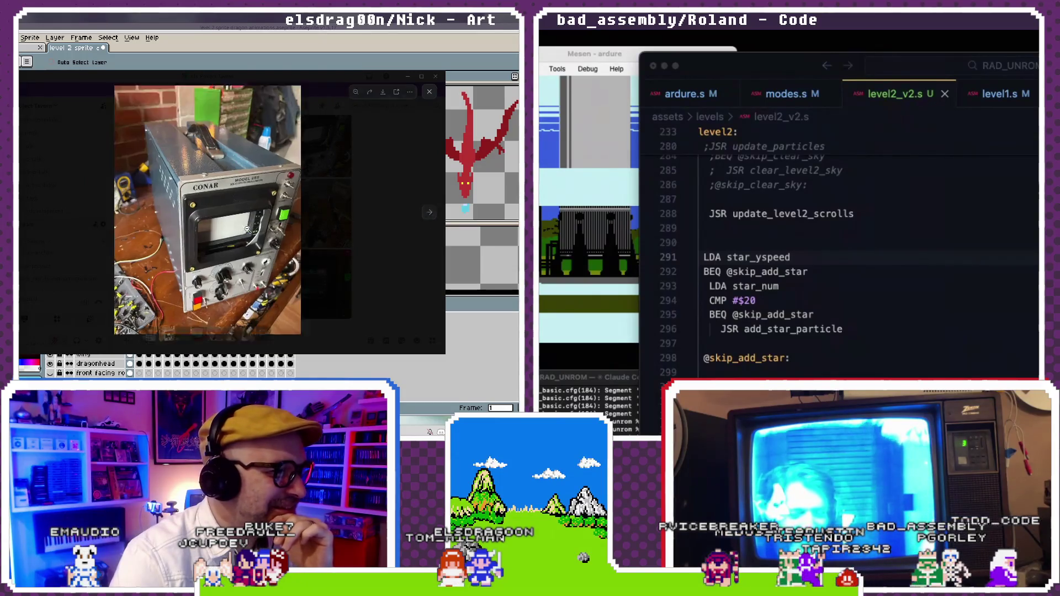
scroll(179, 209, "up", 3)
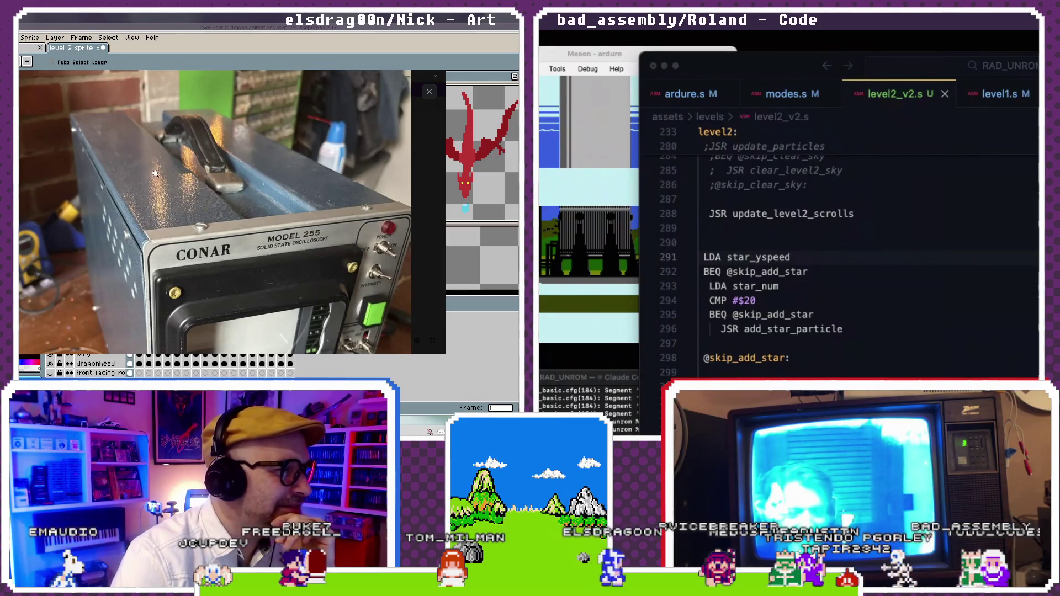
scroll(184, 207, "down", 3)
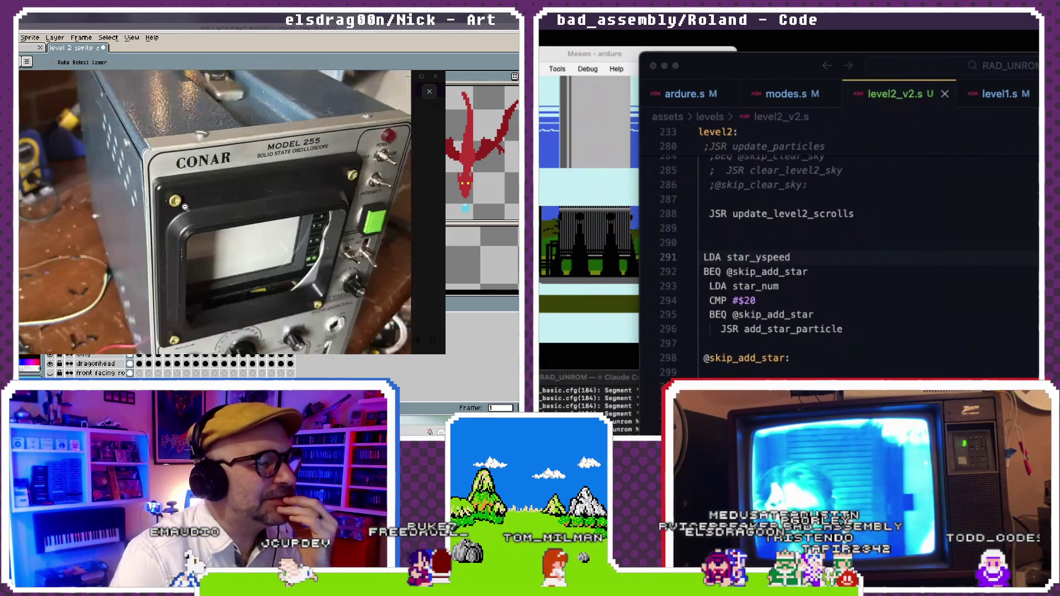
scroll(186, 211, "up", 3)
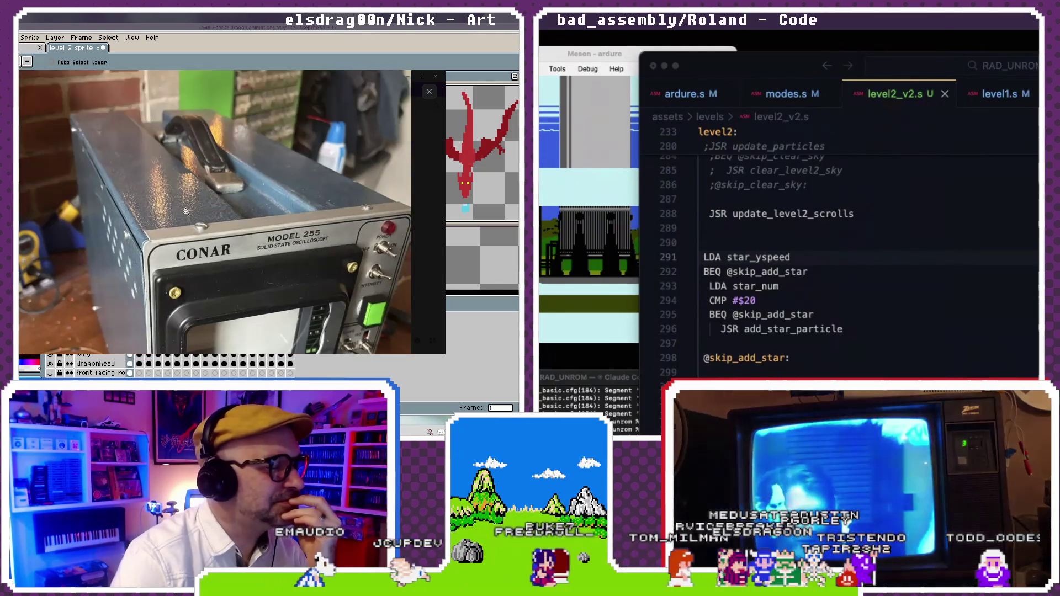
scroll(321, 214, "down", 3)
scroll(276, 217, "down", 2)
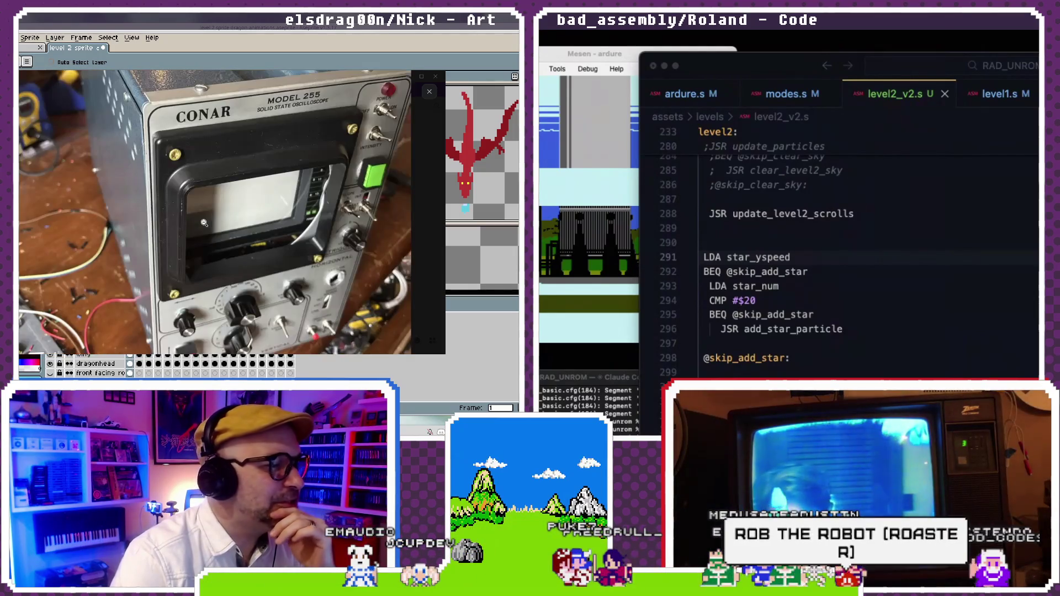
scroll(204, 222, "up", 4)
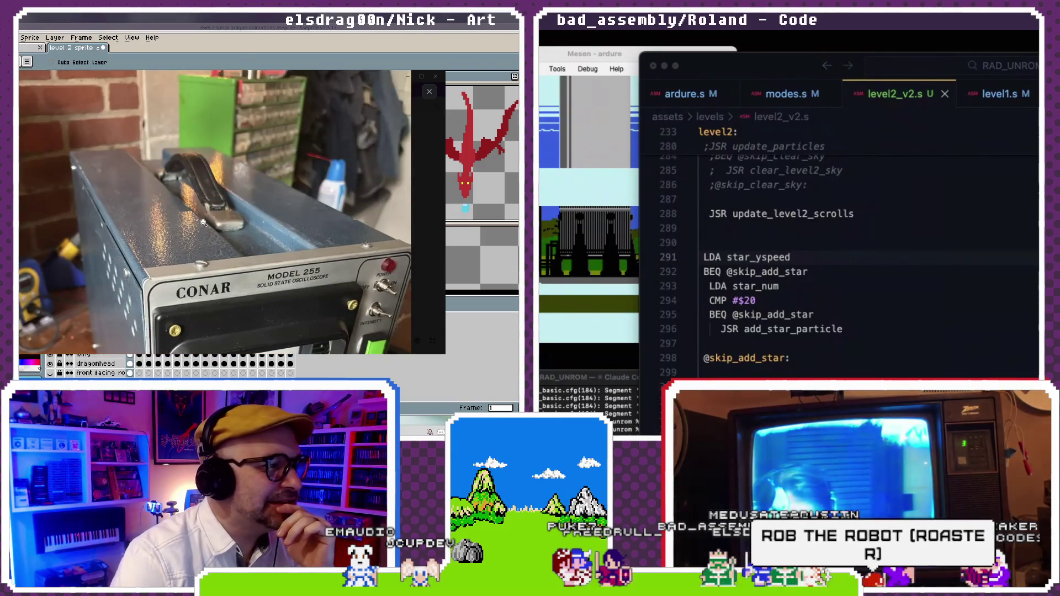
left_click(428, 92)
- Scroll through the channel's photos, then minimize Discord to reveal the dragon canvas
scroll(299, 215, "up", 1)
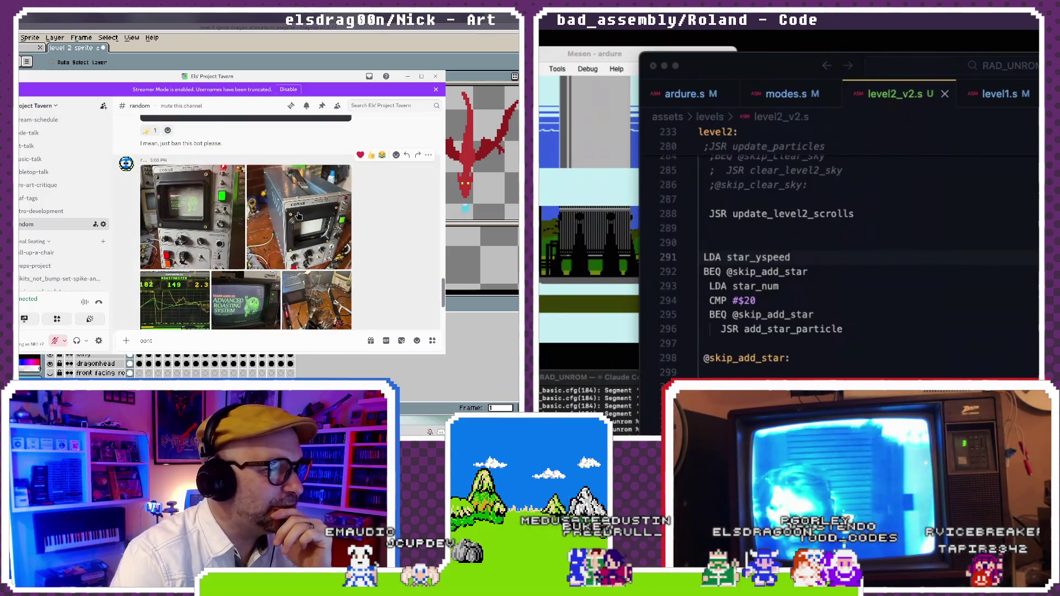
scroll(299, 215, "down", 2)
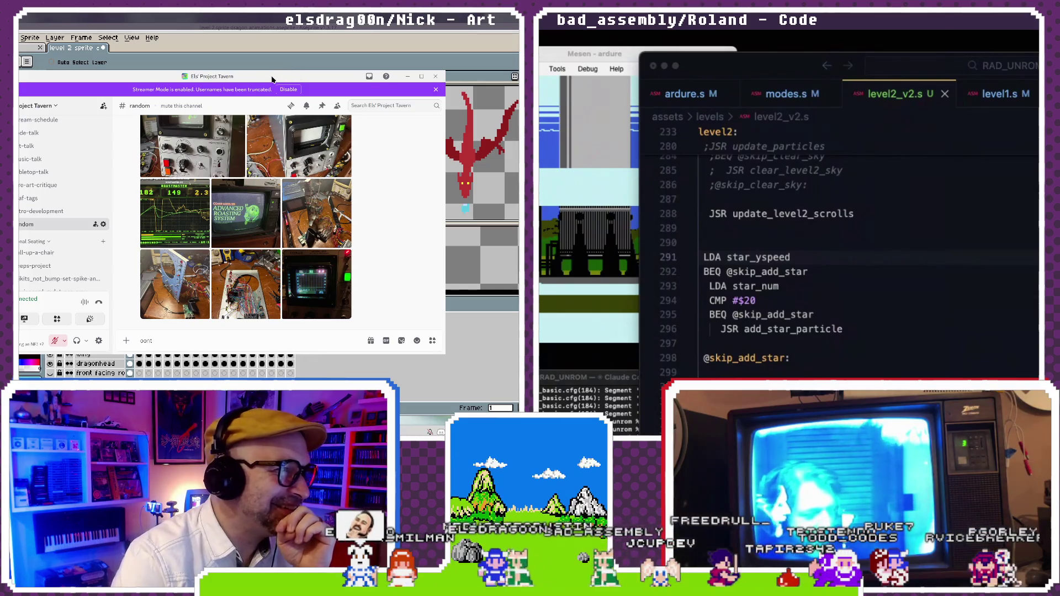
left_click(407, 76)
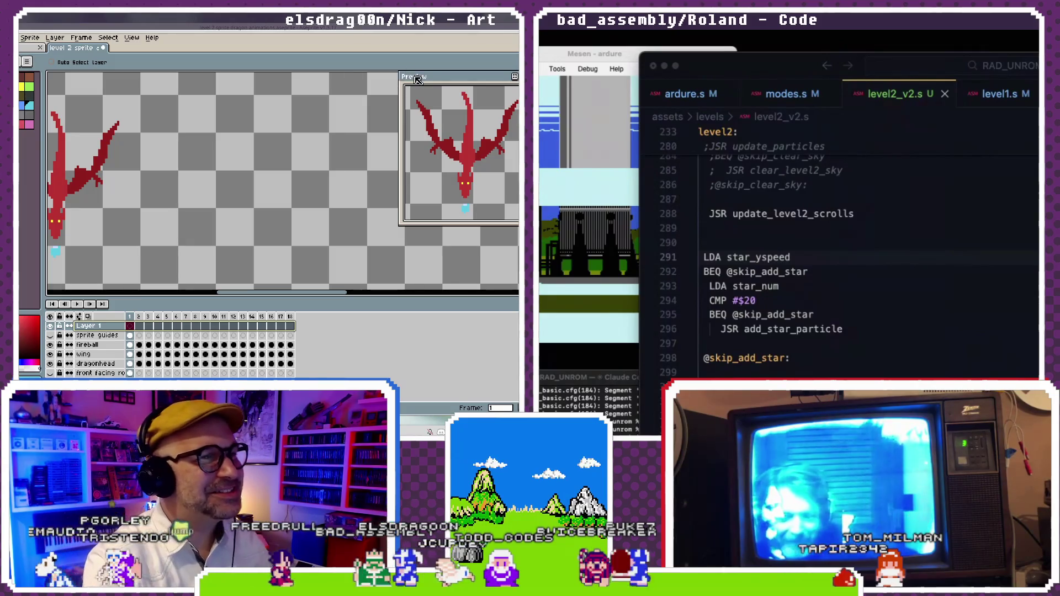
- Nudge the Preview window slightly up and right, and select the Pencil tool
left_click_drag(417, 79, 430, 64)
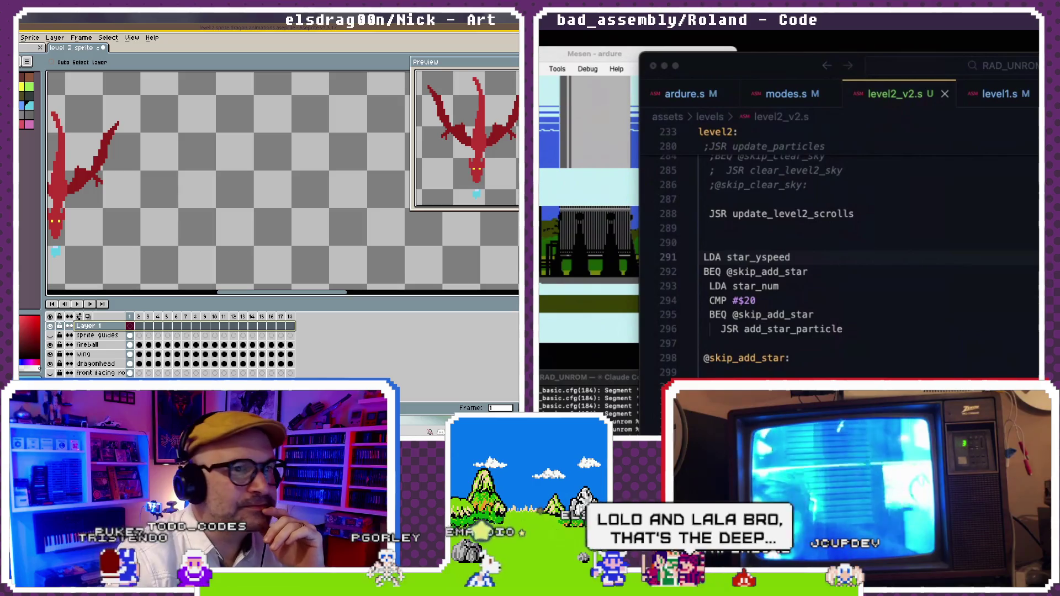
key("b")
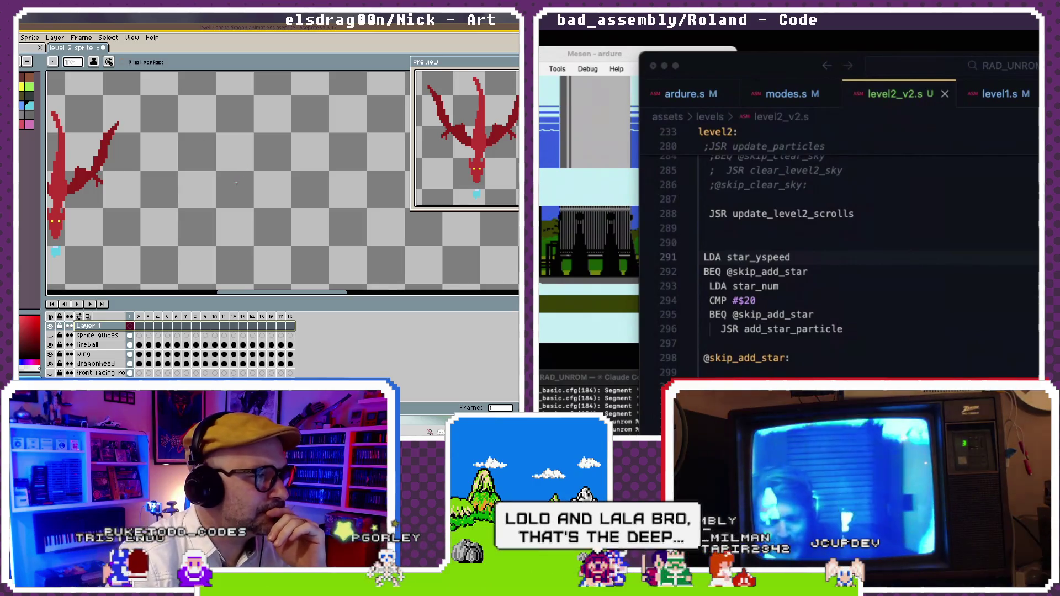
- Set the grid to 8x16 in Grid Settings and apply it to the canvas
left_click(131, 37)
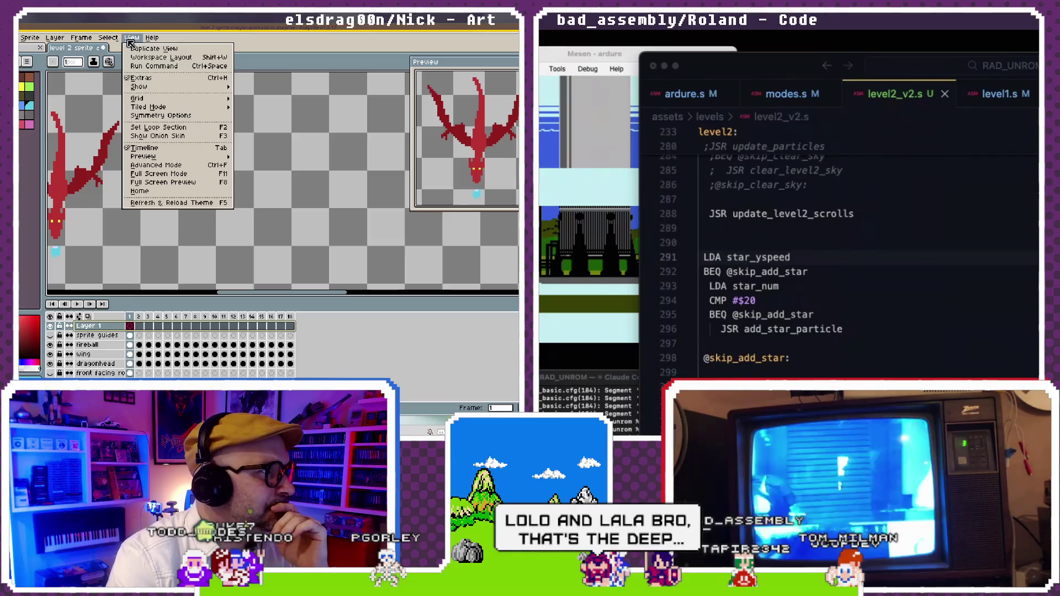
mouse_move(139, 99)
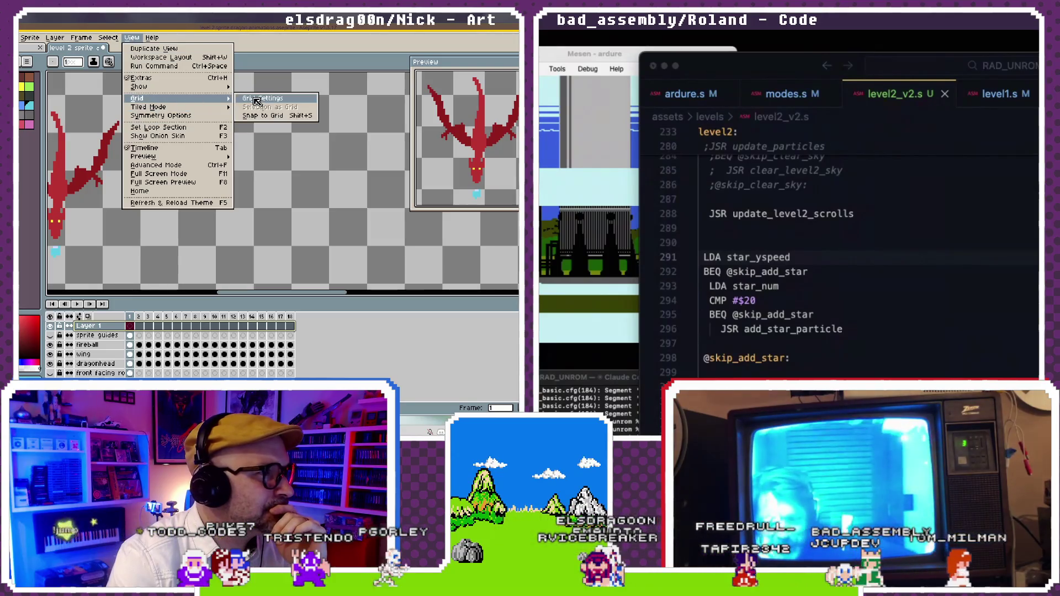
left_click(260, 133)
left_click(270, 245)
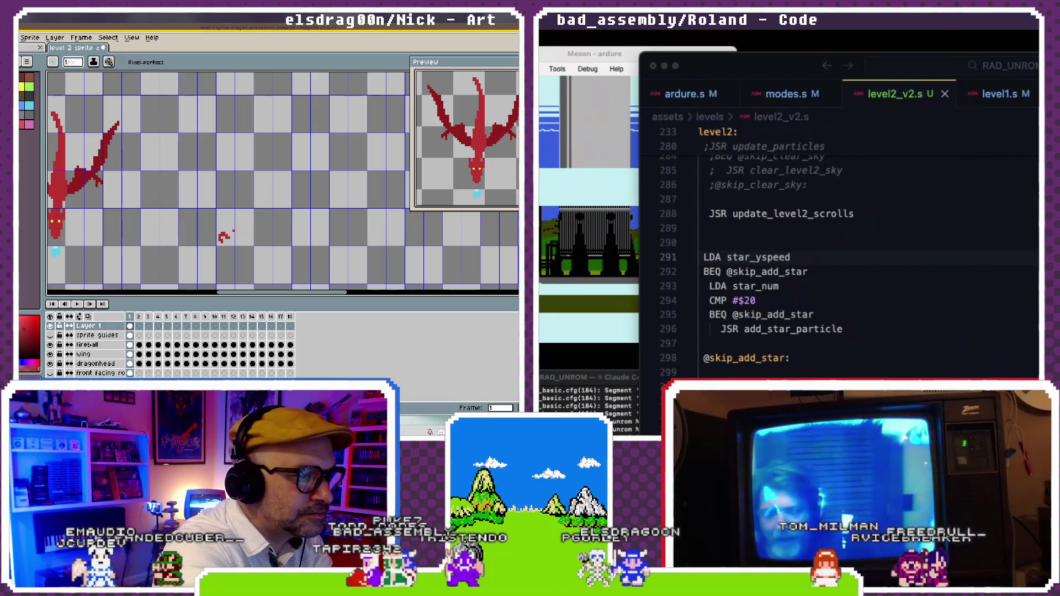
- Draw small red feet for the new pose and fill its body outline with red
mouse_move(240, 239)
left_mouse_down()
mouse_move(226, 198)
mouse_move(244, 189)
mouse_move(235, 219)
left_mouse_up()
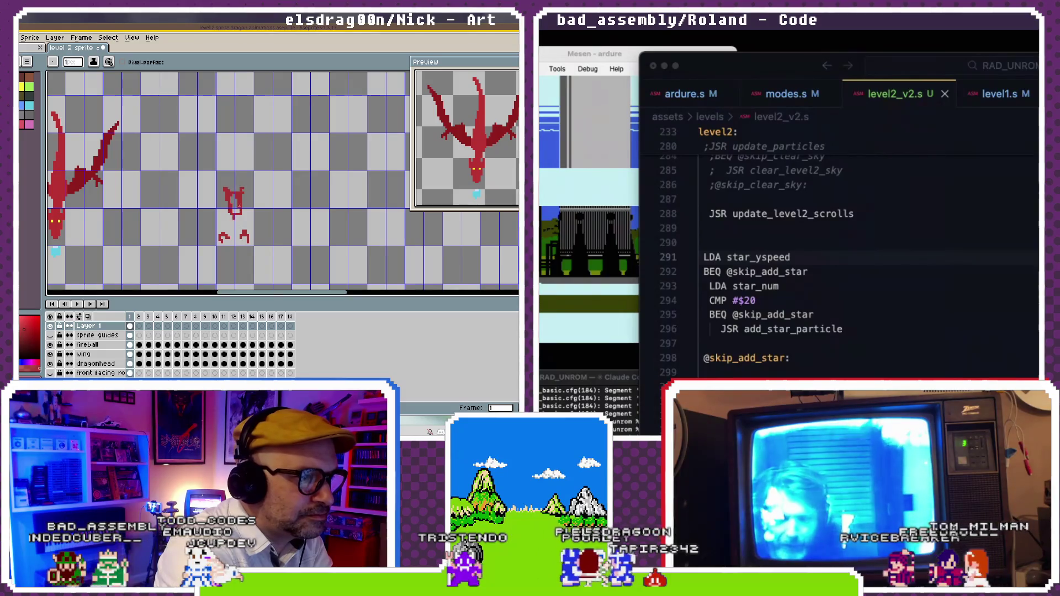
left_click(235, 203)
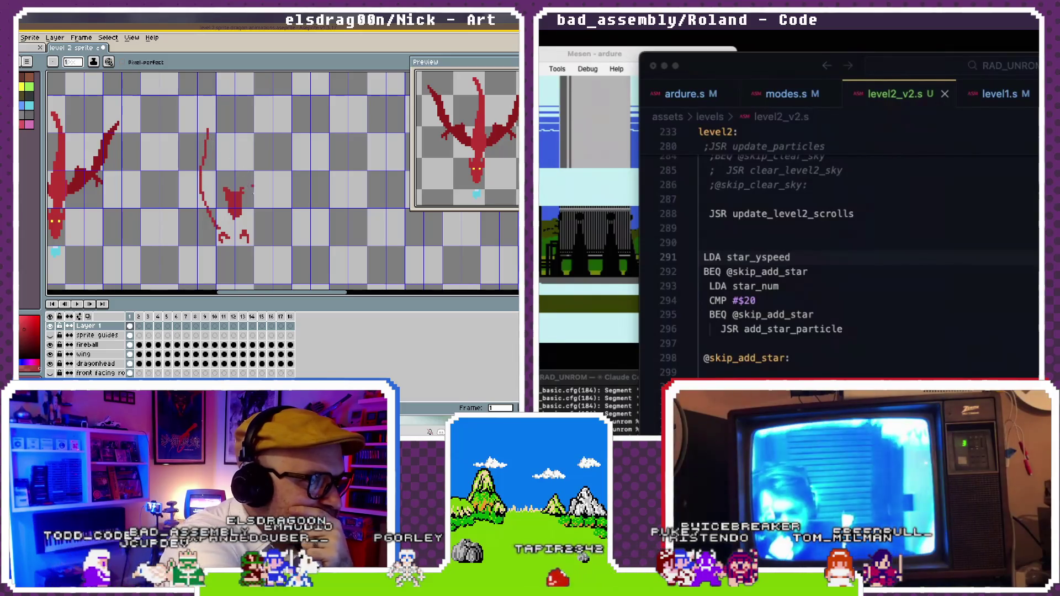
key("v")
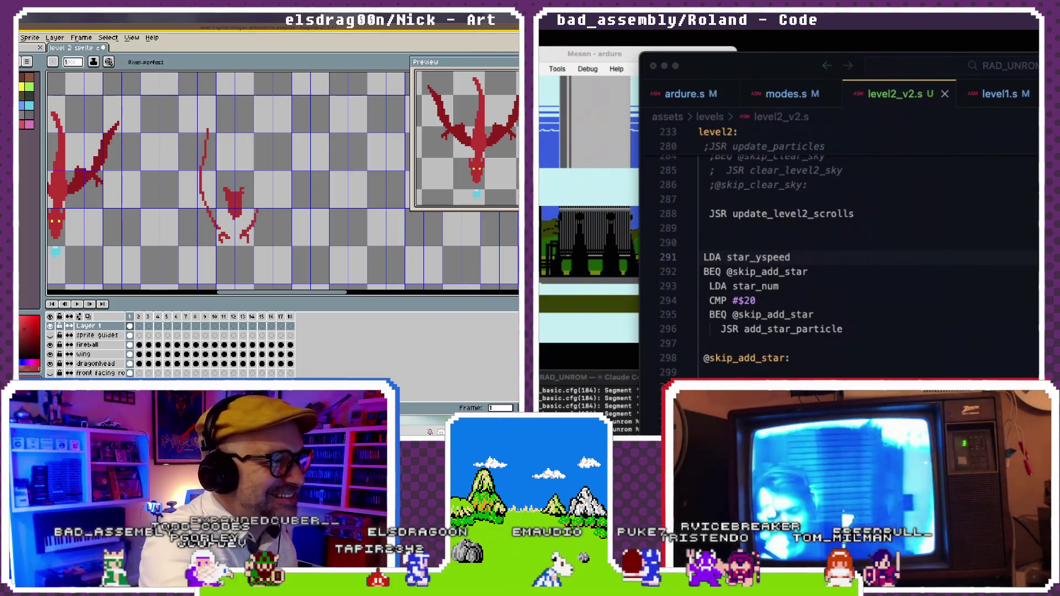
key("b")
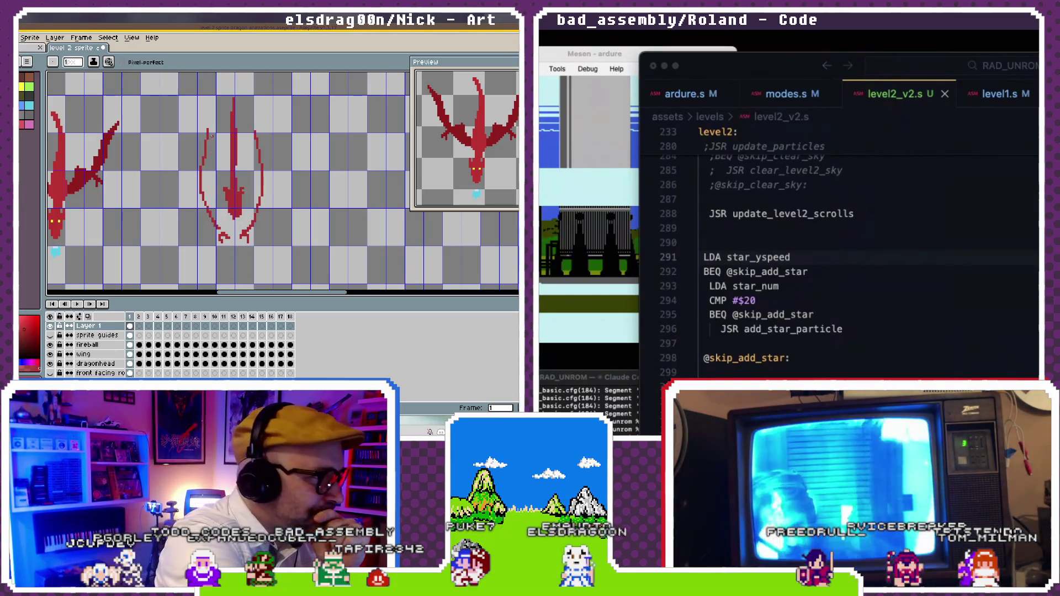
- Outline the middle dragon's left wing, then draw a rectangle selection around the middle pose
left_click_drag(211, 137, 220, 227)
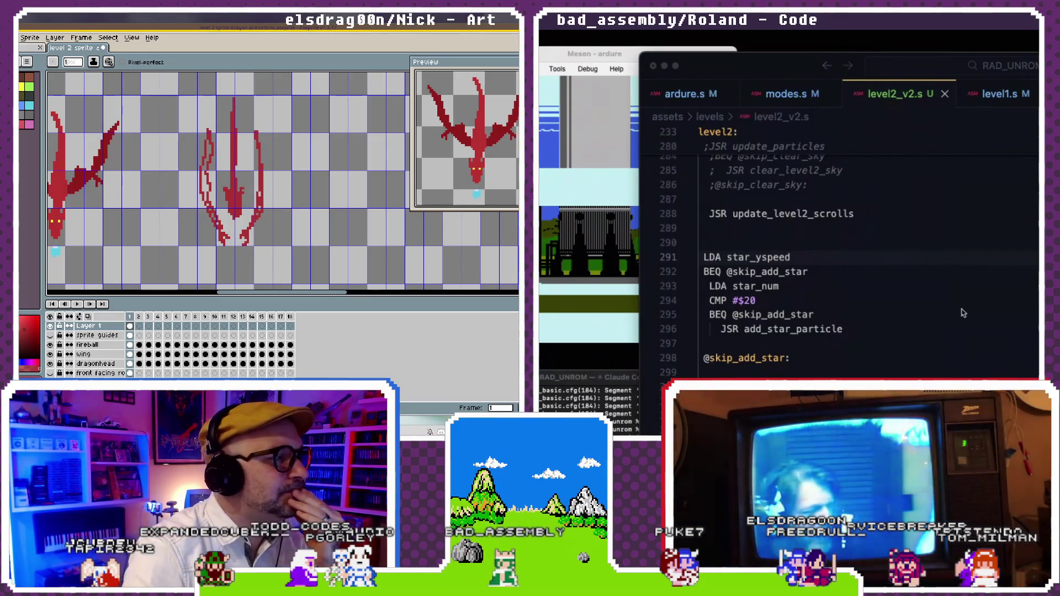
left_click(942, 300)
scroll(934, 293, "up", 1)
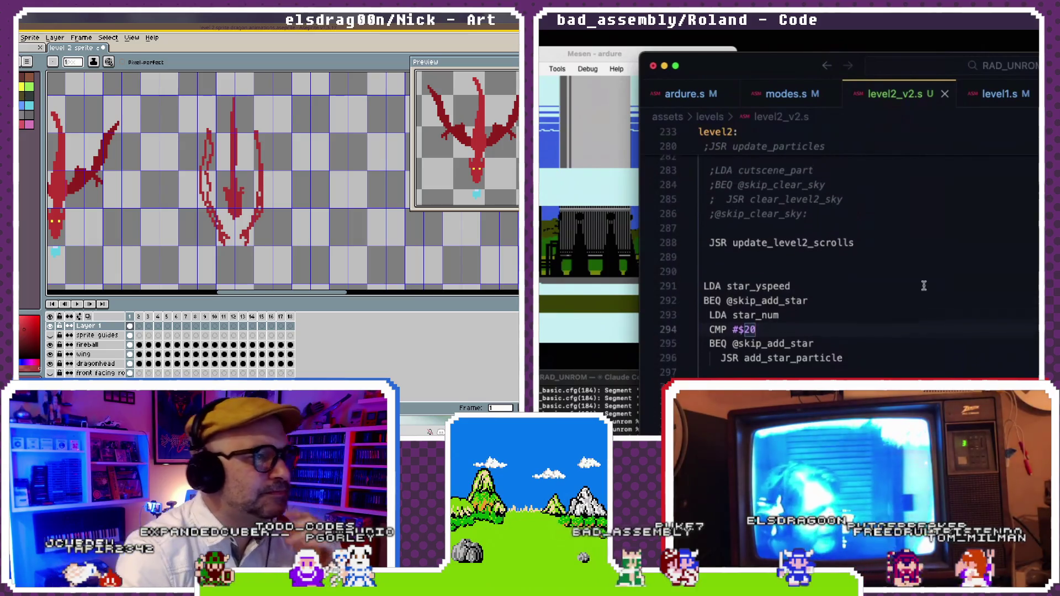
key("m")
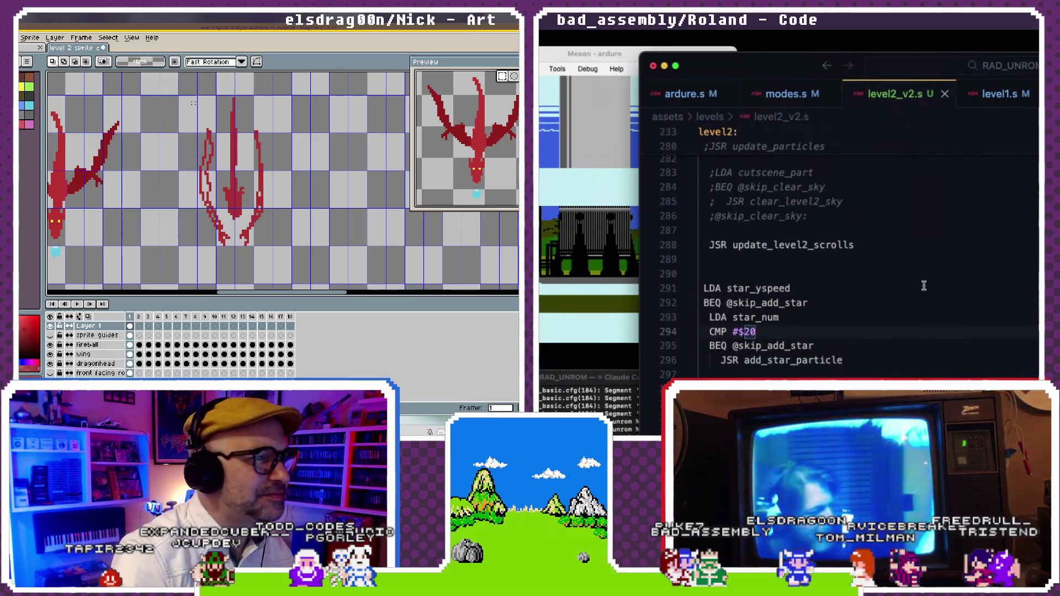
left_click_drag(190, 94, 293, 252)
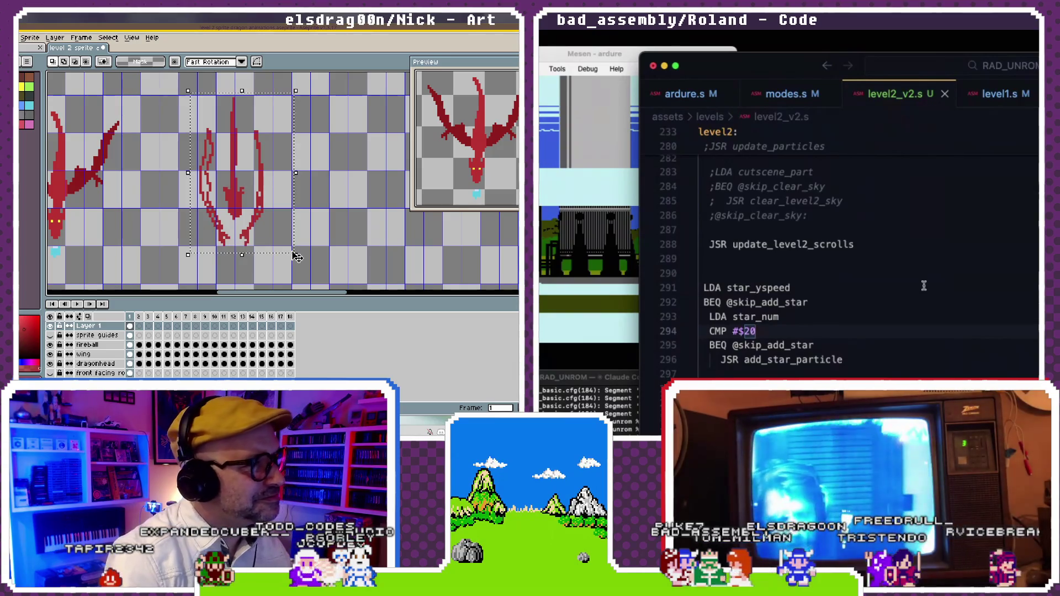
- Briefly check the level1.s code file in the side editor
scroll(923, 285, "down", 1)
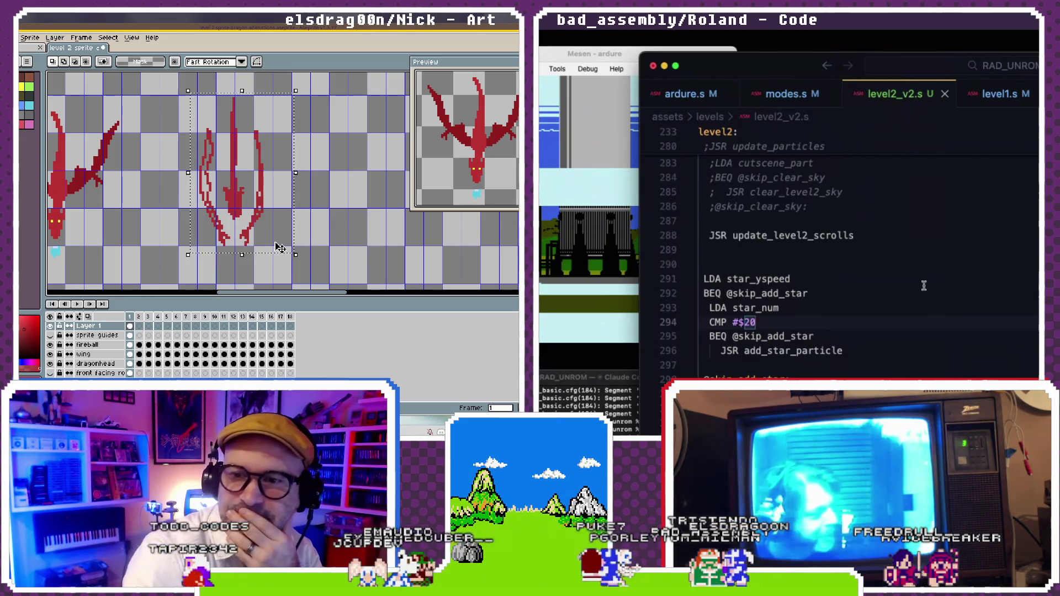
left_click(914, 266)
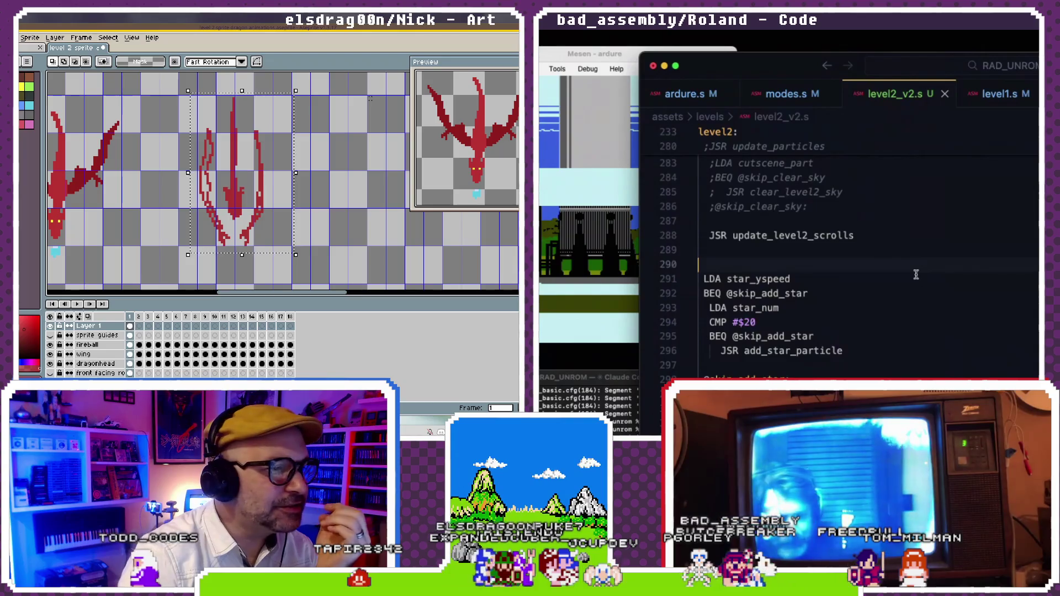
scroll(886, 259, "up", 2)
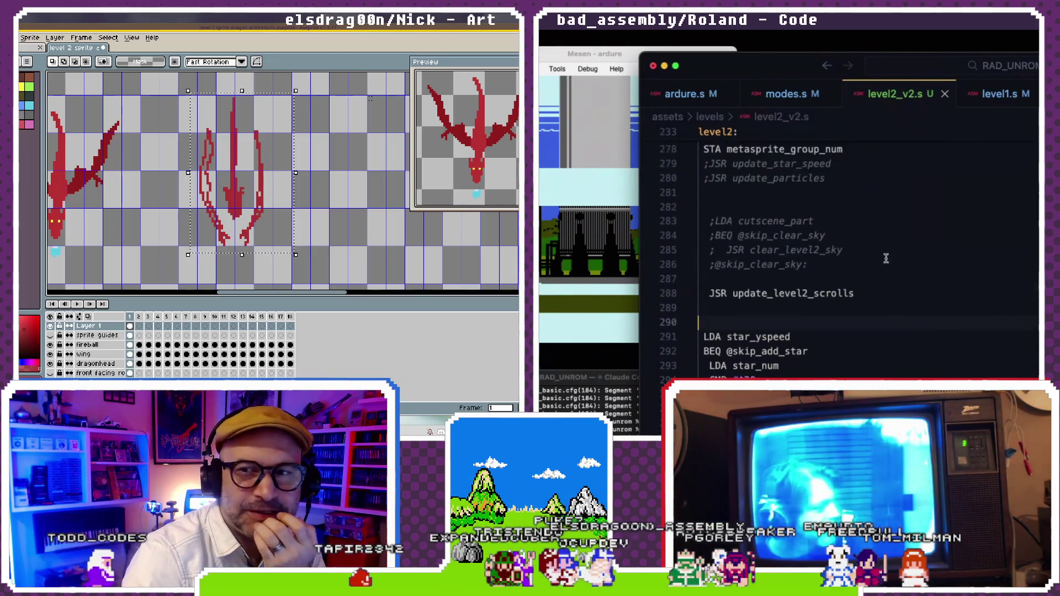
scroll(887, 258, "up", 3)
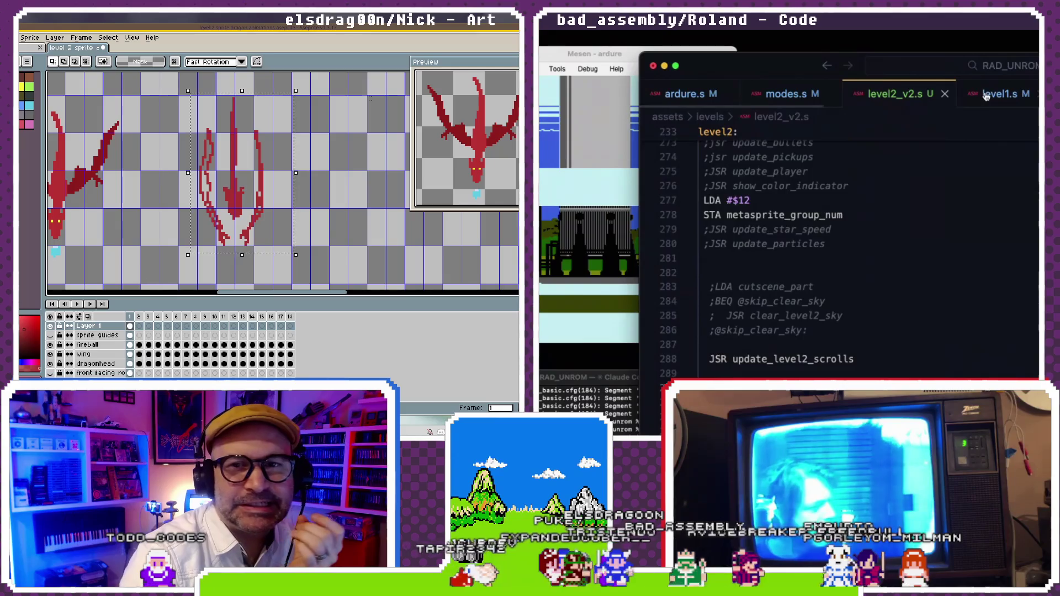
left_click(987, 95)
left_click(892, 95)
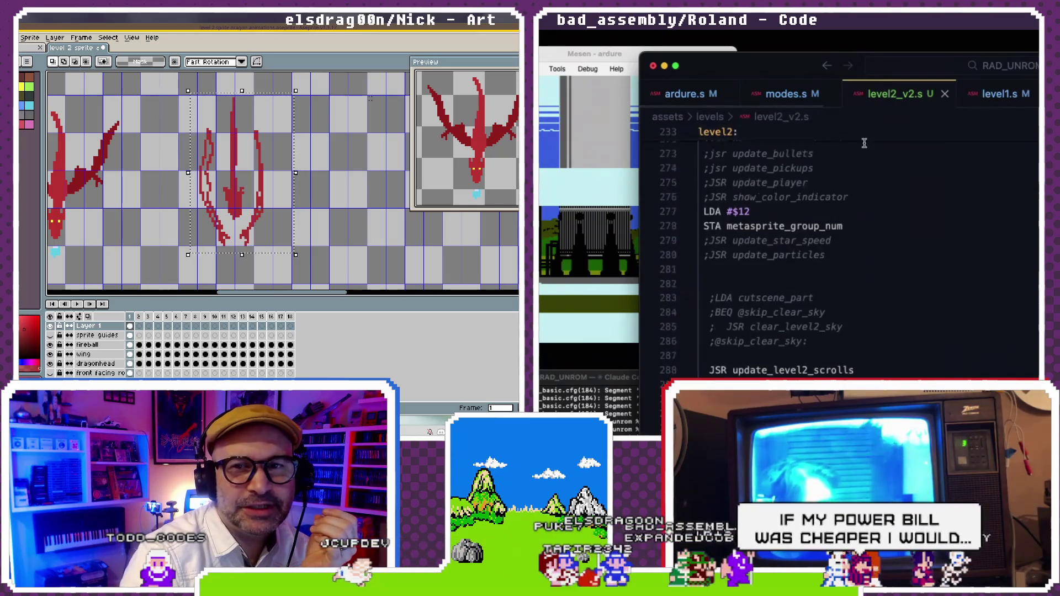
scroll(864, 143, "up", 3)
scroll(864, 143, "up", 3)
scroll(904, 98, "down", 2)
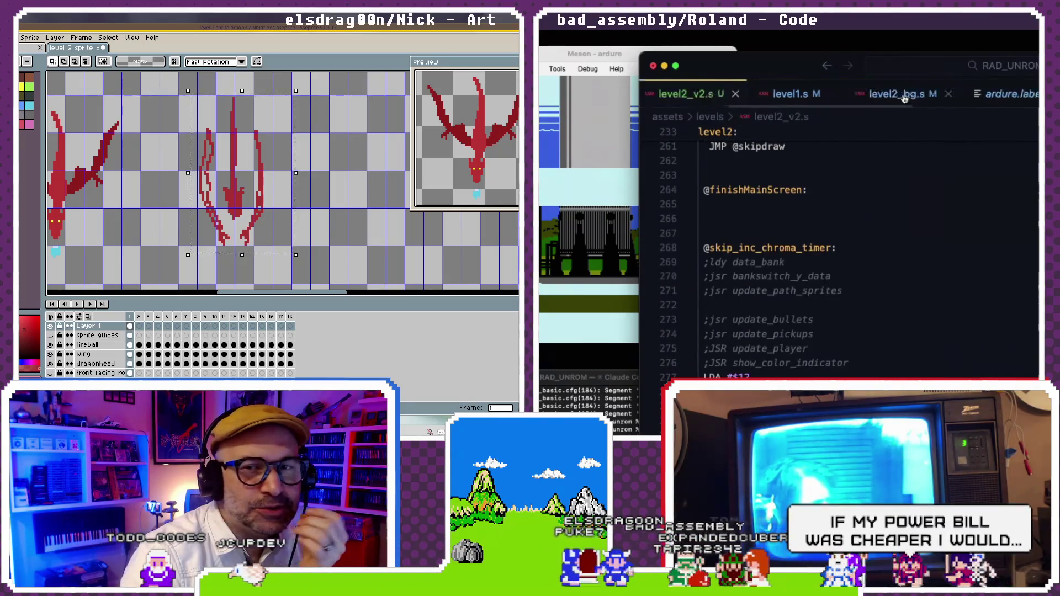
- Find where $D0 and $20 appear in level2_bg.s, then nudge the dragon down one pixel
left_click(888, 95)
scroll(825, 258, "down", 1)
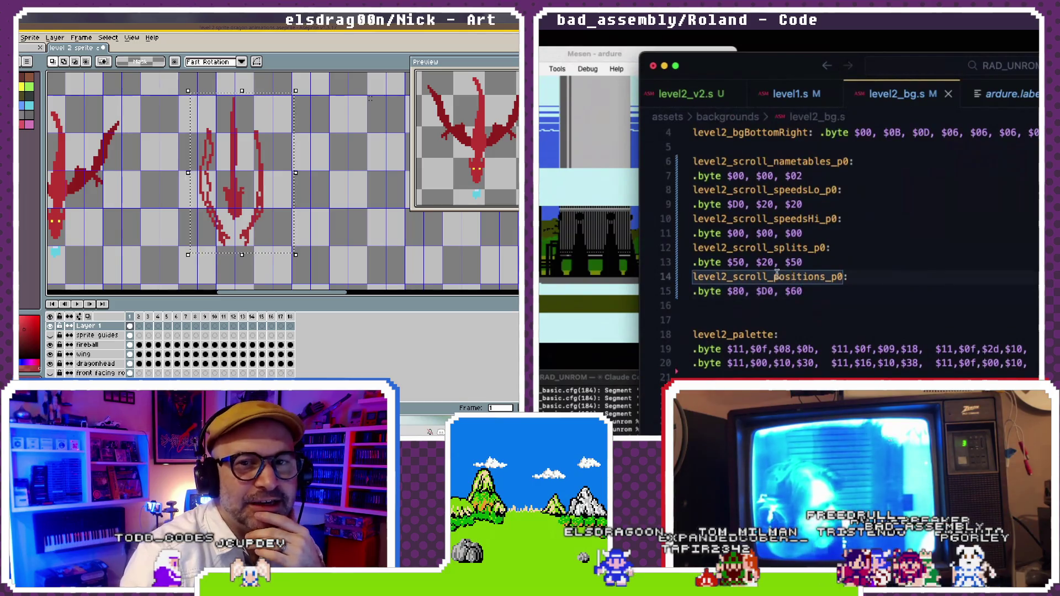
scroll(777, 274, "down", 1)
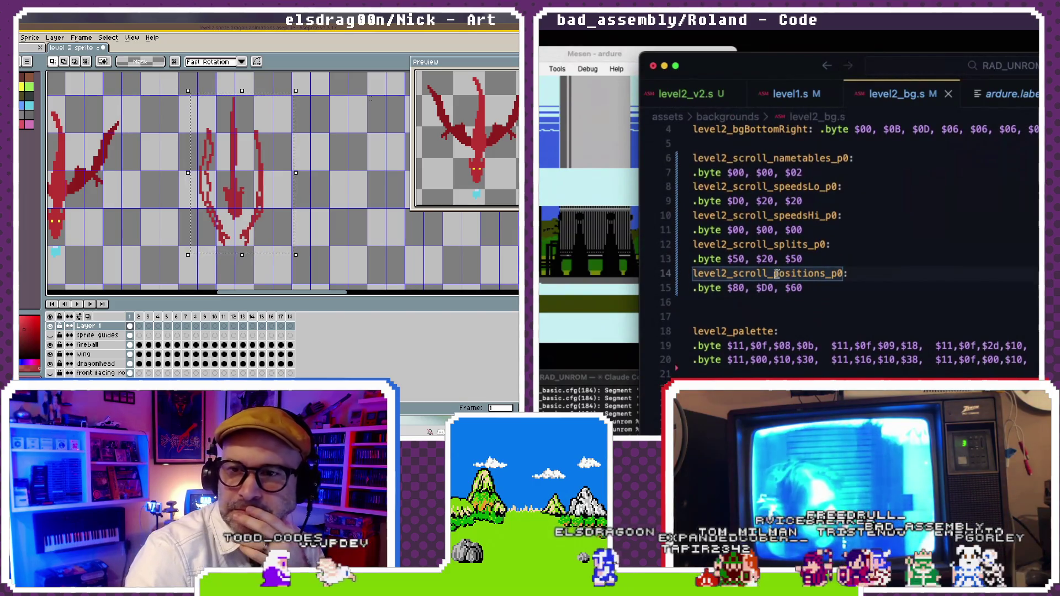
left_click(736, 201)
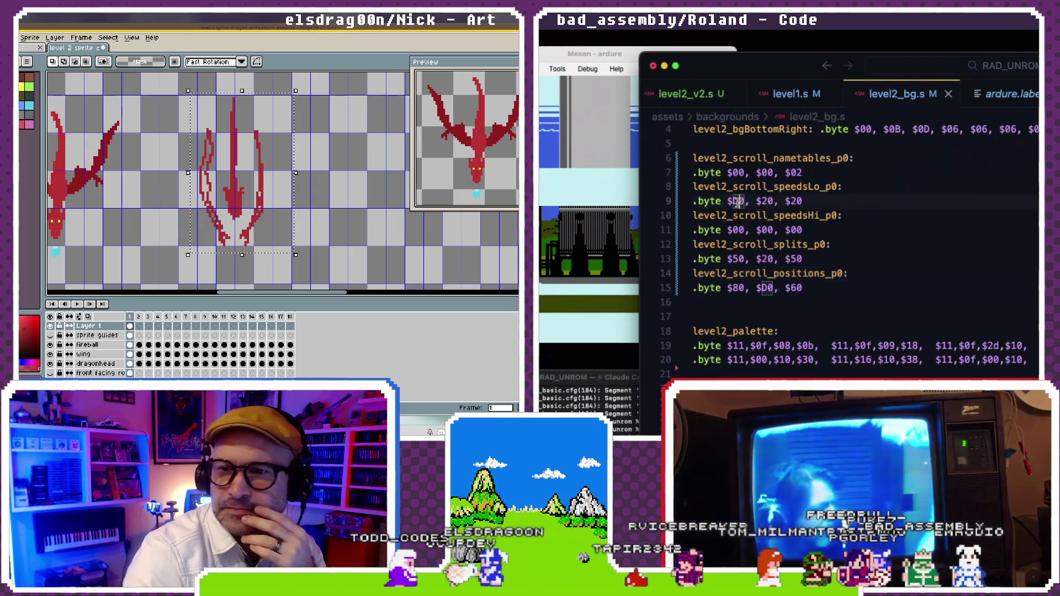
type("D")
left_click(763, 201)
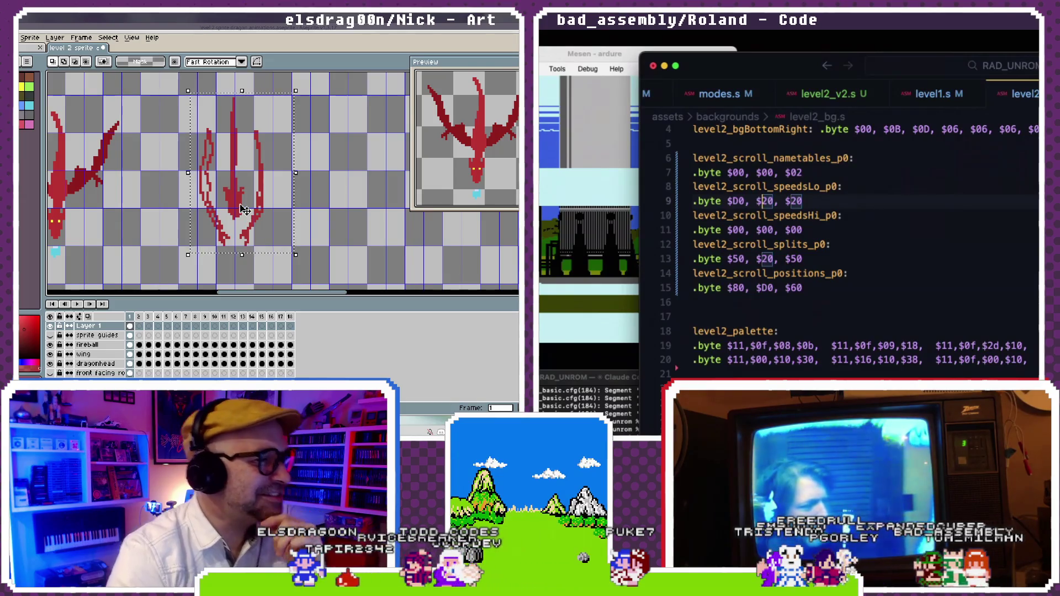
key("Down")
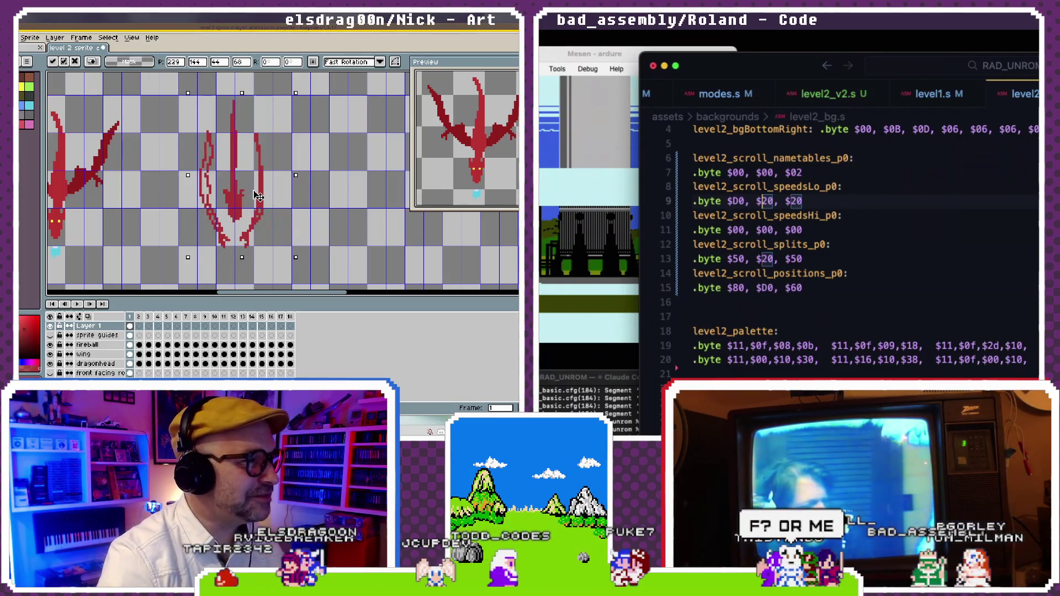
- Shift the middle dragon pose up and to the left on the grid
left_click_drag(245, 200, 232, 186)
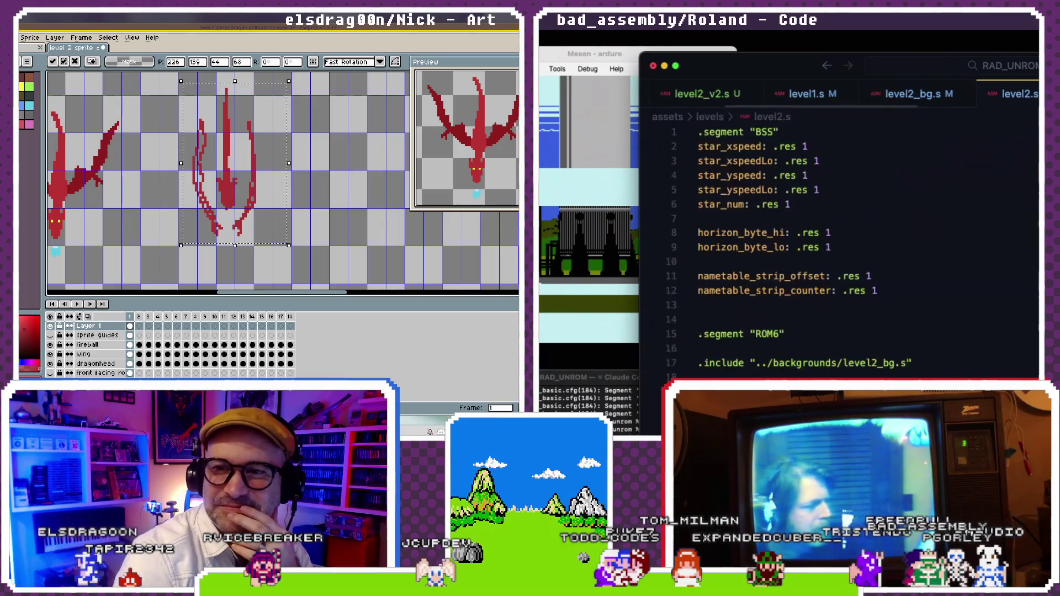
scroll(971, 311, "down", 2)
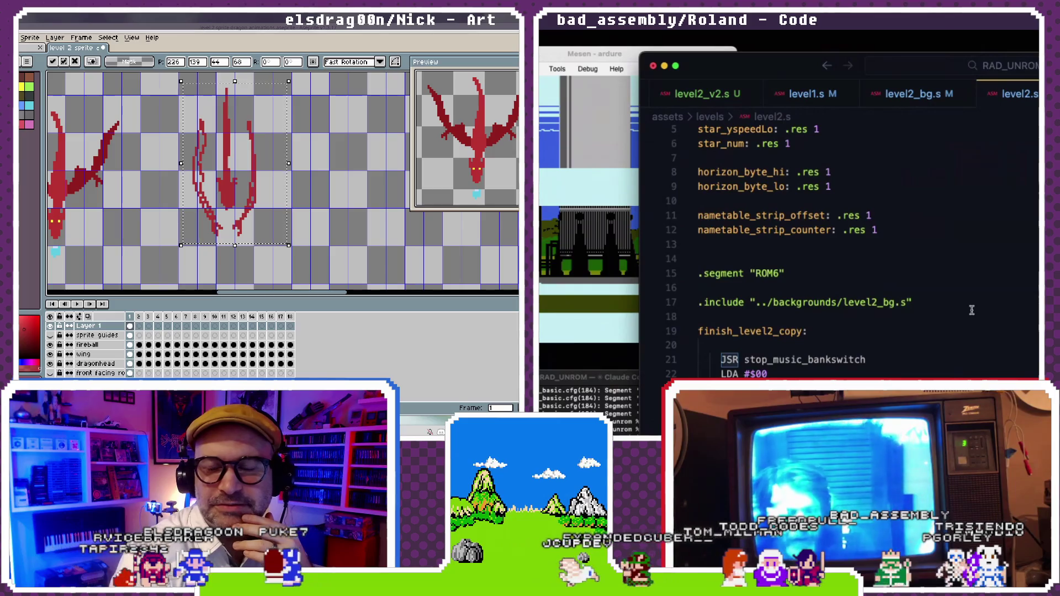
scroll(971, 310, "down", 6)
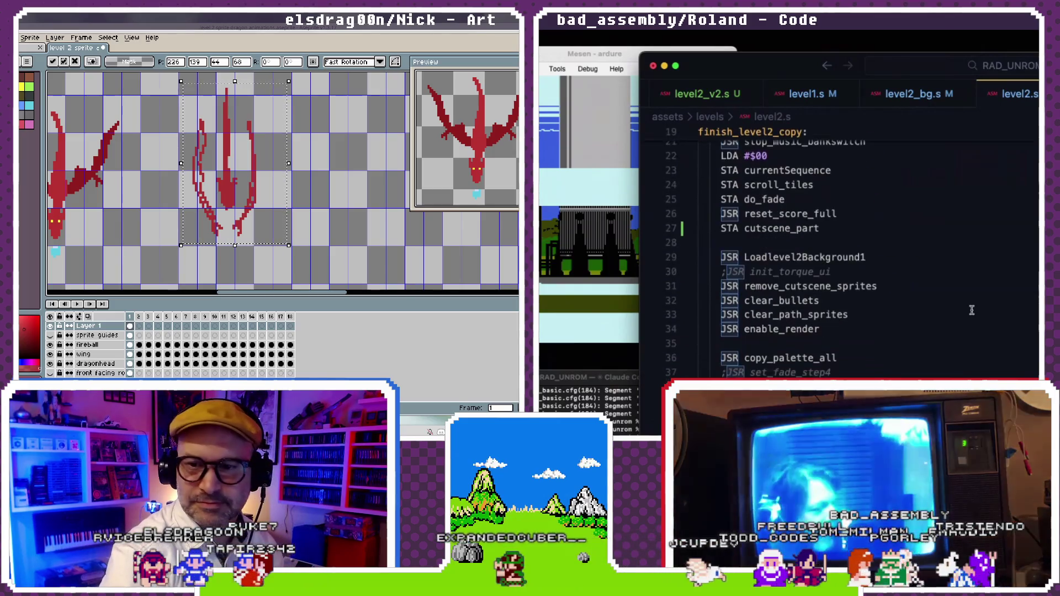
scroll(972, 310, "up", 1)
scroll(971, 310, "up", 2)
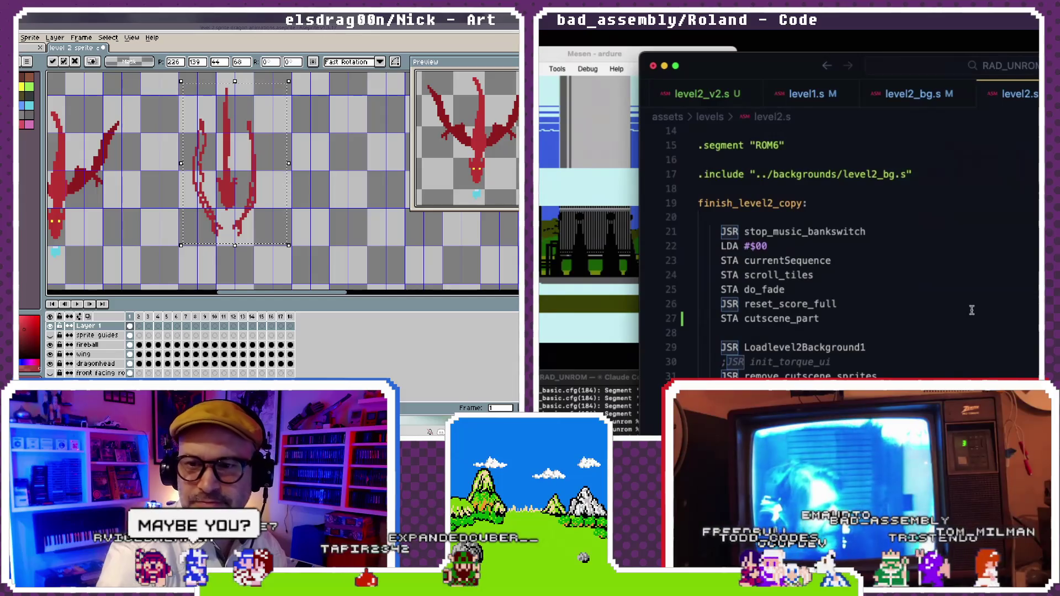
scroll(972, 310, "down", 1)
scroll(972, 311, "down", 2)
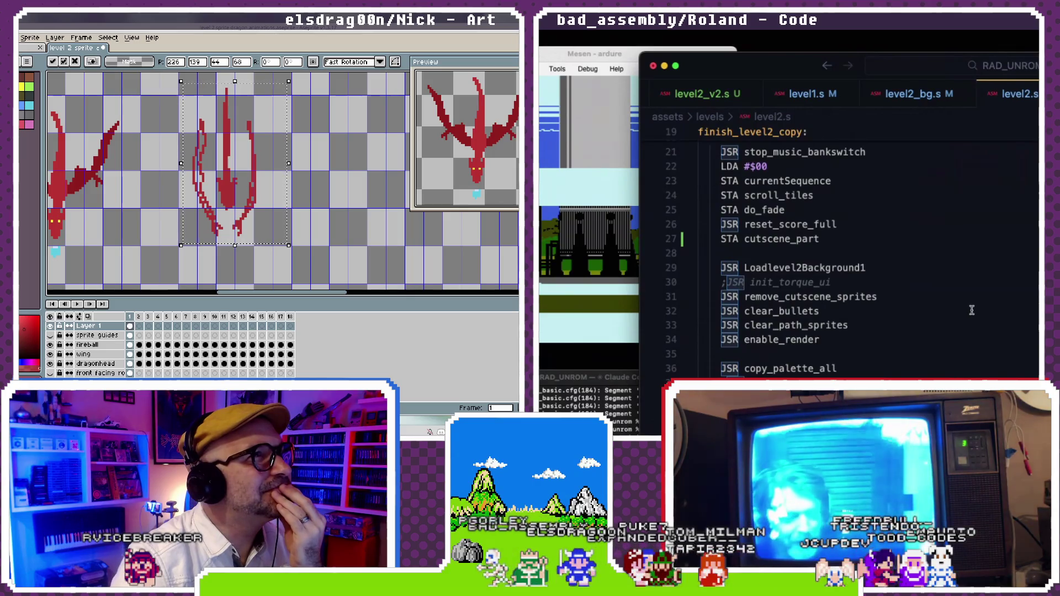
scroll(971, 310, "down", 1)
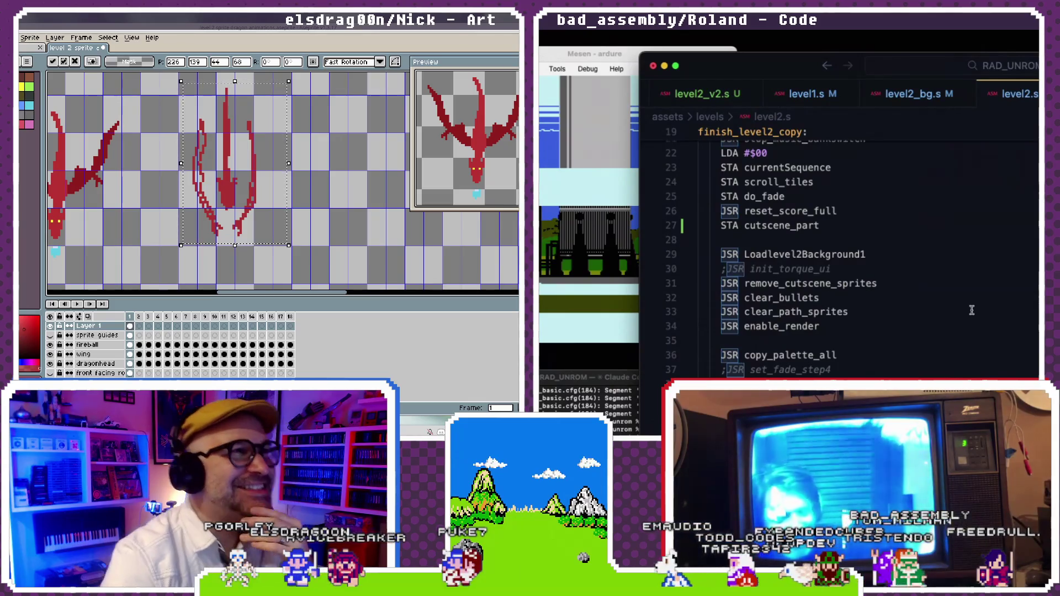
scroll(972, 311, "down", 1)
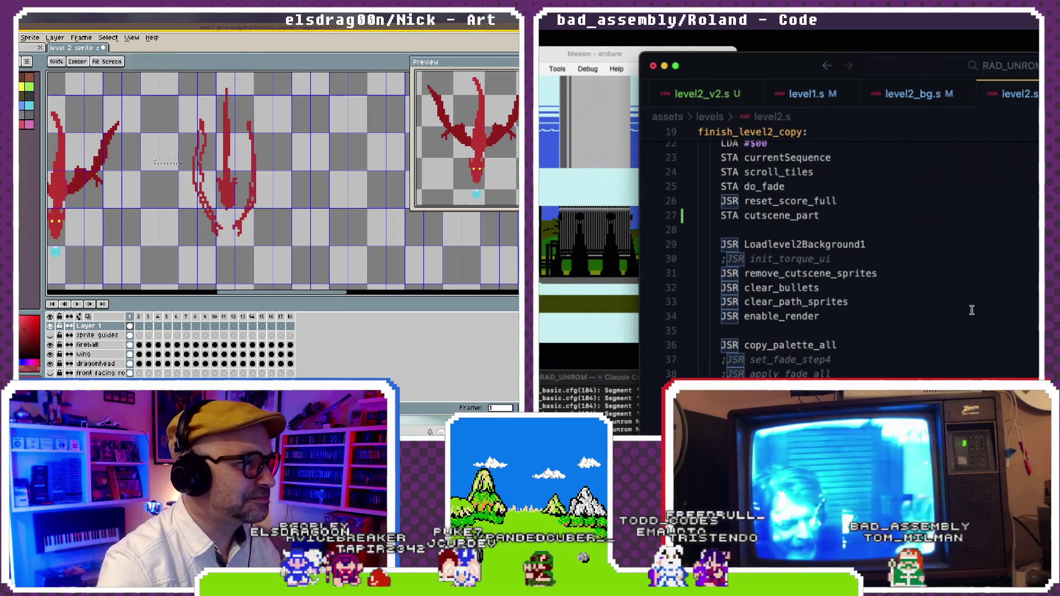
left_click_drag(250, 173, 335, 203)
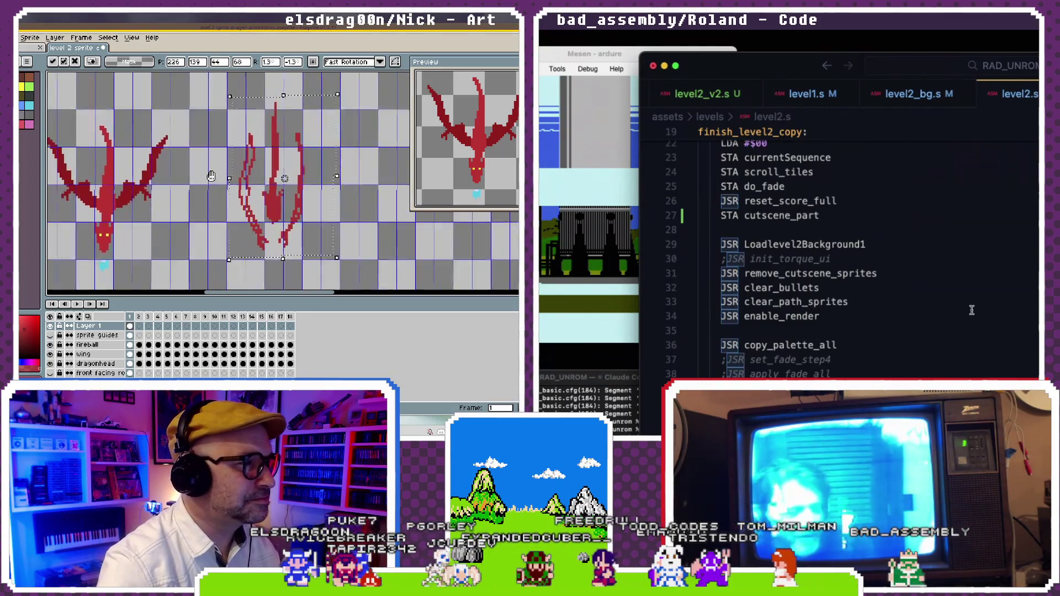
scroll(972, 310, "down", 1)
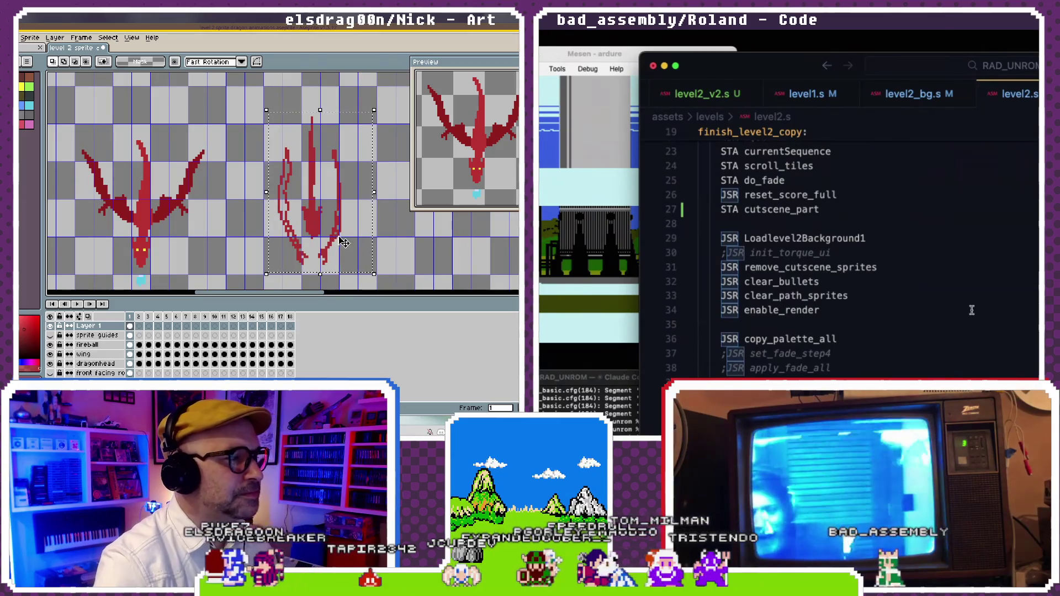
- Move the outlined pose toward the winged dragon and settle it in its grid cell
mouse_move(330, 236)
left_mouse_down()
mouse_move(195, 240)
mouse_move(287, 240)
mouse_move(289, 267)
left_mouse_up()
scroll(972, 311, "down", 1)
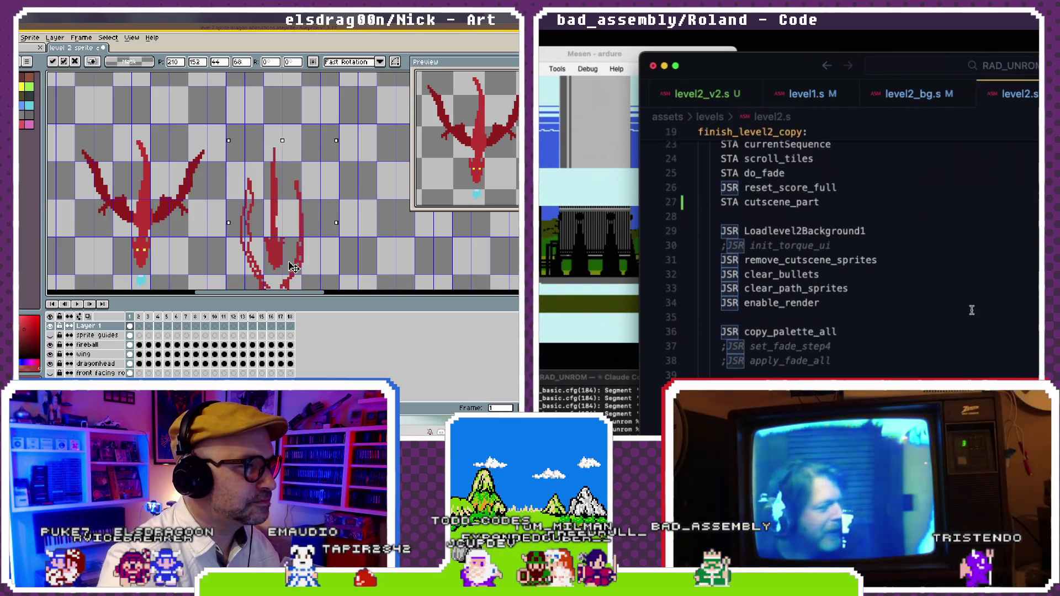
left_click_drag(361, 232, 315, 179)
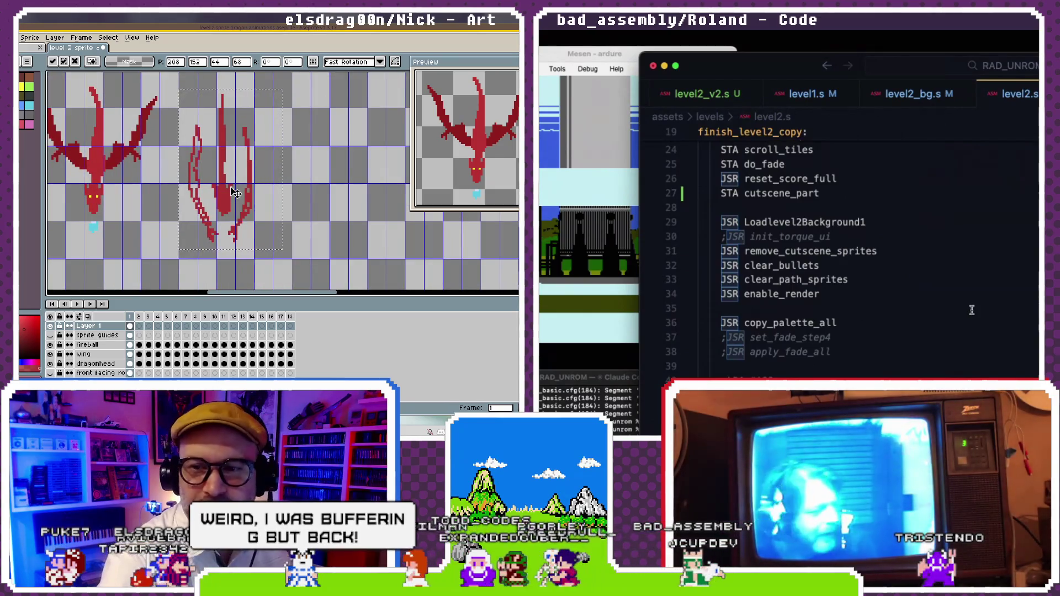
scroll(972, 311, "up", 2)
scroll(971, 310, "down", 10)
left_click_drag(333, 184, 261, 275)
scroll(971, 311, "down", 20)
left_click_drag(164, 264, 220, 197)
scroll(972, 310, "down", 10)
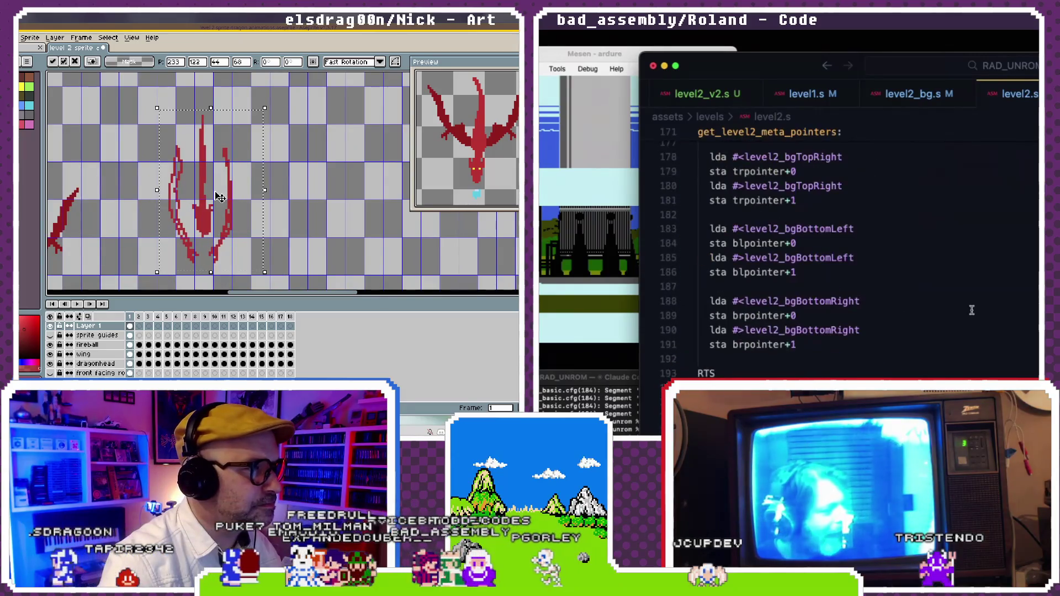
scroll(971, 311, "down", 10)
scroll(972, 310, "down", 10)
scroll(972, 310, "down", 8)
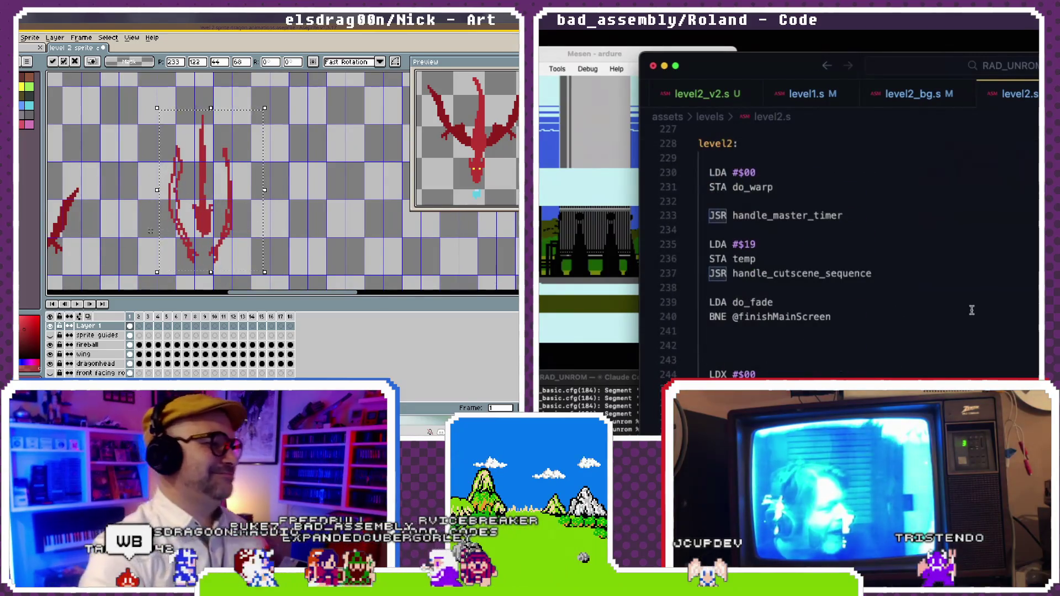
- Pan to the other dragon, mark a rectangle selection on the empty grid and commit it
left_click_drag(153, 235, 295, 169)
scroll(972, 311, "down", 9)
scroll(972, 311, "down", 10)
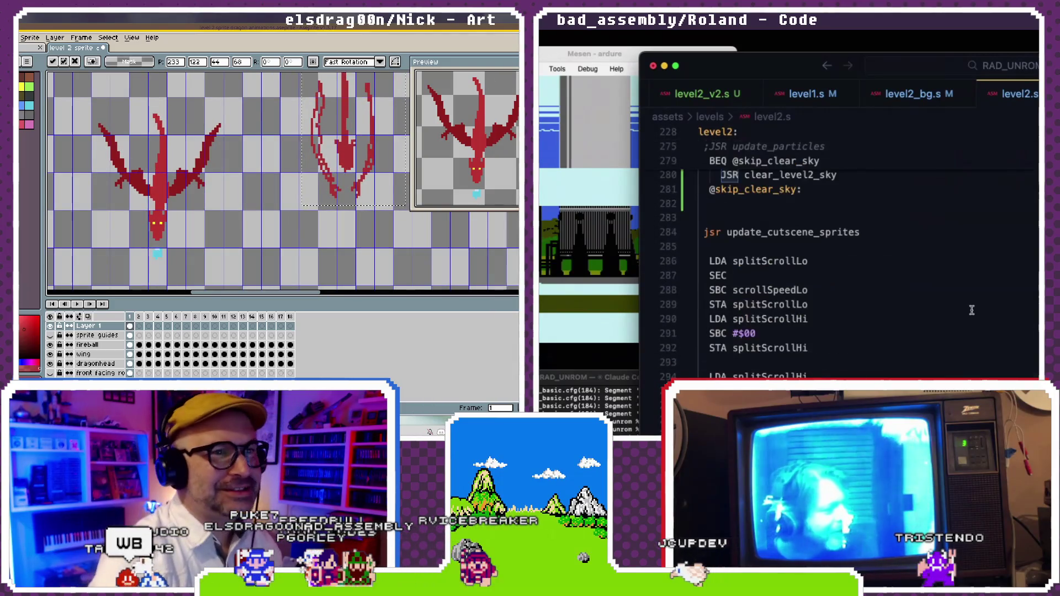
scroll(971, 311, "up", 5)
key("m")
scroll(971, 311, "down", 7)
mouse_move(234, 98)
left_mouse_down()
mouse_move(96, 268)
mouse_move(80, 239)
left_mouse_up()
scroll(972, 310, "down", 10)
scroll(972, 311, "down", 15)
left_click_drag(180, 236, 248, 217)
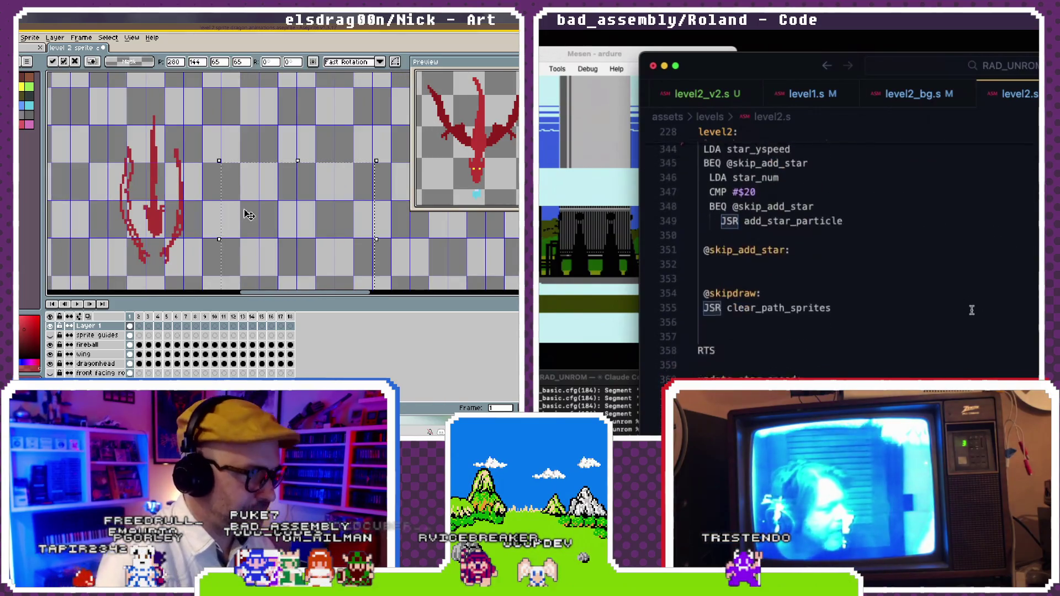
scroll(972, 310, "down", 6)
key("Return")
- Select the fireball, wing and dragonhead layers, make Layer 1 active, then undo the layer move
scroll(170, 183, "left", 5)
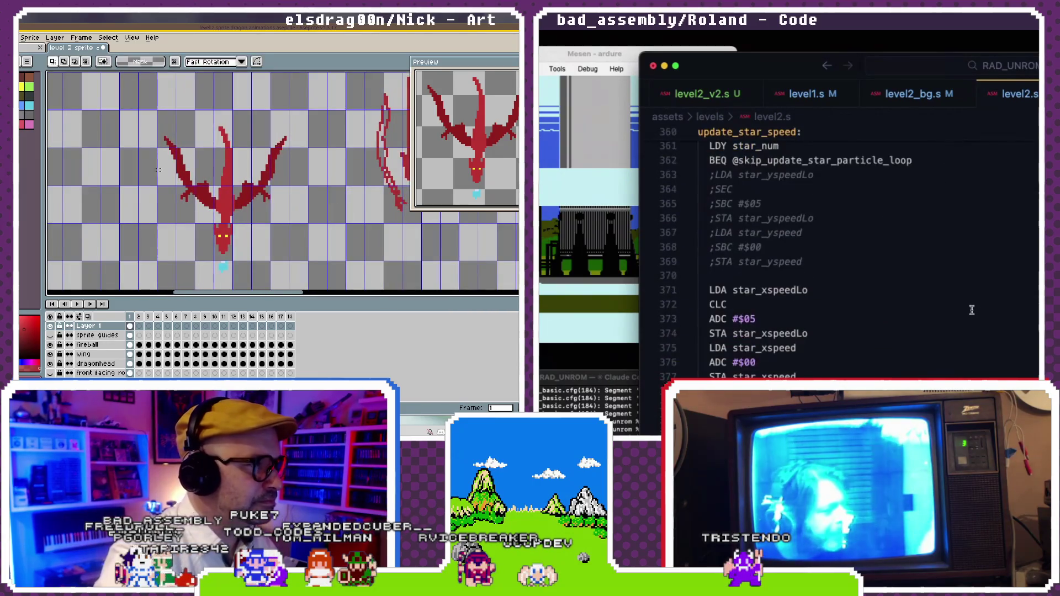
scroll(972, 311, "up", 1)
scroll(972, 310, "down", 1)
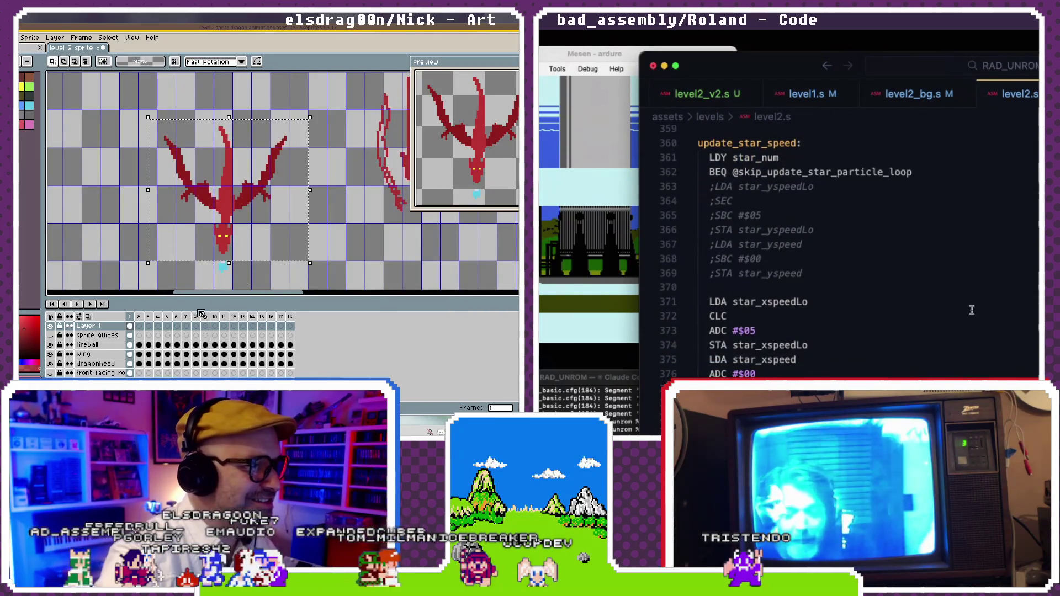
left_click(88, 345)
left_click(101, 366, "shift")
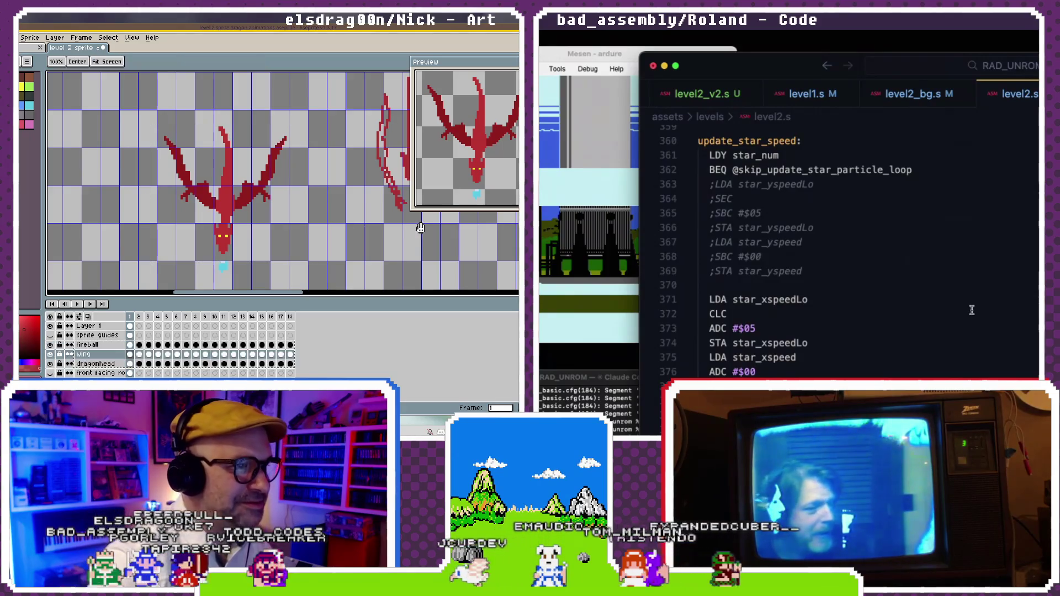
left_click_drag(371, 248, 84, 248)
key("space")
left_click(94, 326)
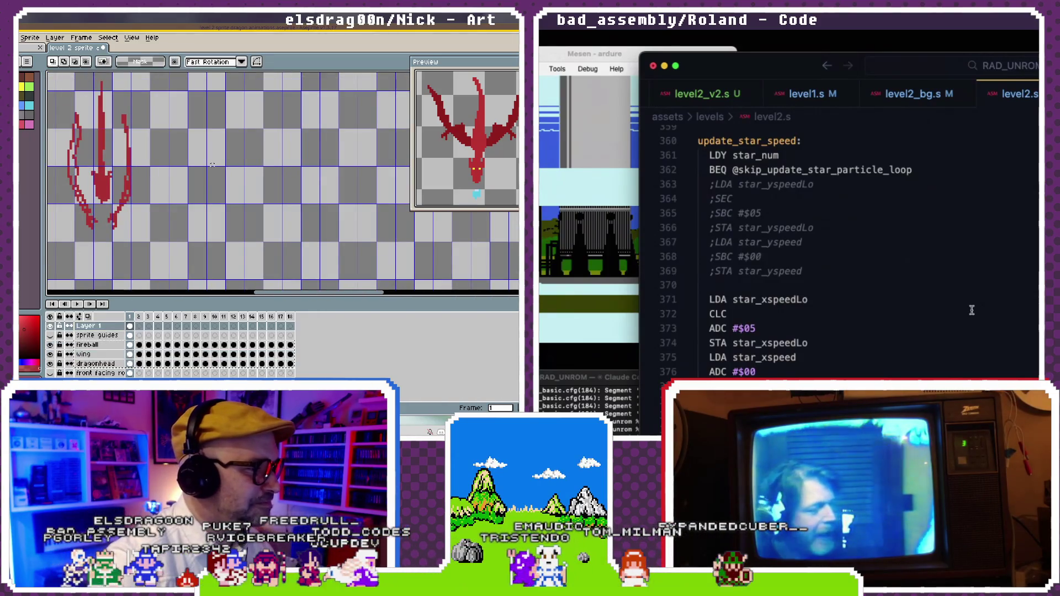
key("Up")
key("Up")
key("Up")
key("ctrl+z")
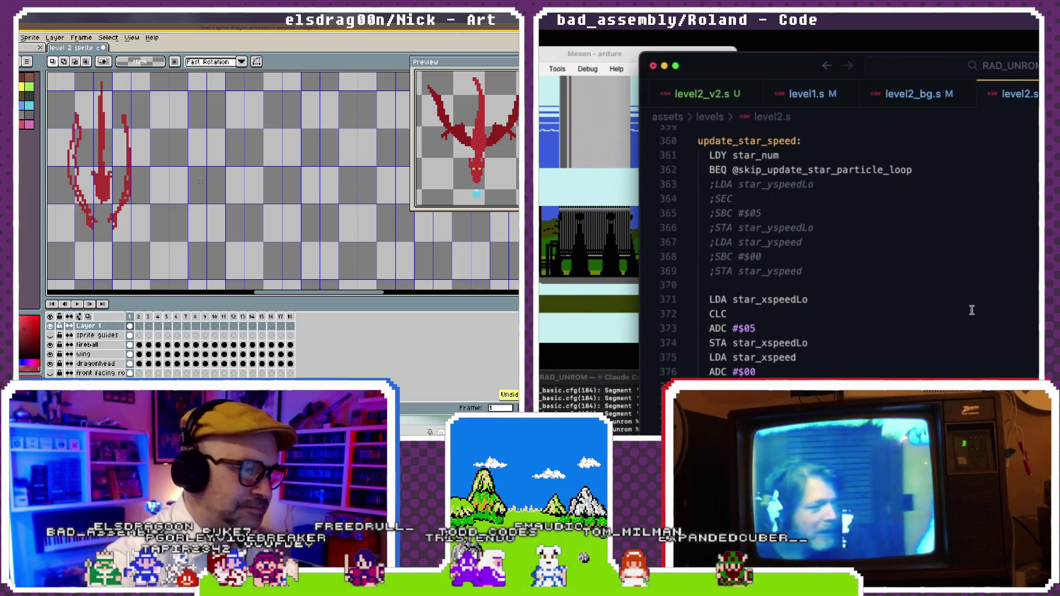
- Undo back to the spread-wing dragon selection, ready for copying
scroll(153, 195, "left", 4)
scroll(177, 160, "left", 2)
scroll(207, 124, "left", 3)
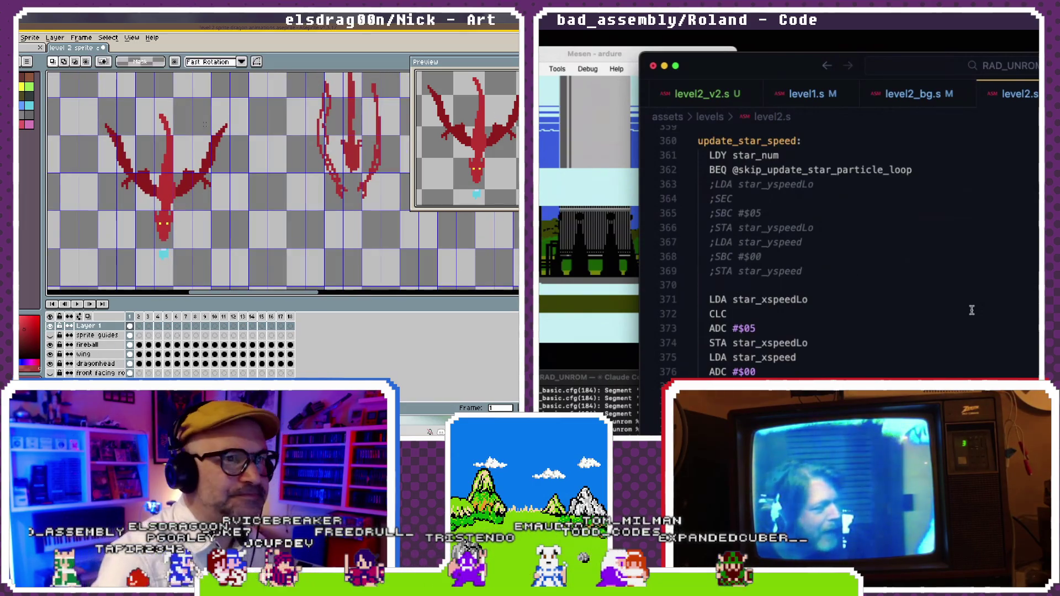
key("ctrl+z")
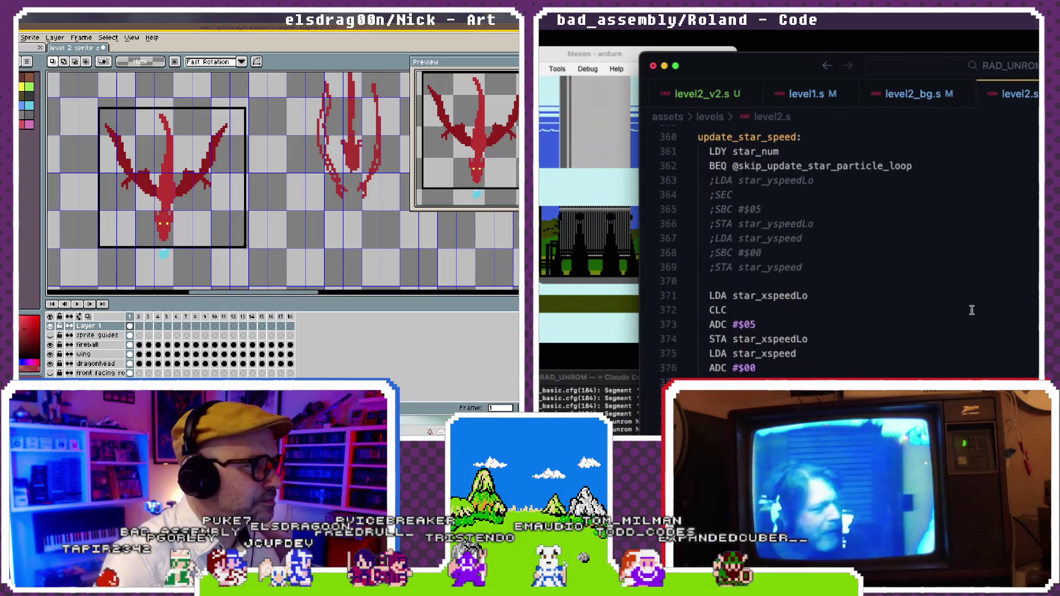
- Copy the selected spread-wing dragon pose with Edit > Copy
scroll(972, 310, "up", 1)
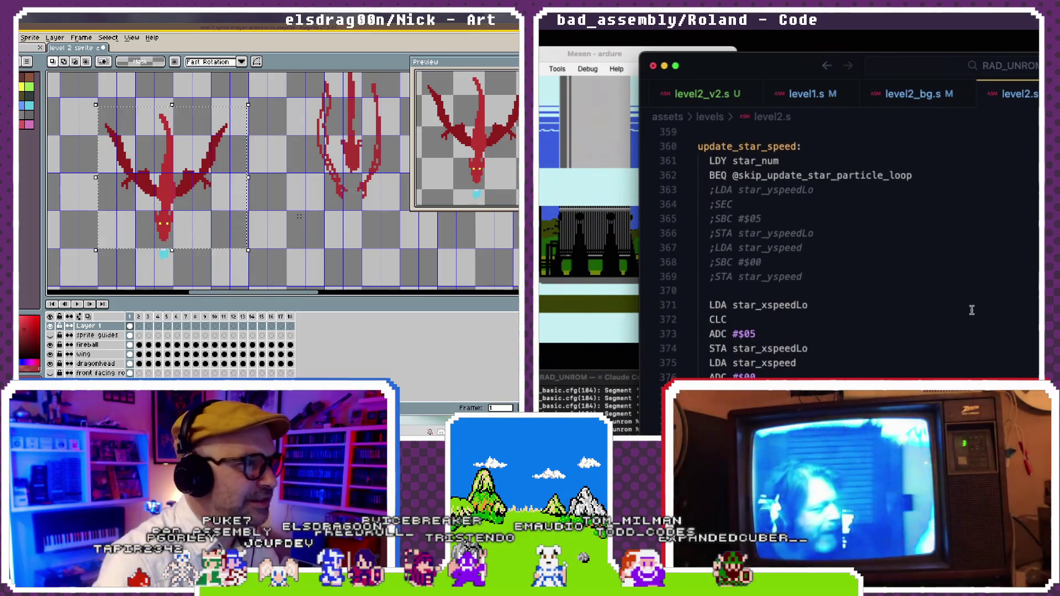
left_click(19, 38)
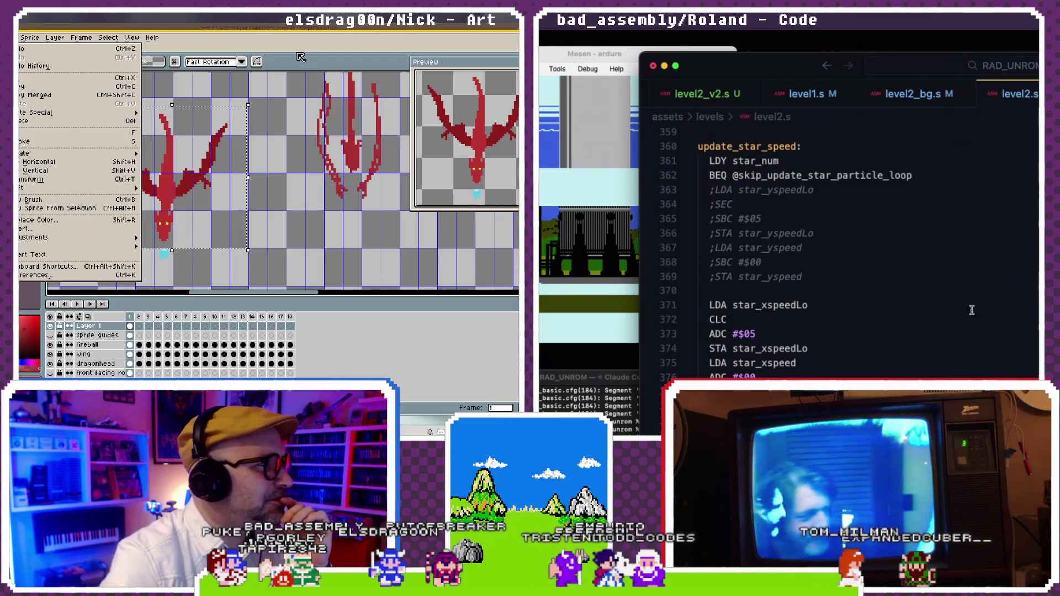
left_click(30, 92)
scroll(972, 310, "down", 1)
scroll(972, 310, "down", 4)
scroll(971, 310, "down", 4)
scroll(245, 202, "right", 5)
scroll(972, 311, "down", 4)
scroll(971, 310, "down", 4)
- Paste the dragon copy and commit it to the right of the wings-folded pose
key("ctrl+v")
scroll(971, 310, "down", 3)
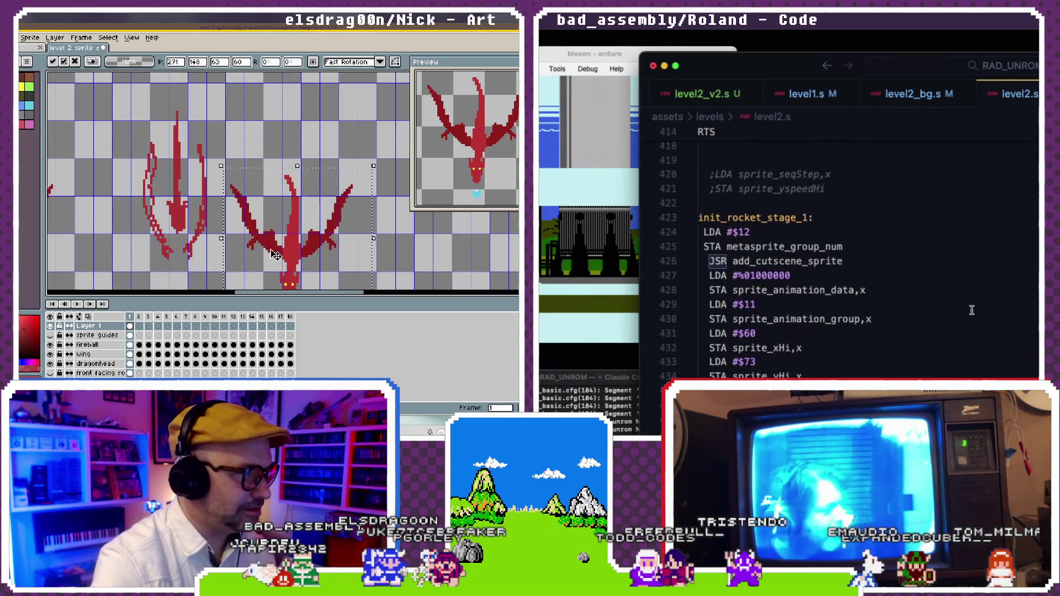
scroll(972, 310, "down", 2)
scroll(972, 310, "down", 3)
key("Return")
scroll(971, 311, "down", 5)
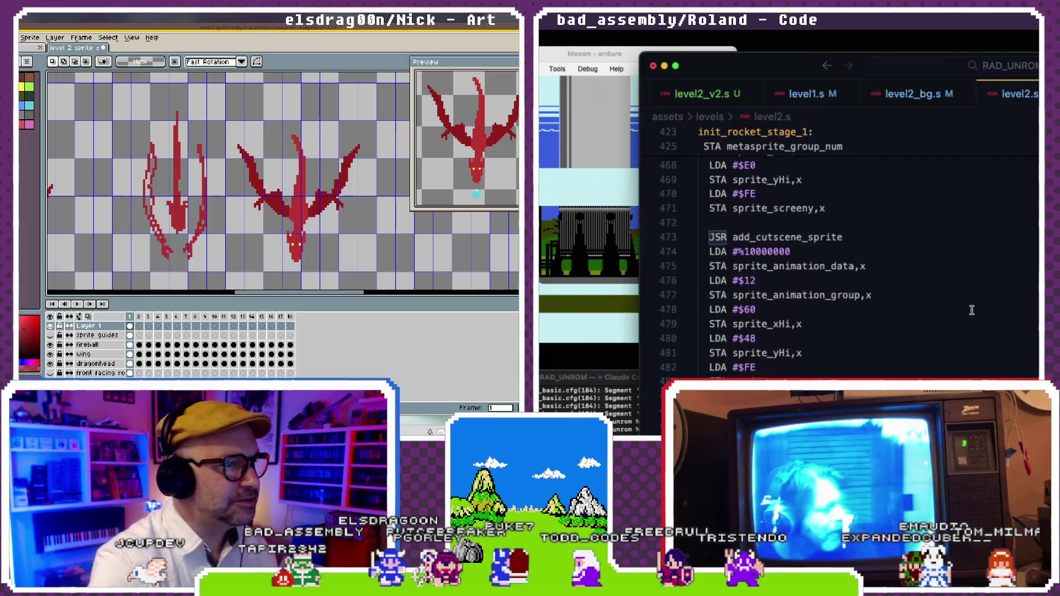
scroll(971, 311, "down", 12)
scroll(971, 310, "down", 3)
scroll(972, 311, "down", 2)
scroll(972, 310, "down", 7)
scroll(972, 310, "down", 9)
scroll(972, 310, "down", 2)
scroll(972, 311, "down", 1)
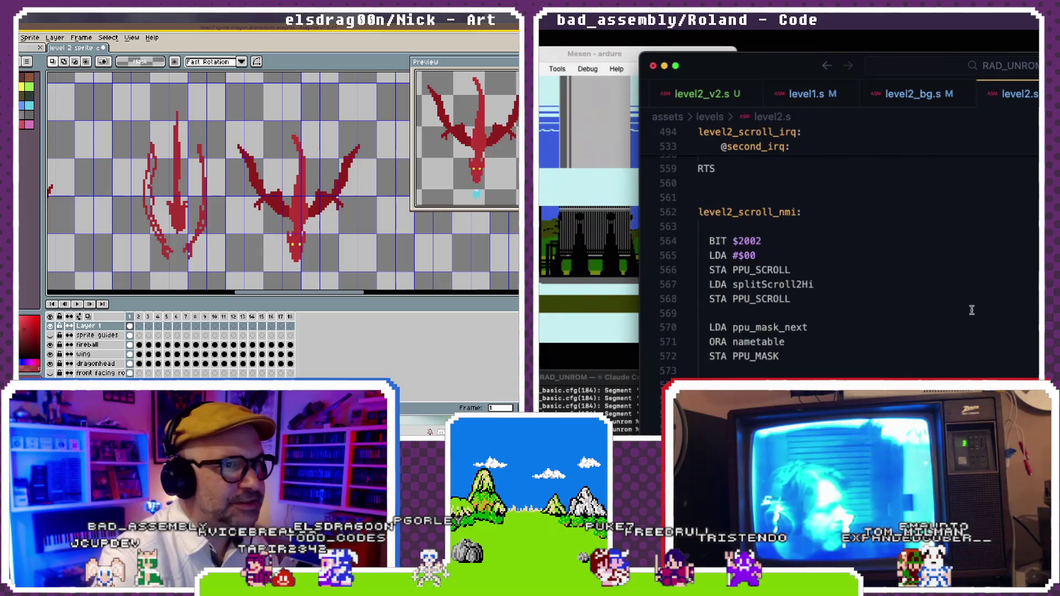
scroll(972, 310, "down", 1)
scroll(972, 310, "down", 5)
scroll(972, 310, "down", 7)
scroll(971, 310, "up", 4)
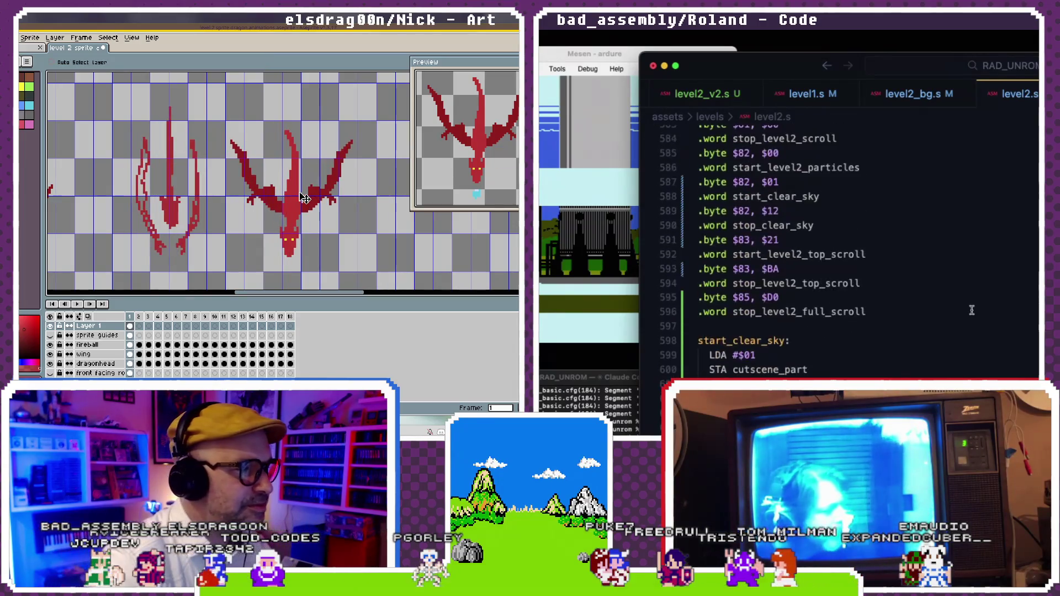
scroll(972, 310, "down", 5)
scroll(972, 311, "down", 1)
scroll(972, 311, "up", 2)
scroll(971, 311, "down", 1)
left_click_drag(130, 263, 145, 246)
scroll(972, 311, "down", 3)
scroll(971, 310, "down", 5)
scroll(971, 310, "down", 5)
scroll(971, 311, "down", 4)
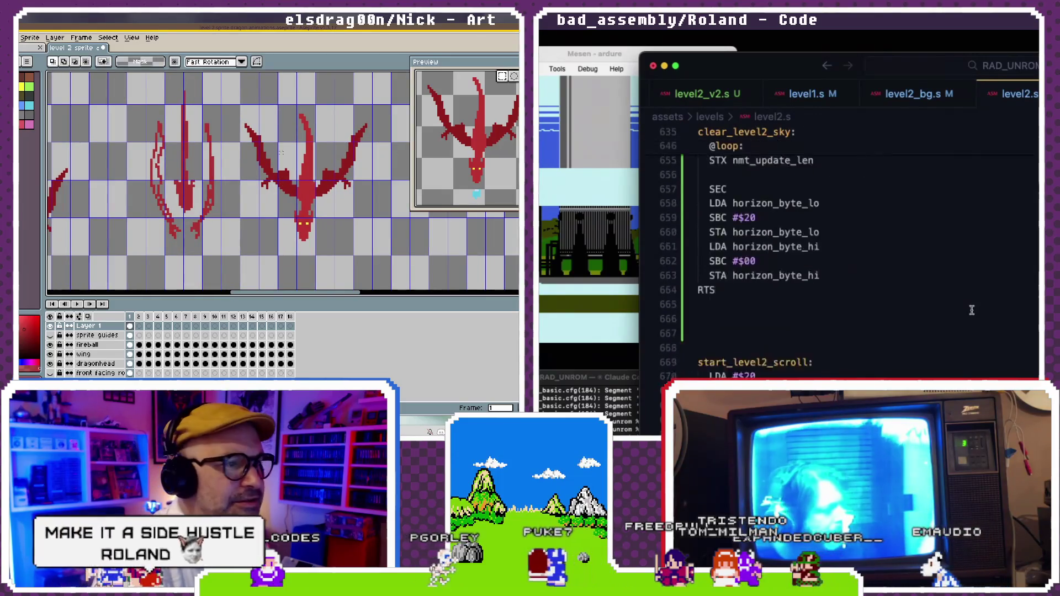
scroll(972, 310, "down", 2)
scroll(972, 310, "down", 3)
- Select the new dragon's head region, rotate it, and commit it in place
left_click_drag(270, 161, 299, 203)
double_click(745, 173)
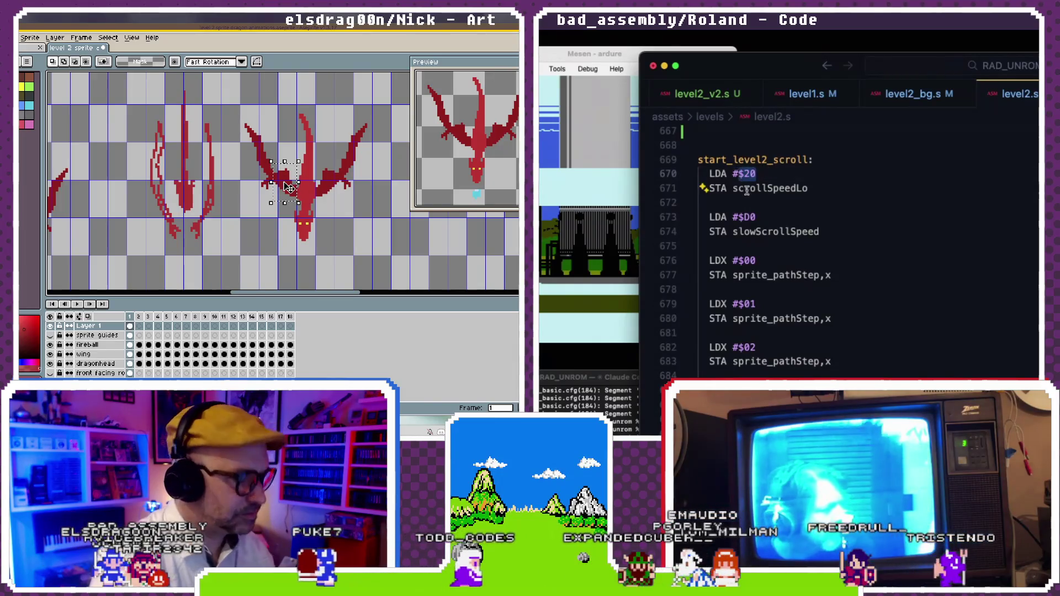
double_click(745, 217)
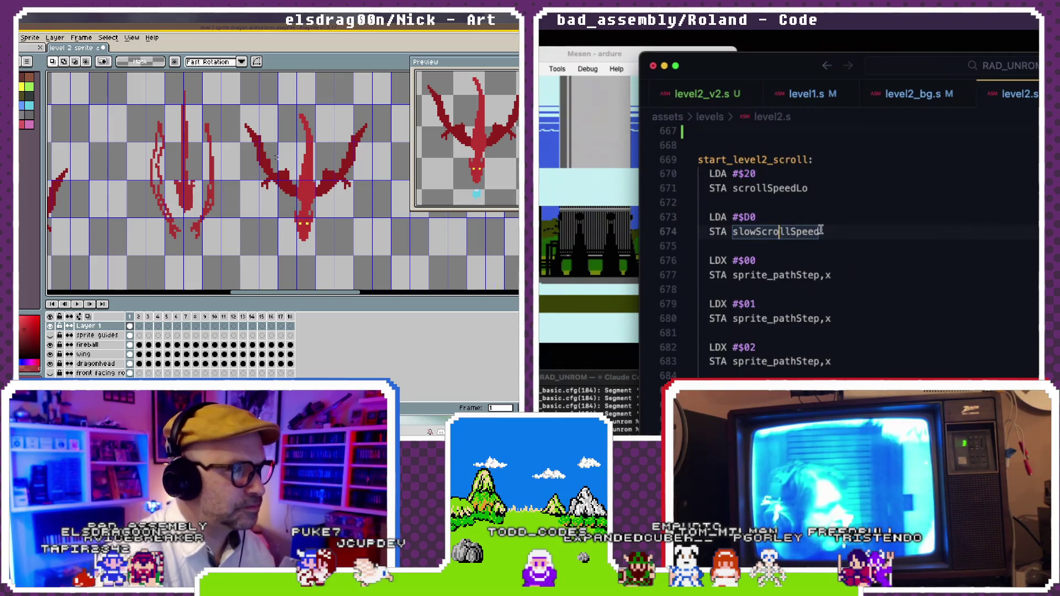
left_click_drag(730, 217, 685, 175)
left_click(298, 205)
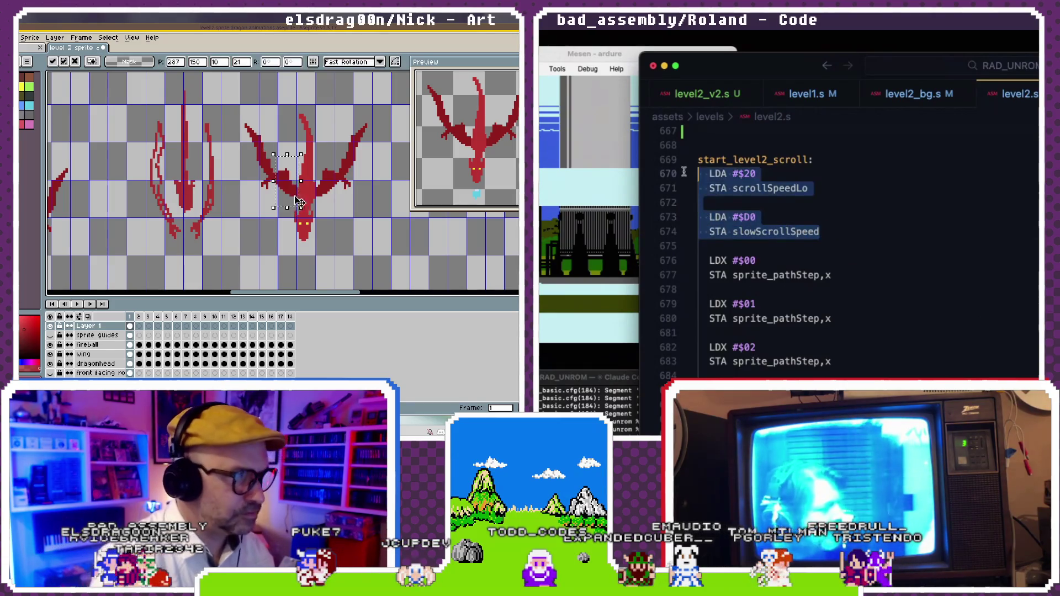
scroll(791, 189, "down", 1)
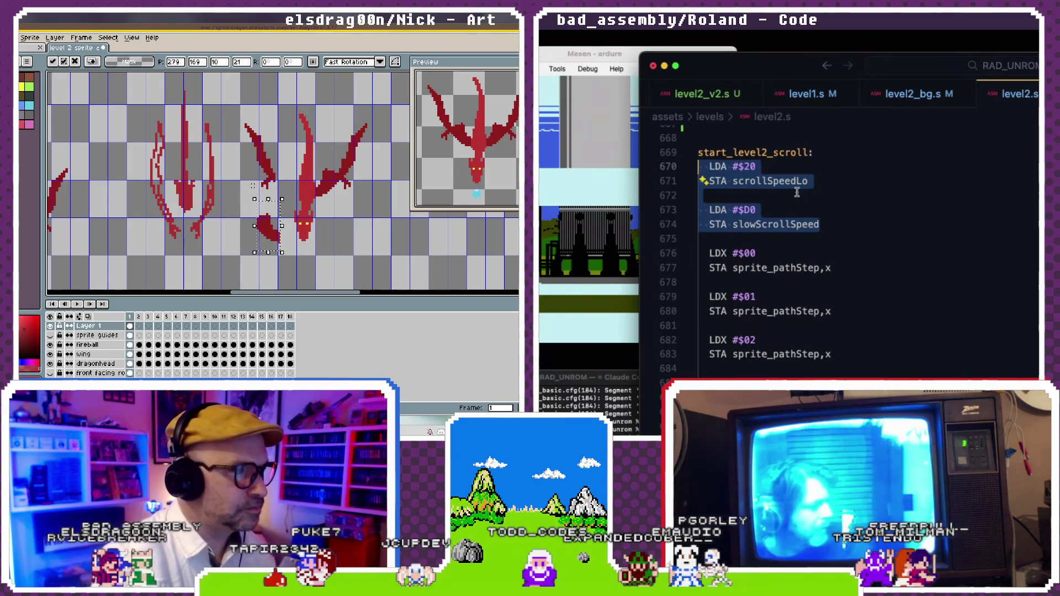
mouse_move(248, 190)
left_mouse_down()
mouse_move(306, 198)
mouse_move(305, 211)
left_mouse_up()
scroll(797, 192, "down", 5)
scroll(797, 192, "down", 5)
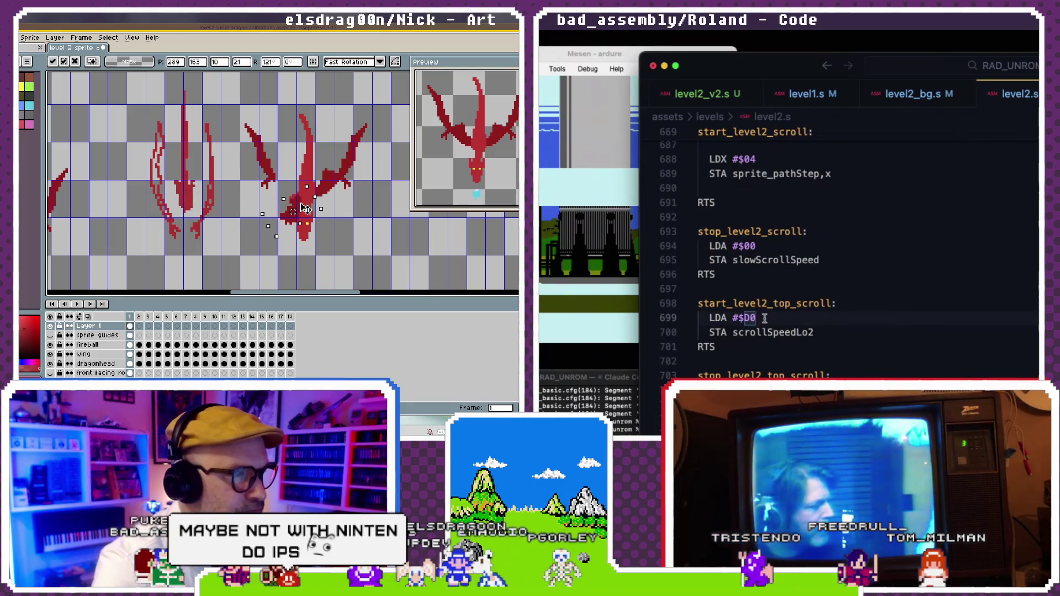
key("Return")
- Mark out the dragon's right wing area with a rectangular selection
scroll(794, 320, "down", 1)
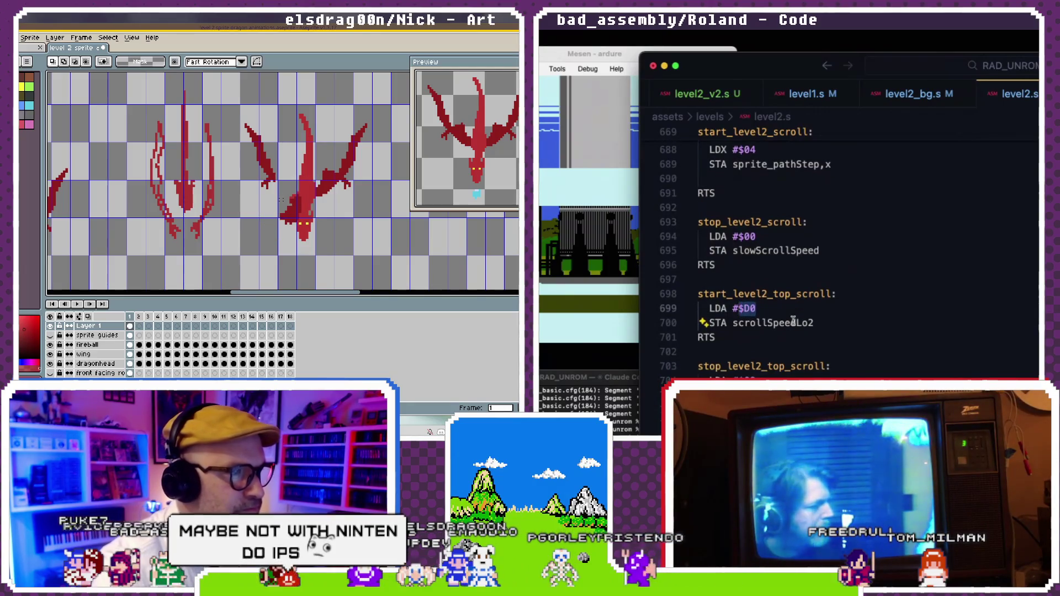
scroll(808, 321, "up", 5)
left_click_drag(258, 161, 272, 184)
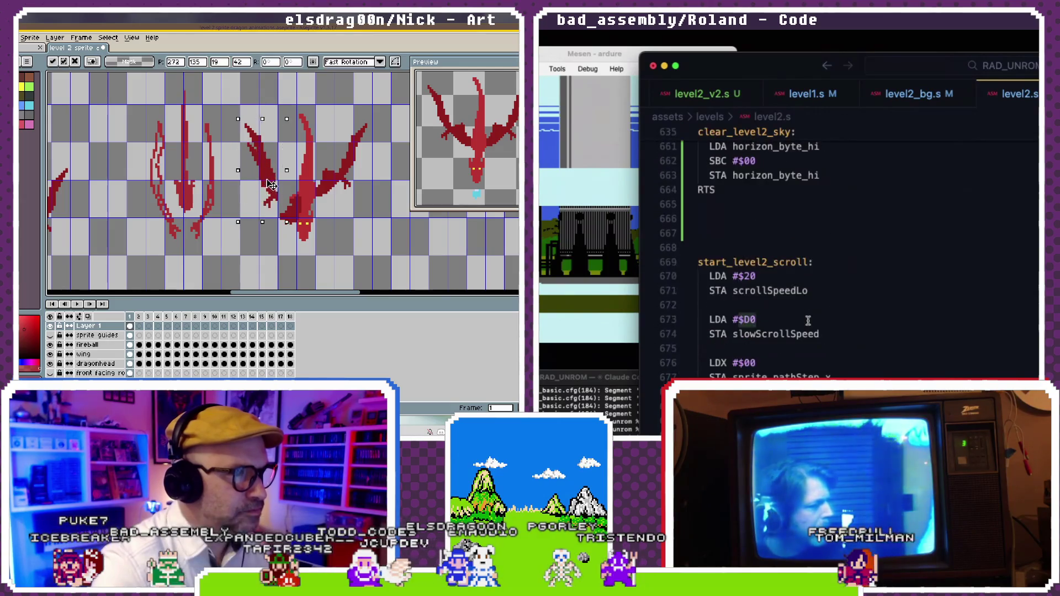
scroll(808, 321, "up", 3)
left_click_drag(281, 223, 285, 226)
scroll(808, 321, "down", 5)
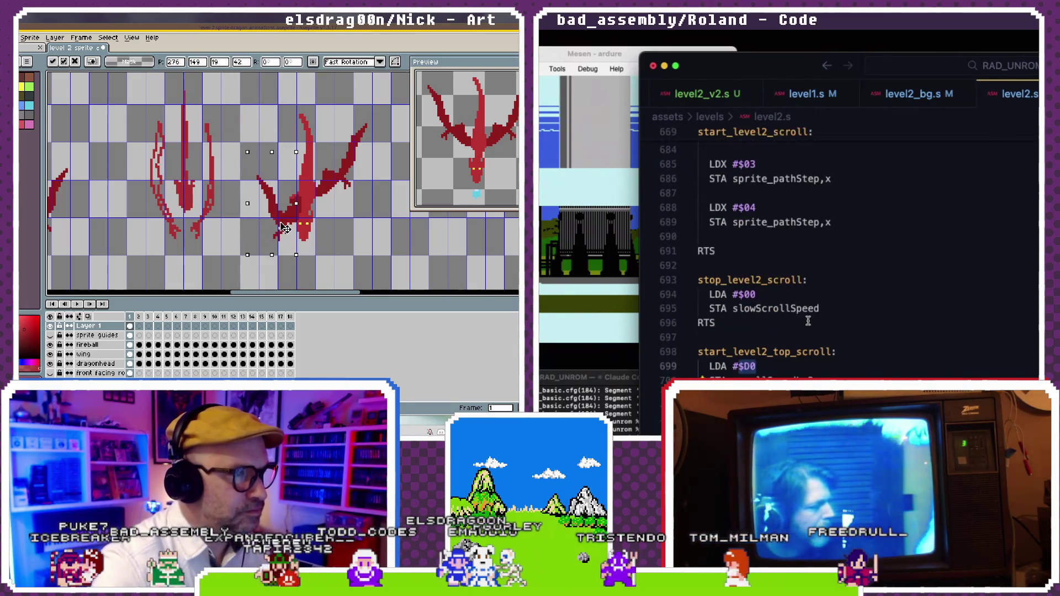
scroll(808, 321, "down", 3)
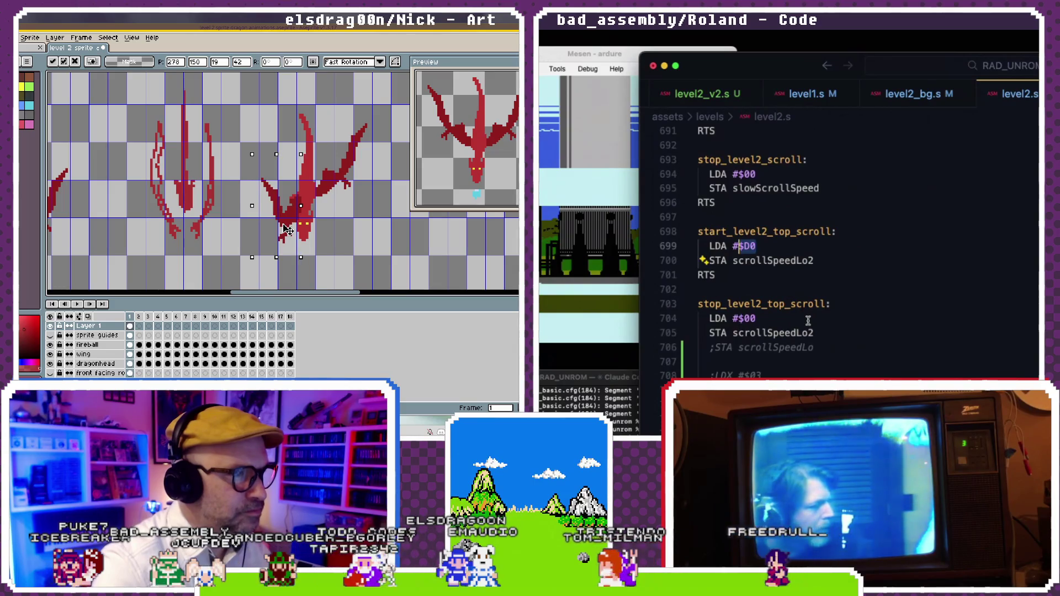
left_click_drag(380, 97, 326, 213)
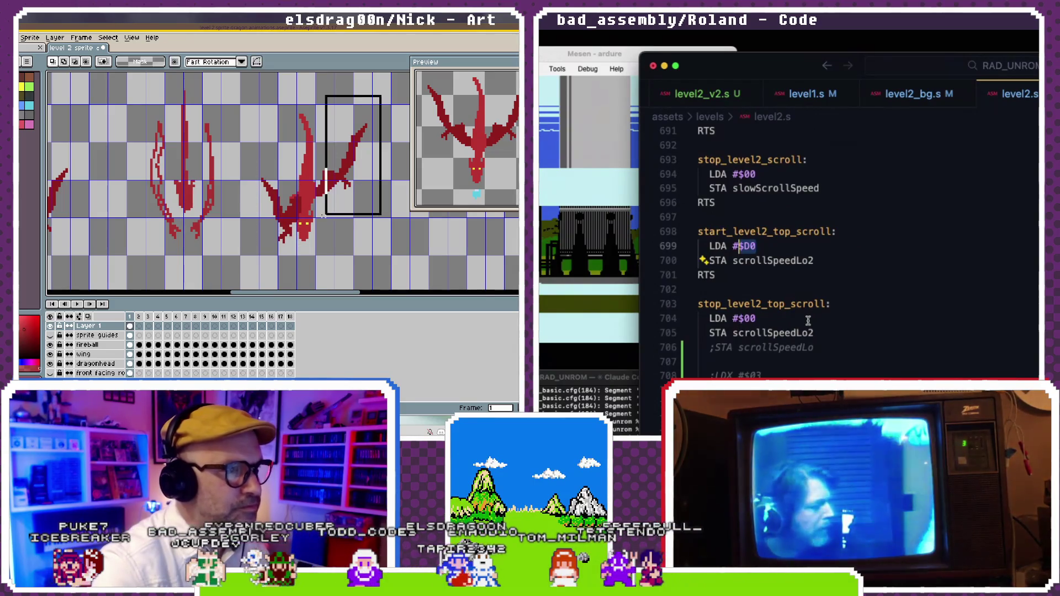
scroll(808, 321, "up", 2)
scroll(807, 320, "up", 3)
scroll(808, 320, "up", 3)
scroll(807, 320, "up", 3)
scroll(774, 338, "down", 1)
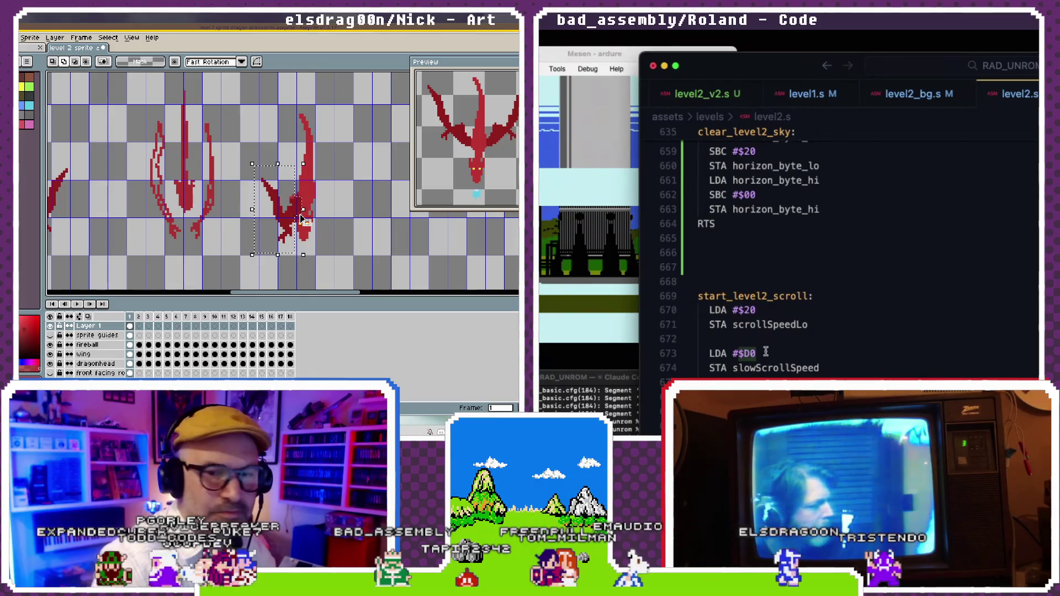
scroll(775, 337, "down", 1)
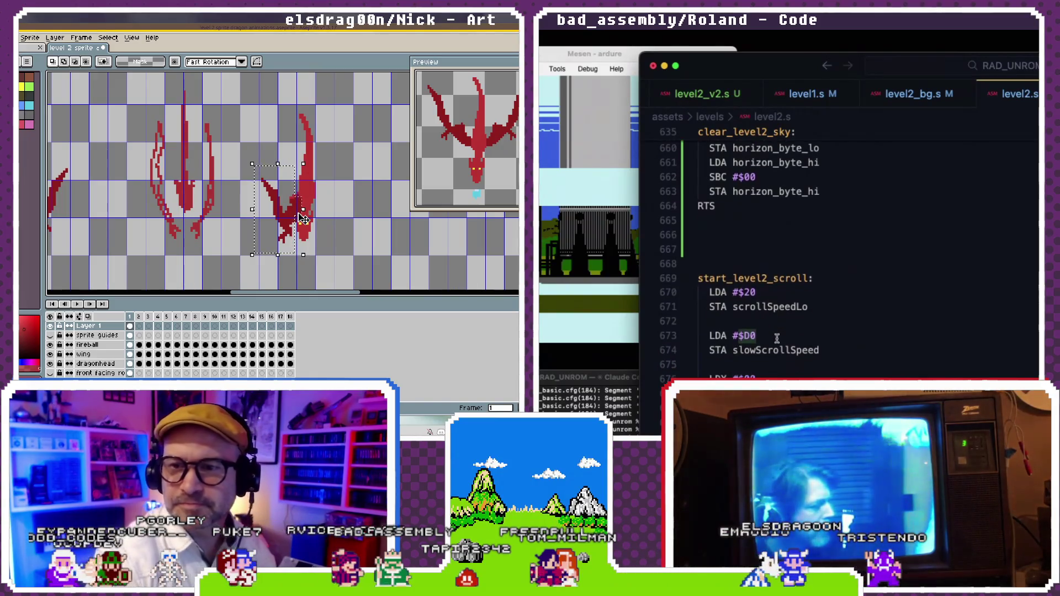
scroll(776, 338, "down", 5)
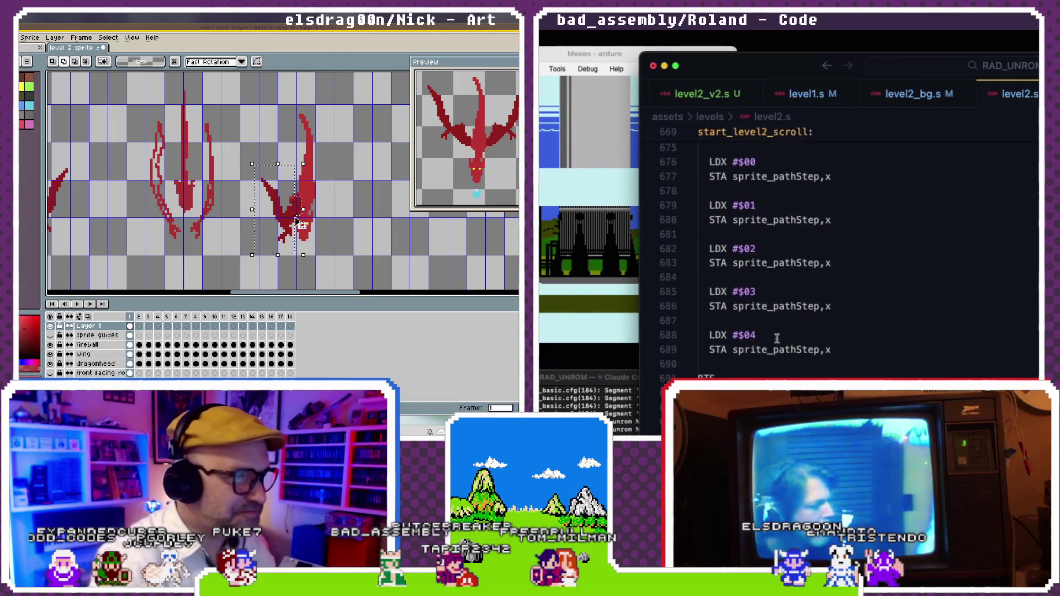
scroll(777, 338, "down", 4)
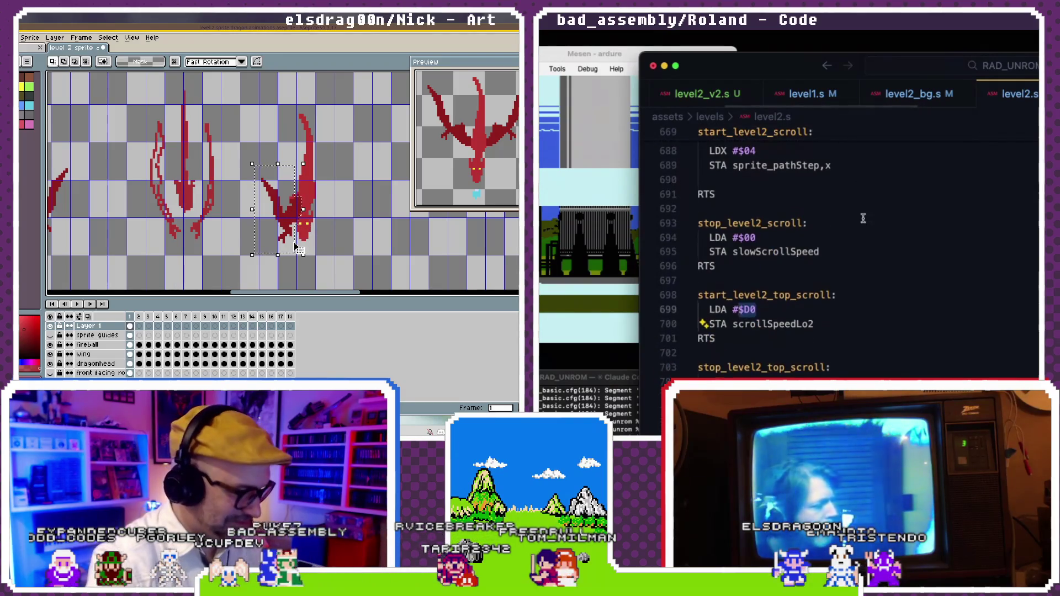
scroll(863, 219, "down", 1)
scroll(864, 218, "down", 9)
scroll(864, 218, "down", 3)
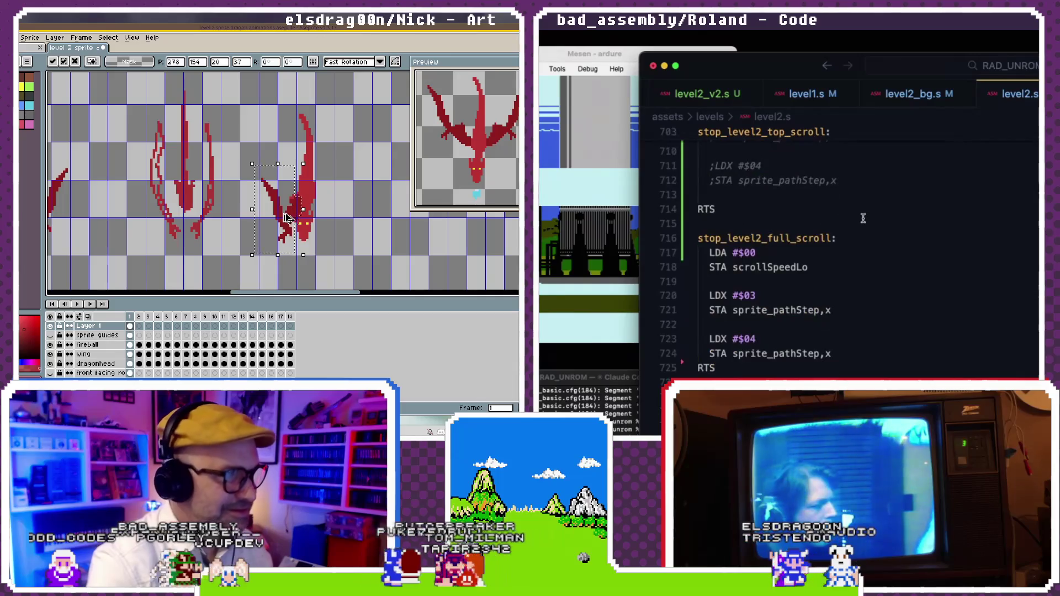
scroll(864, 219, "down", 6)
scroll(864, 218, "down", 2)
scroll(863, 219, "up", 15)
- Clear the current selection from the Edit menu
left_click(20, 37)
scroll(864, 218, "up", 10)
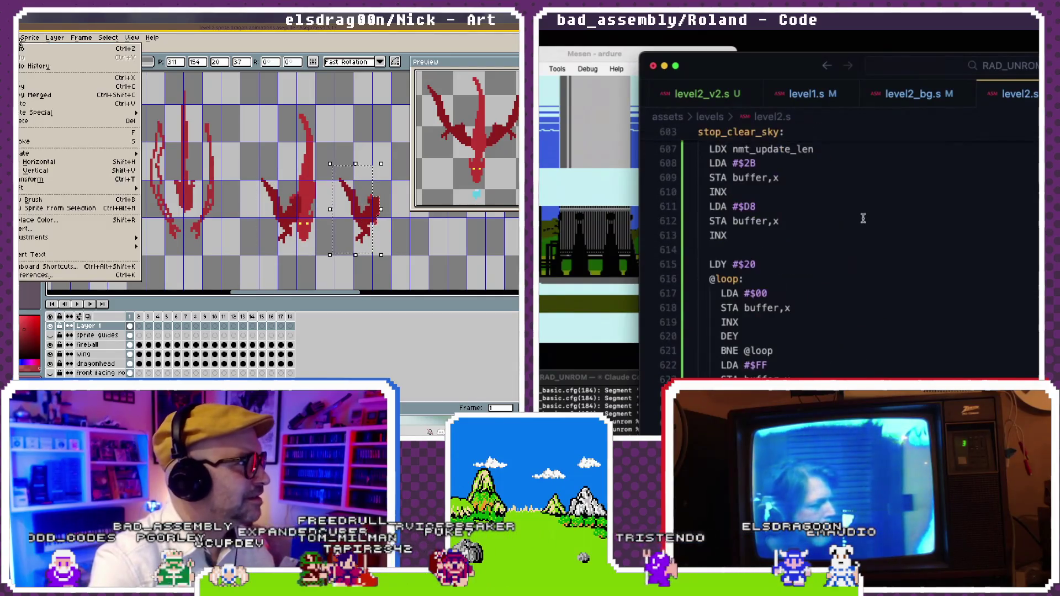
scroll(864, 218, "up", 10)
scroll(864, 219, "up", 15)
left_click(45, 179)
scroll(863, 218, "up", 10)
scroll(864, 219, "up", 5)
- Reselect the right dragon and mirror it horizontally
left_click_drag(330, 164, 385, 254)
scroll(863, 218, "up", 2)
scroll(864, 218, "up", 2)
scroll(864, 219, "up", 3)
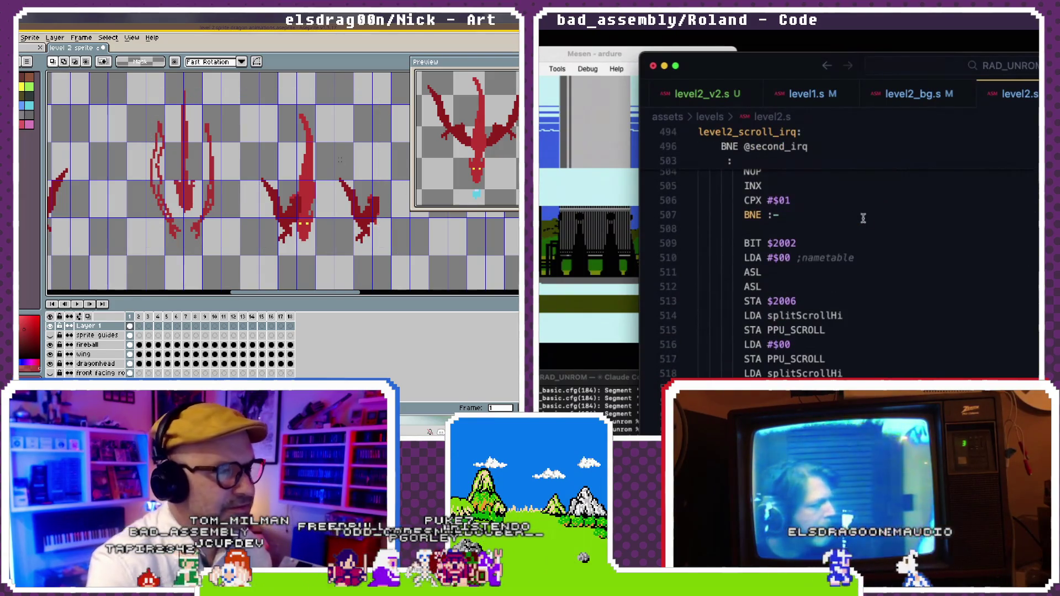
left_click_drag(335, 157, 381, 249)
scroll(864, 218, "up", 3)
scroll(864, 218, "up", 3)
scroll(864, 218, "up", 3)
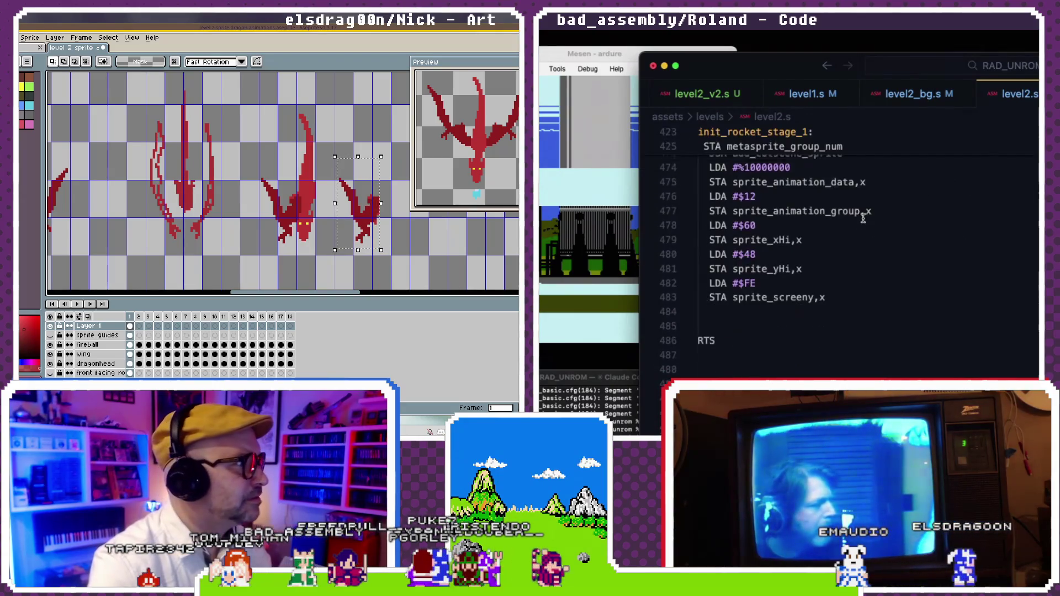
scroll(863, 218, "up", 5)
key("alt+e")
scroll(863, 218, "up", 5)
scroll(863, 218, "up", 5)
scroll(863, 219, "up", 5)
scroll(864, 218, "up", 5)
left_click(63, 169)
scroll(864, 218, "up", 5)
scroll(863, 218, "up", 5)
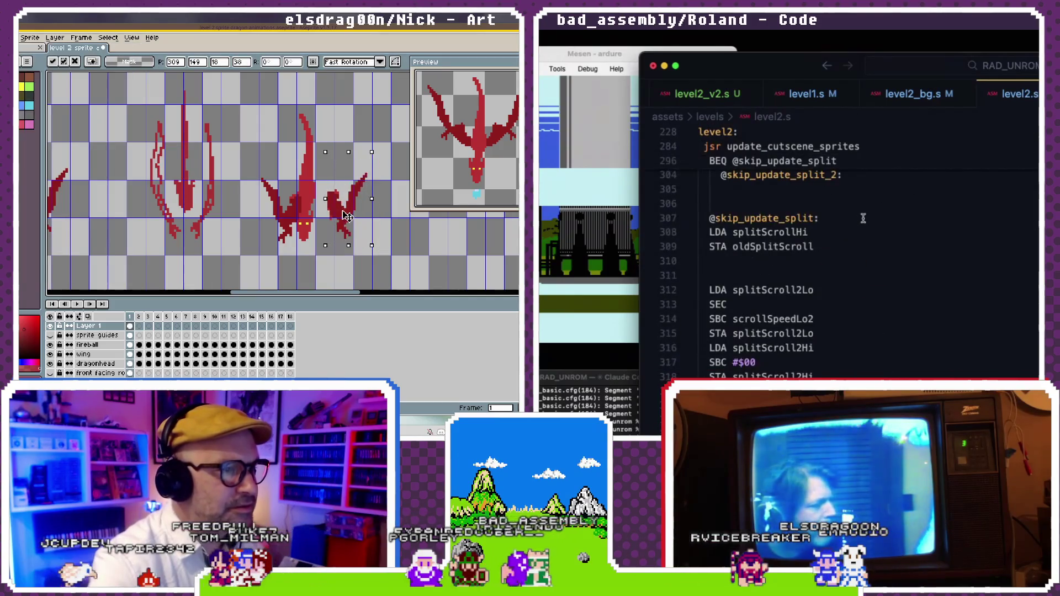
- Nudge the selected dragon slightly down
left_click_drag(348, 216, 337, 219)
scroll(864, 218, "down", 2)
left_click_drag(331, 218, 332, 231)
left_click_drag(757, 330, 673, 303)
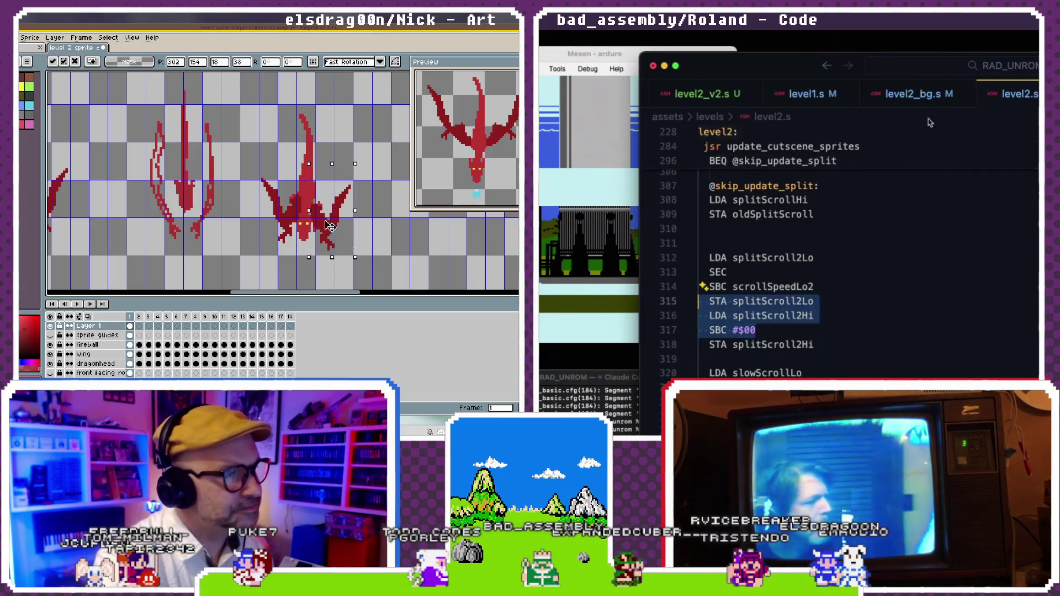
- Box the area around the right dragon, widen it over the wing, and shift it down-left
left_click_drag(247, 159, 296, 259)
key("ctrl+Tab")
left_click(796, 217)
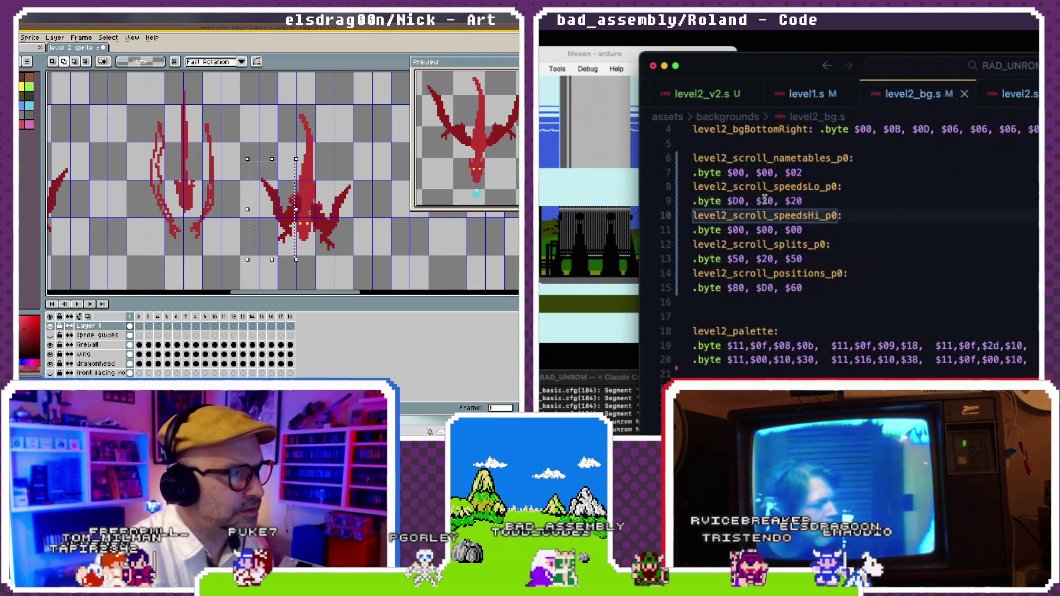
left_click_drag(296, 209, 303, 210)
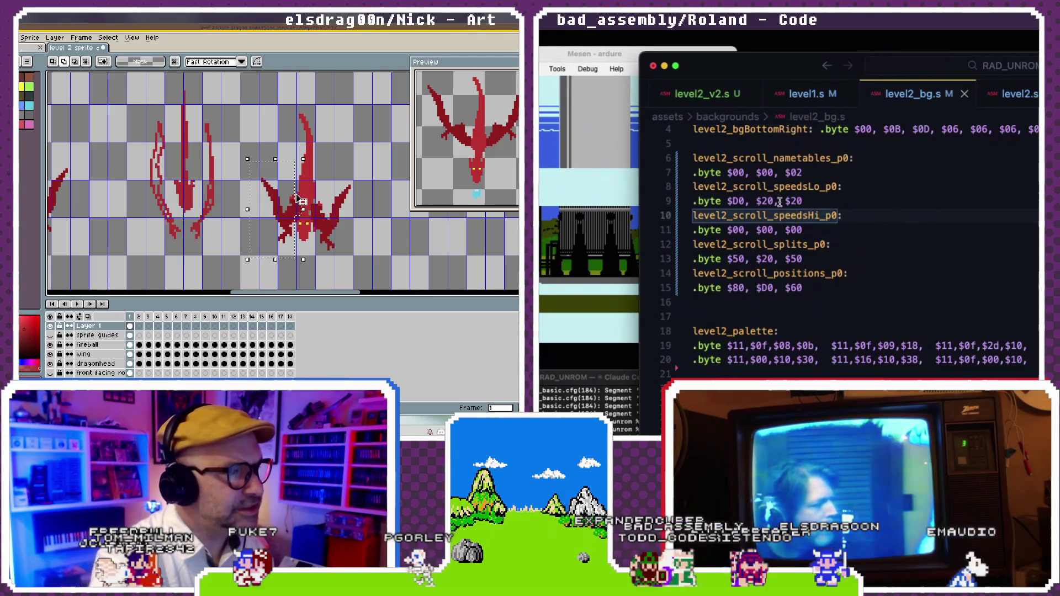
left_click(786, 202)
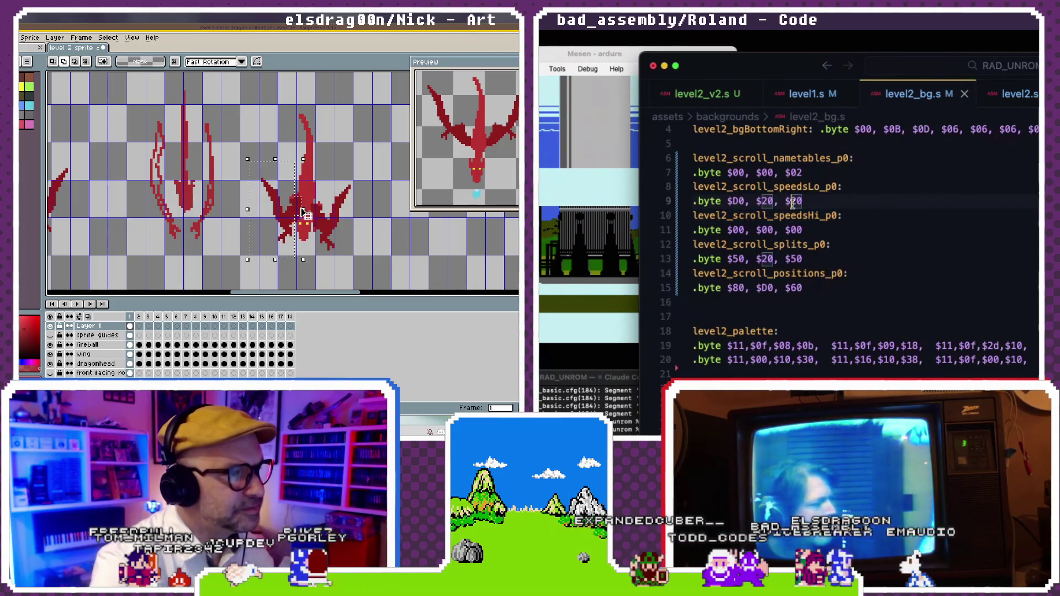
left_click_drag(299, 216, 296, 222)
- Enter D0 among the speed values, open level2.s, and pan toward the left-hand poses
type("D0")
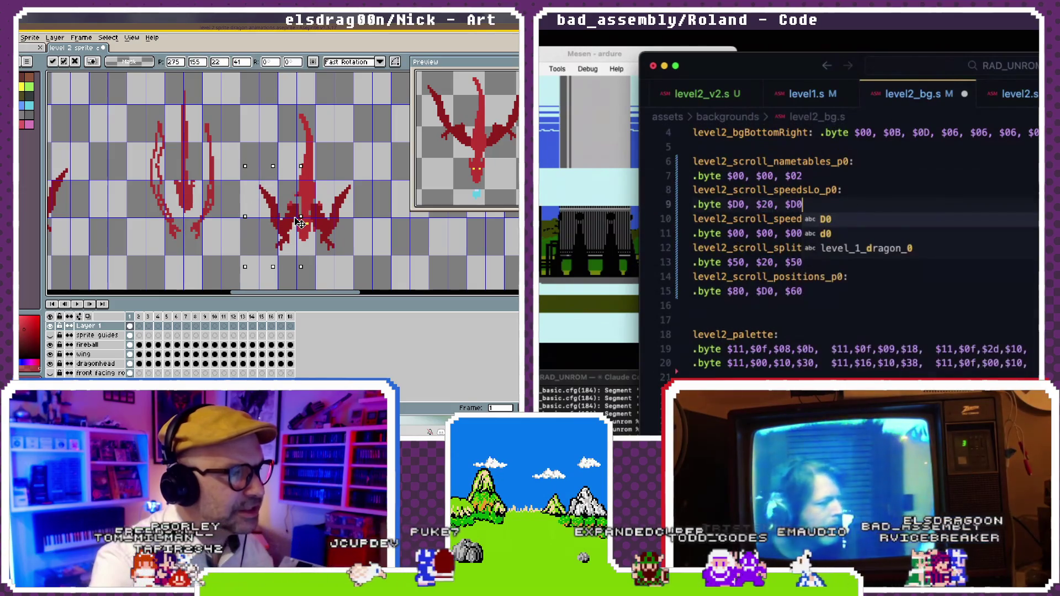
left_click(800, 174)
scroll(801, 177, "down", 1)
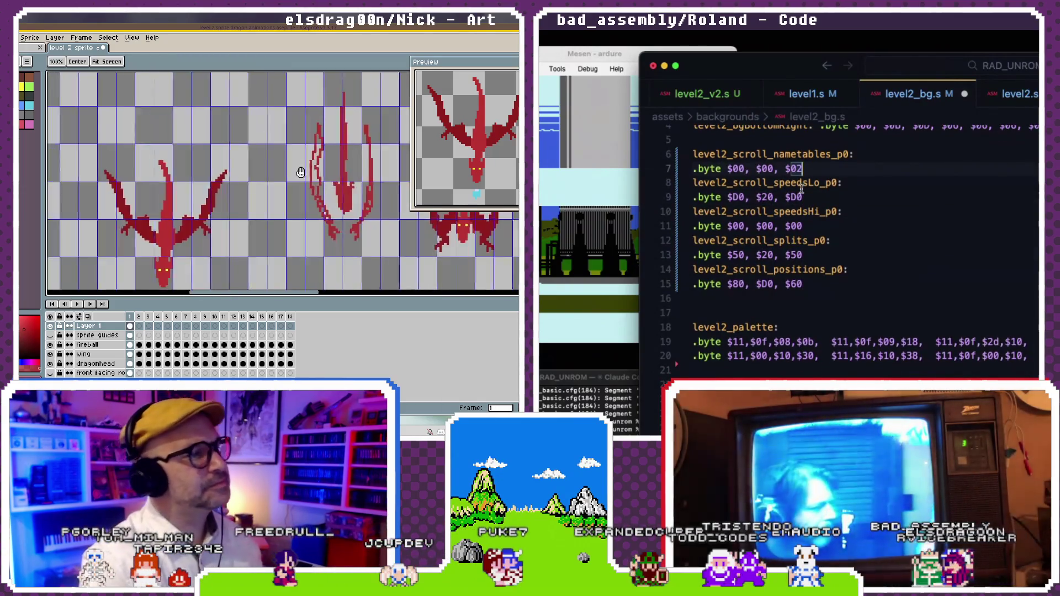
left_click(804, 197)
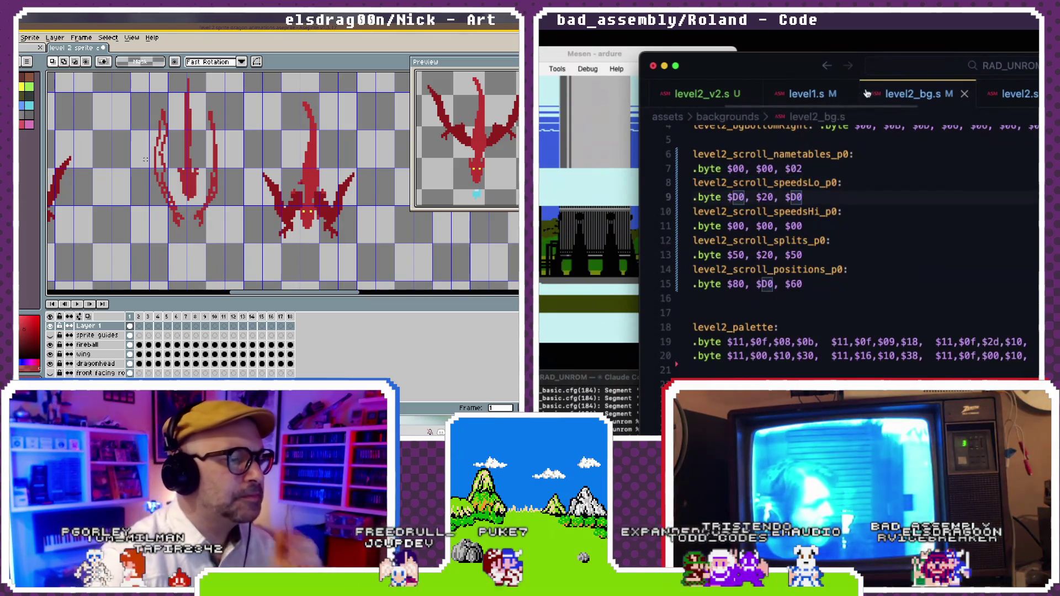
left_click(1010, 94)
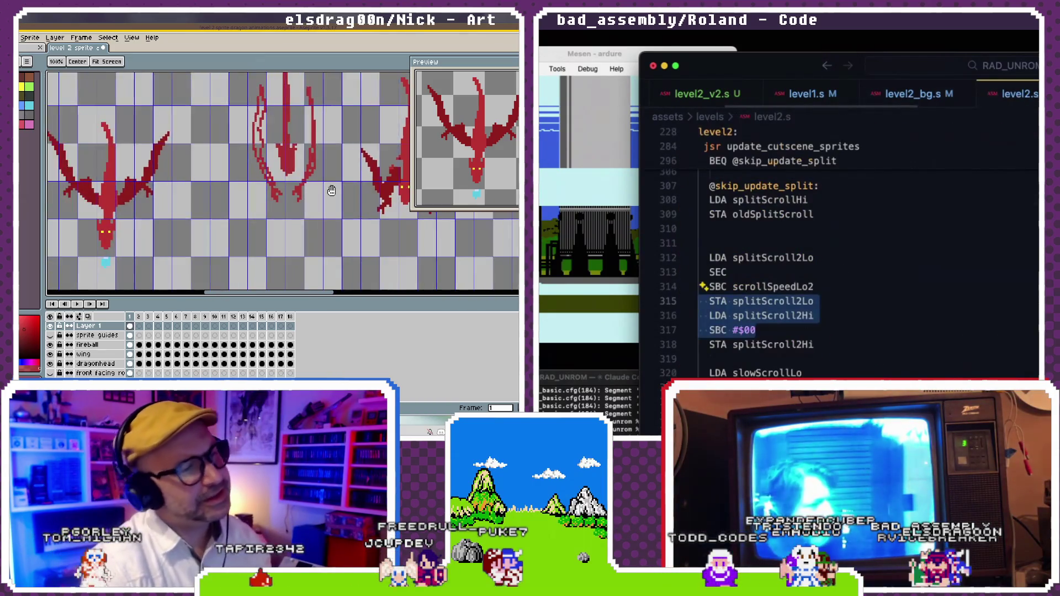
left_click_drag(325, 190, 160, 207)
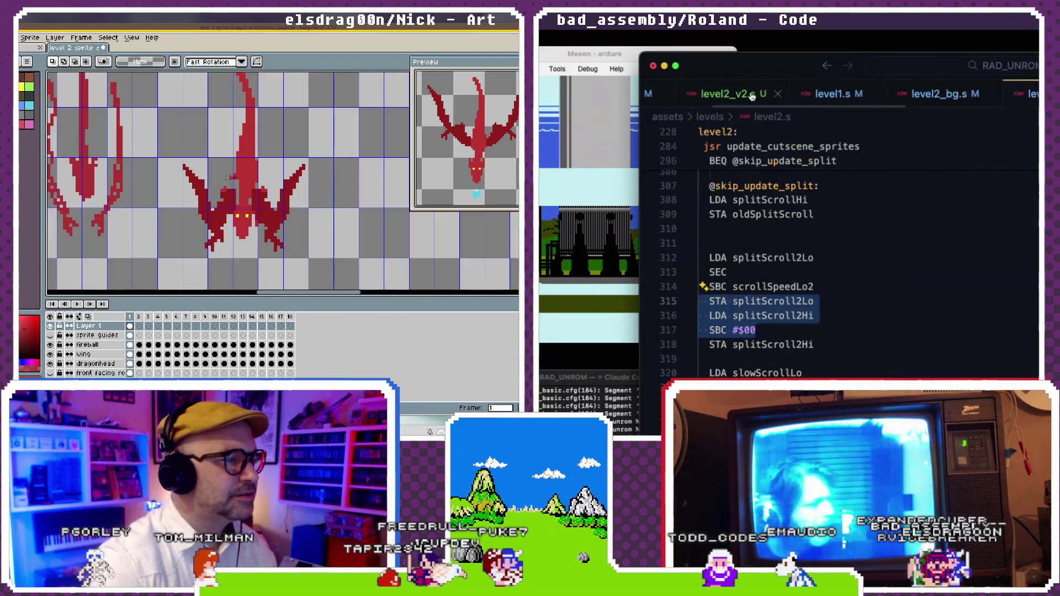
- Open the level2_v2.s file and scroll down through it
left_click(761, 93)
scroll(791, 198, "down", 10)
scroll(791, 198, "down", 10)
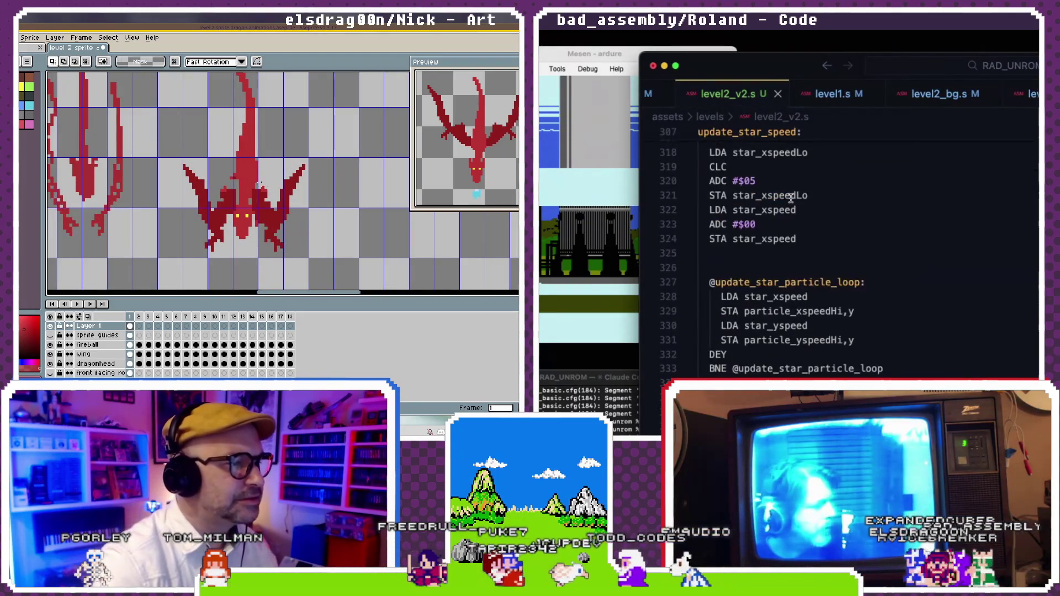
scroll(790, 198, "down", 10)
scroll(791, 198, "down", 10)
scroll(790, 199, "down", 10)
scroll(790, 199, "down", 10)
scroll(791, 198, "down", 10)
scroll(791, 198, "down", 10)
scroll(791, 198, "down", 5)
- Box the dragon's left wing, move it down to match the right, and commit the pixels
mouse_move(318, 154)
left_mouse_down()
mouse_move(257, 272)
mouse_move(273, 271)
mouse_move(277, 236)
left_mouse_up()
scroll(790, 198, "up", 5)
scroll(791, 198, "up", 3)
scroll(791, 198, "up", 3)
scroll(790, 198, "up", 3)
scroll(790, 198, "up", 2)
scroll(791, 198, "down", 3)
scroll(790, 199, "down", 20)
scroll(791, 198, "down", 20)
scroll(791, 198, "down", 15)
scroll(790, 198, "down", 12)
scroll(791, 198, "down", 4)
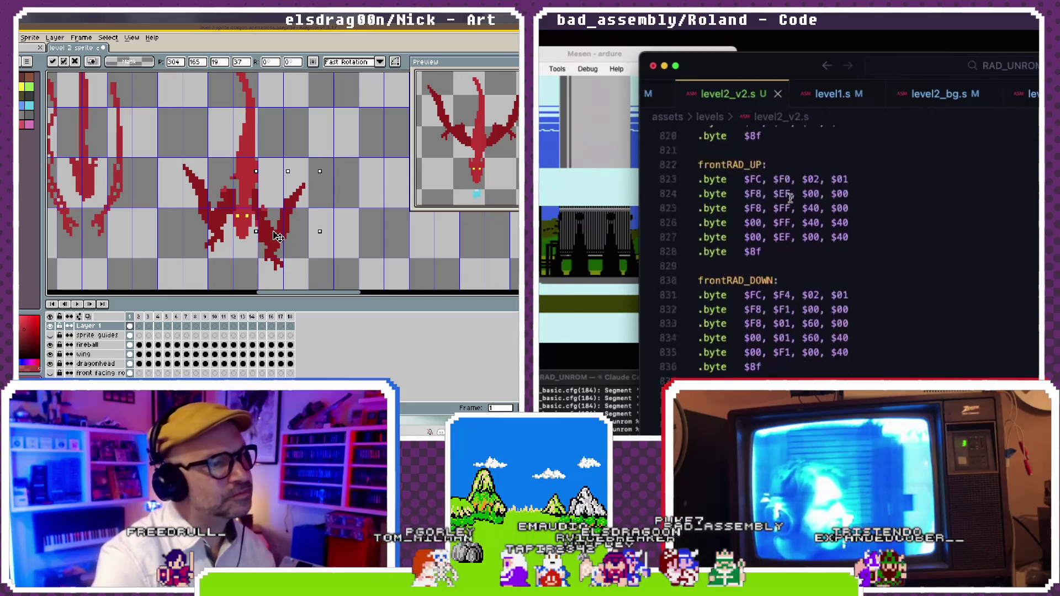
scroll(791, 199, "down", 2)
left_click_drag(171, 153, 233, 269)
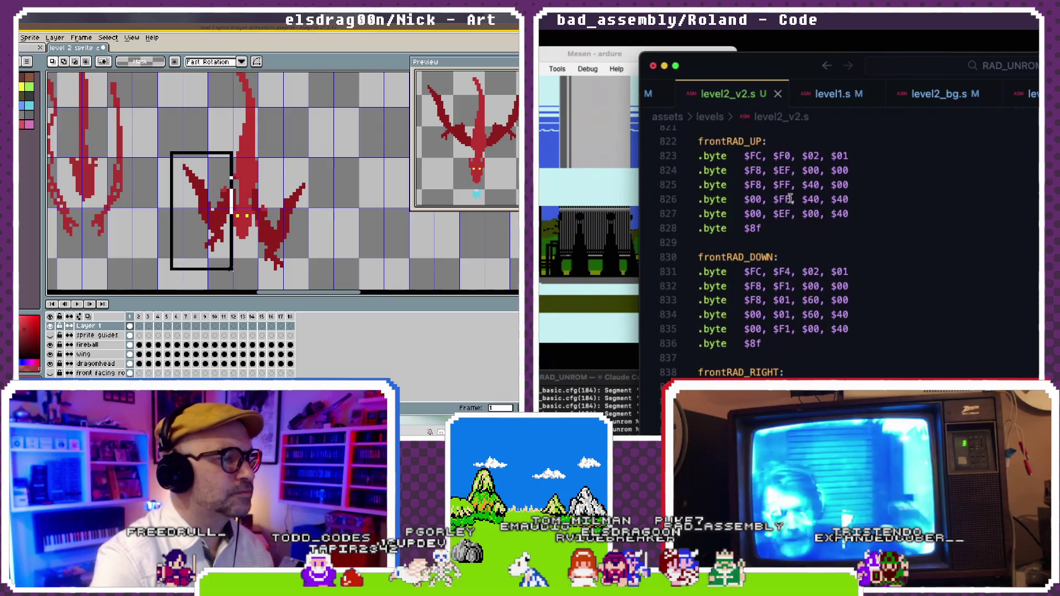
left_click_drag(230, 204, 230, 227)
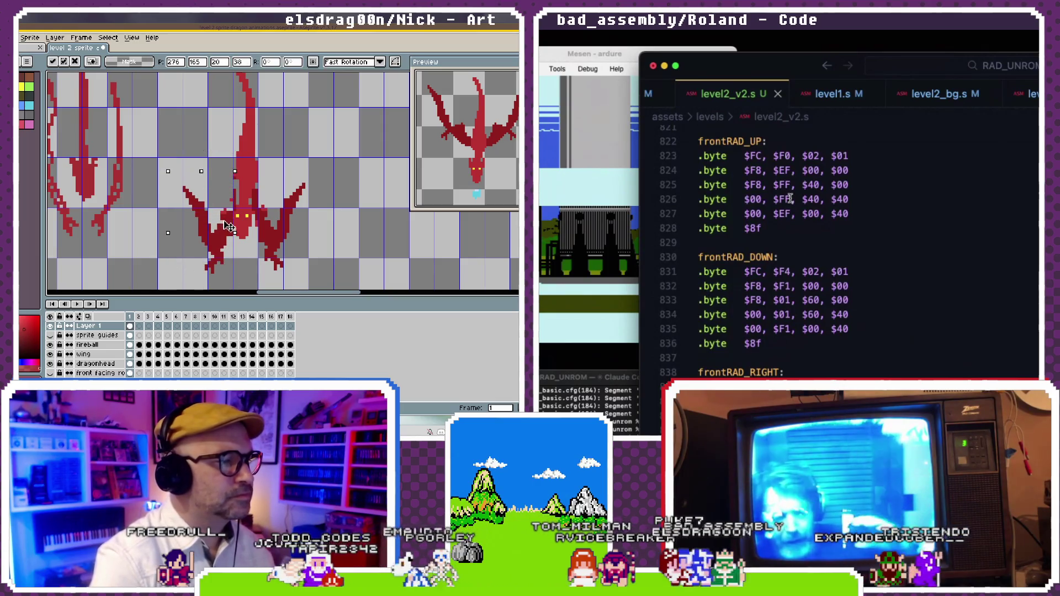
key("ctrl+d")
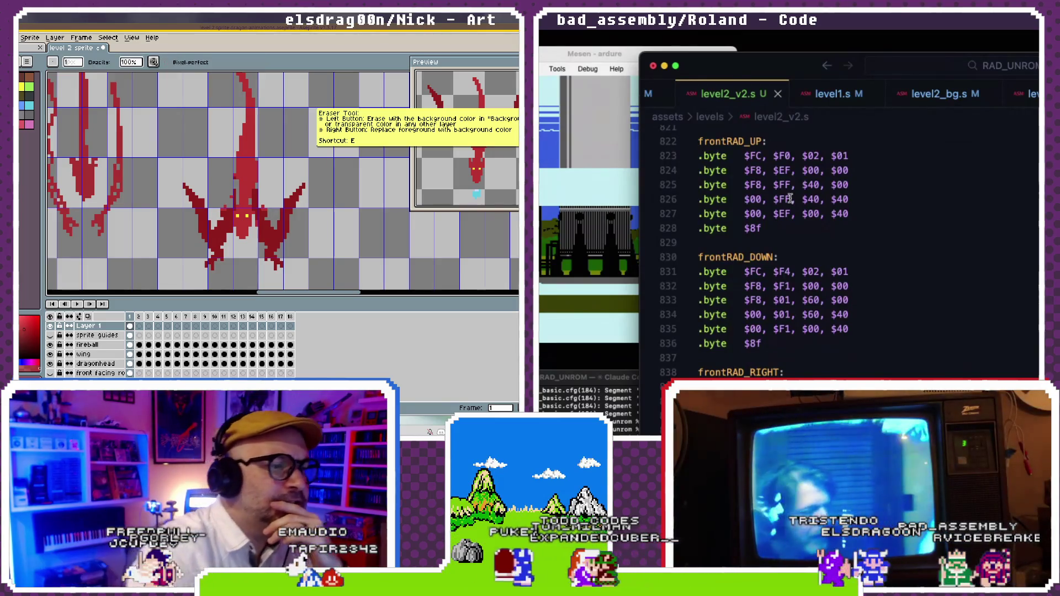
key("b")
scroll(790, 198, "down", 3)
scroll(790, 199, "down", 5)
scroll(791, 198, "down", 5)
scroll(790, 199, "down", 4)
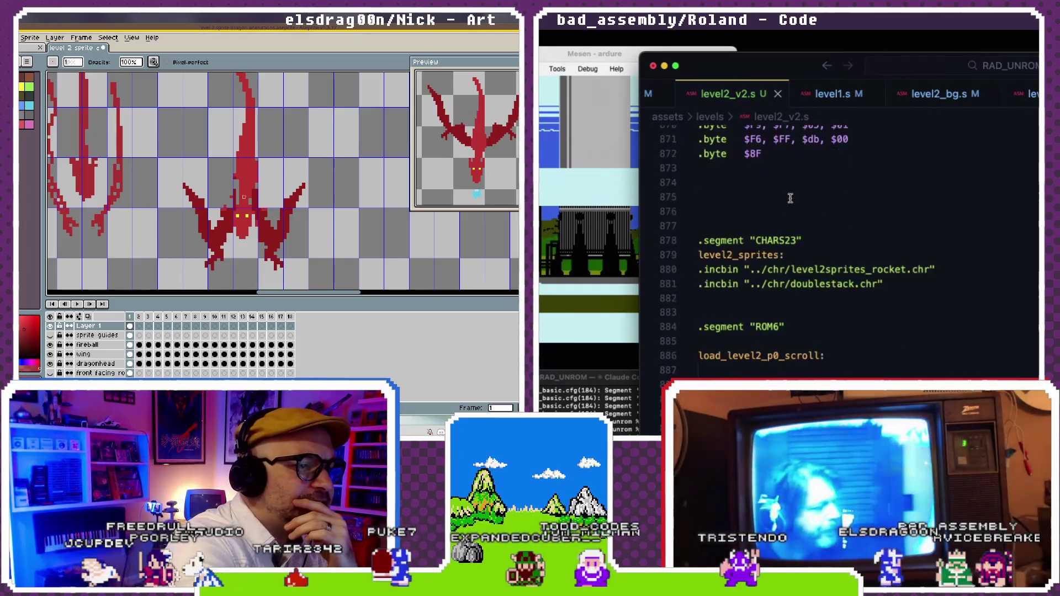
scroll(791, 198, "down", 3)
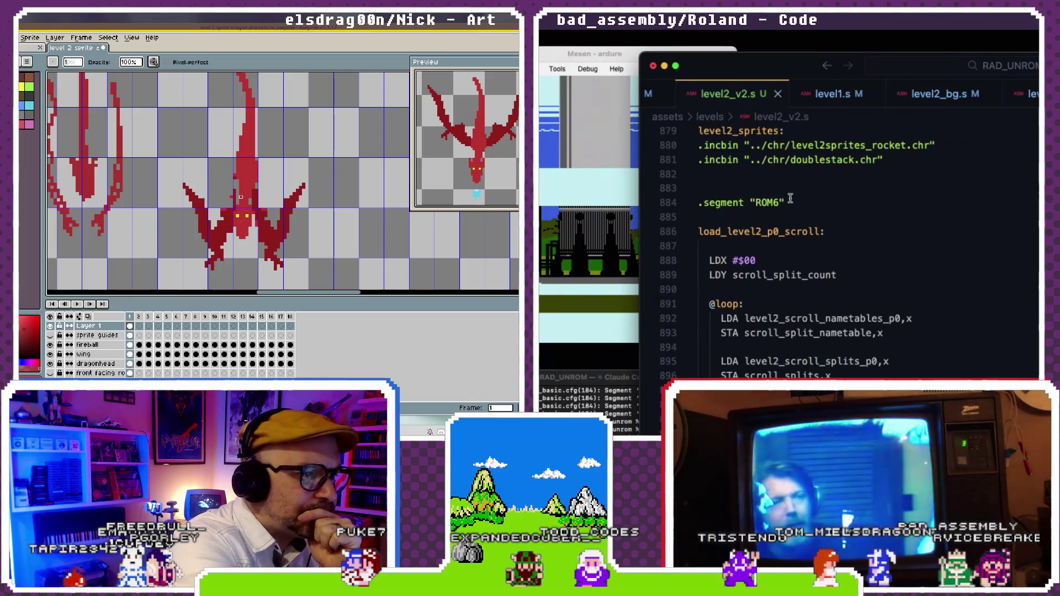
scroll(791, 199, "down", 1)
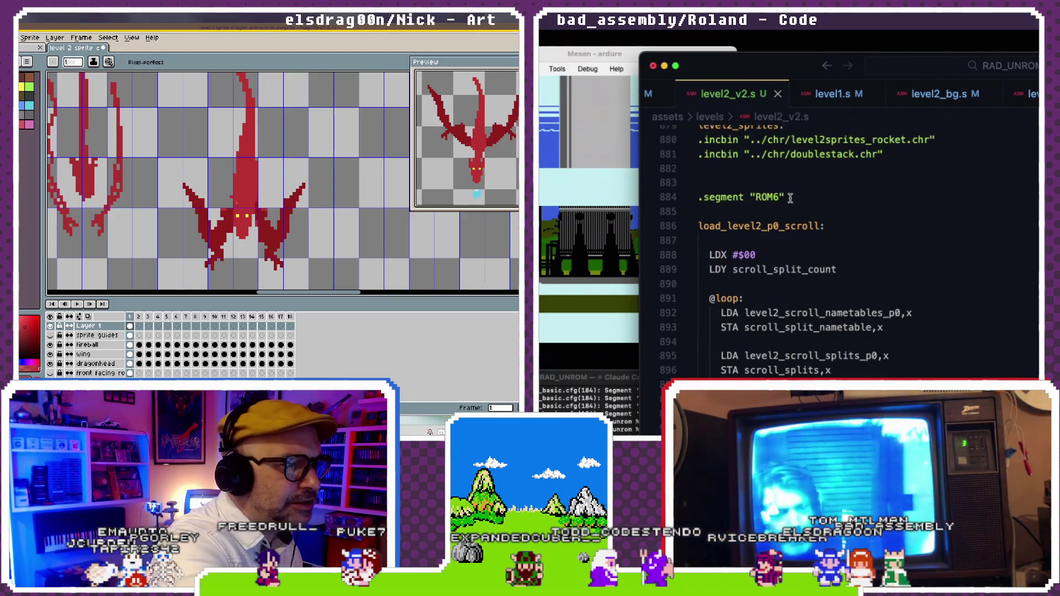
left_click_drag(263, 200, 338, 163)
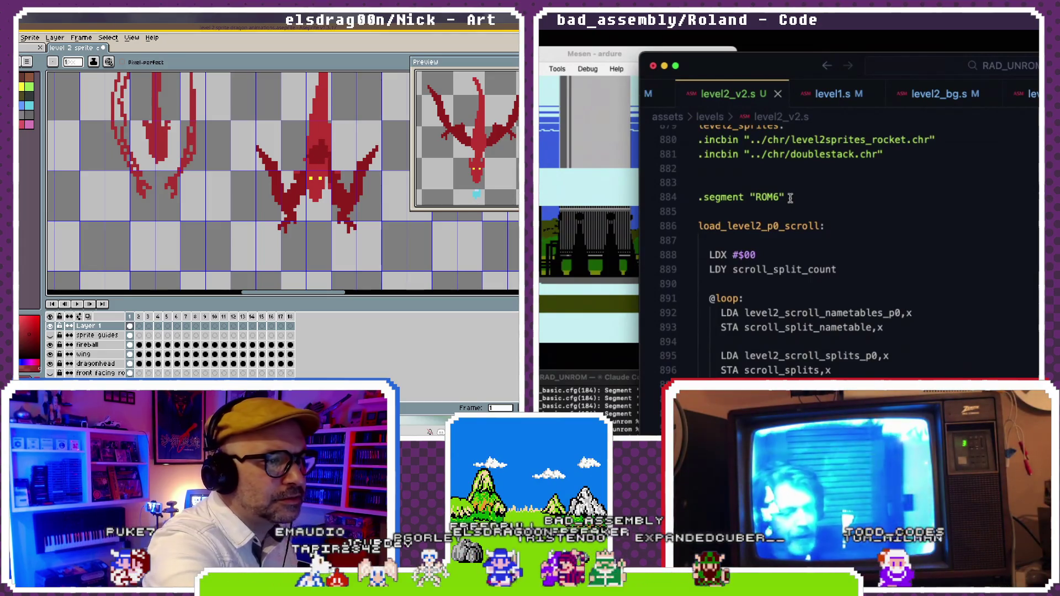
scroll(282, 183, "up", 3)
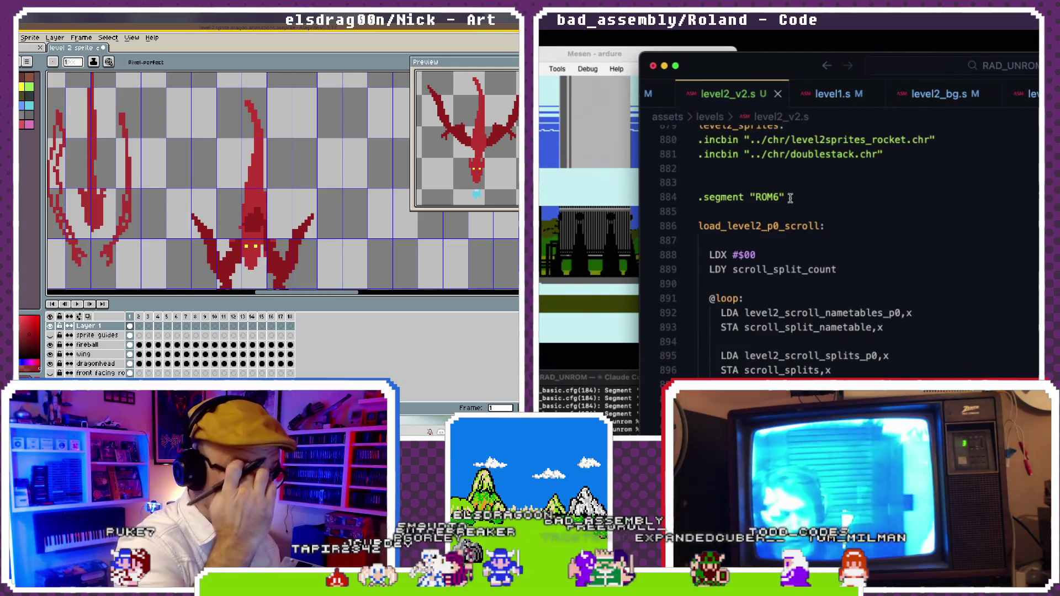
left_click_drag(387, 157, 297, 171)
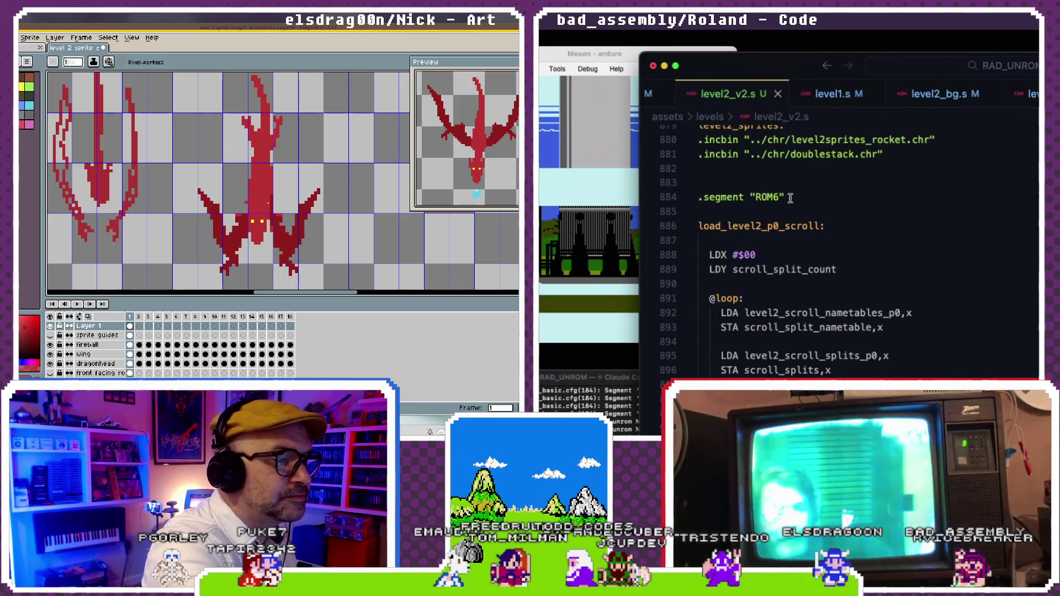
- Scroll down the canvas to bring the spread-wing dragon's neck into view
scroll(791, 199, "down", 2)
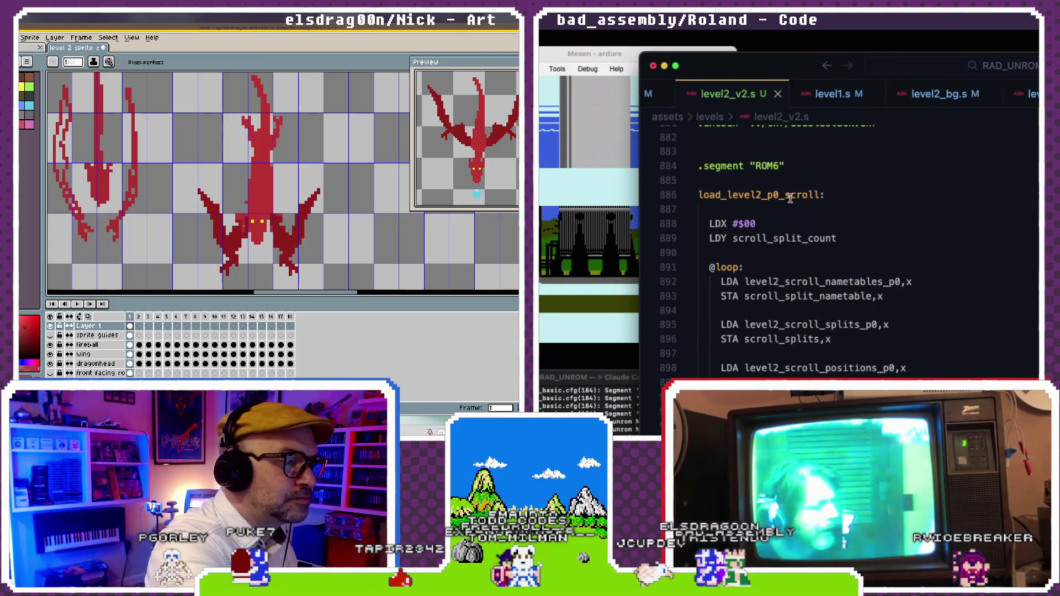
scroll(790, 199, "down", 3)
scroll(791, 199, "down", 3)
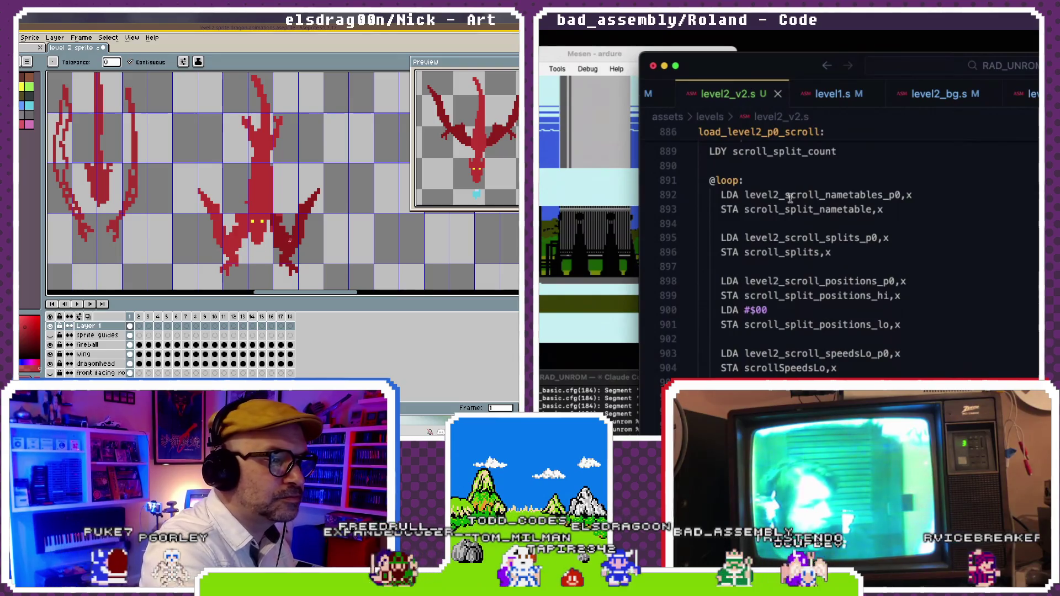
scroll(790, 199, "down", 5)
scroll(791, 199, "down", 1)
scroll(790, 198, "down", 4)
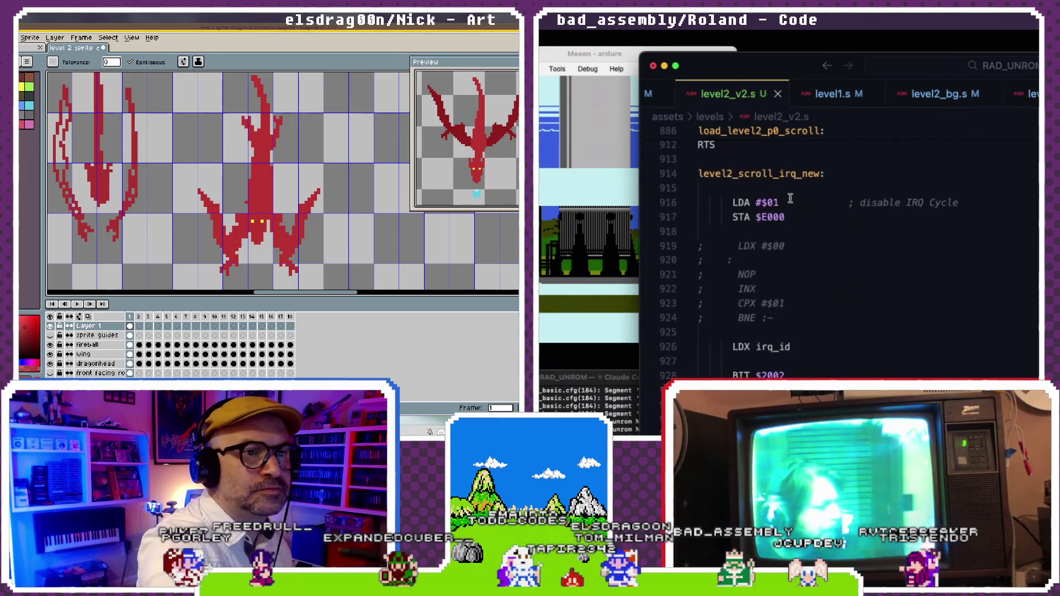
scroll(791, 199, "down", 6)
scroll(791, 199, "down", 6)
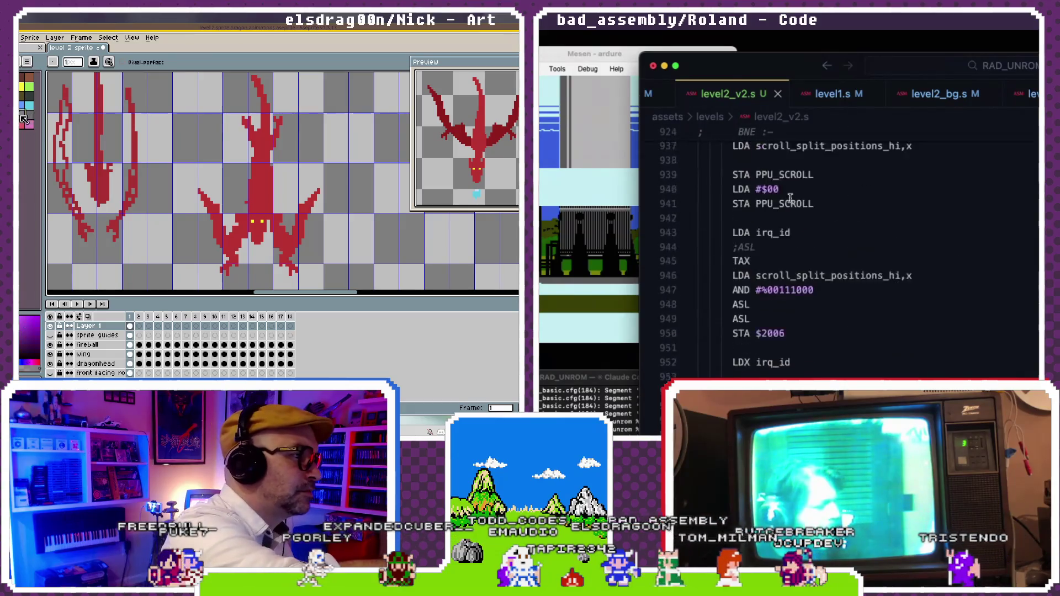
scroll(790, 199, "down", 6)
scroll(791, 199, "down", 7)
scroll(791, 199, "down", 5)
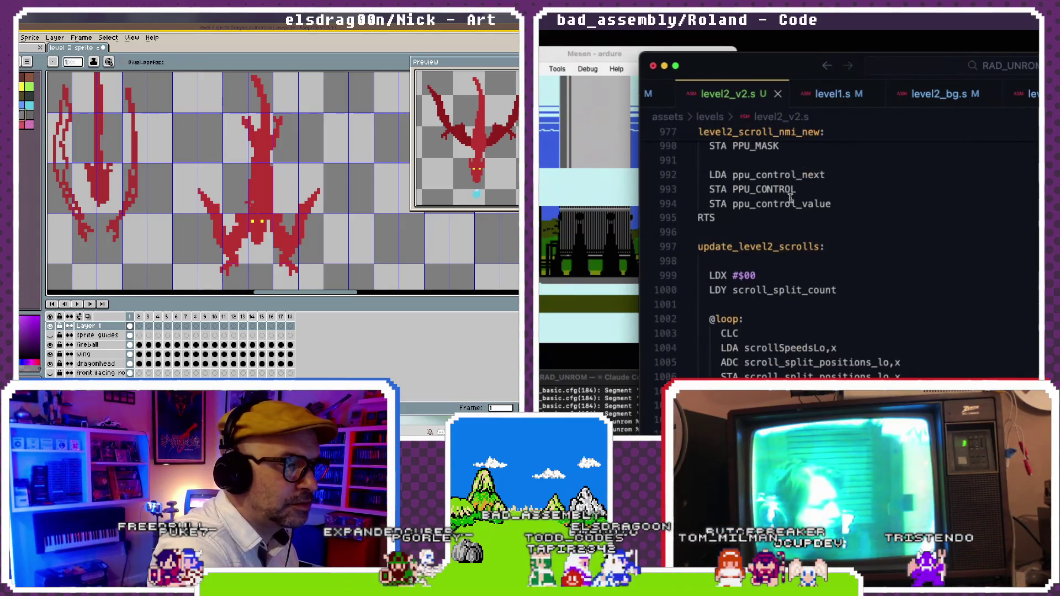
scroll(791, 199, "down", 1)
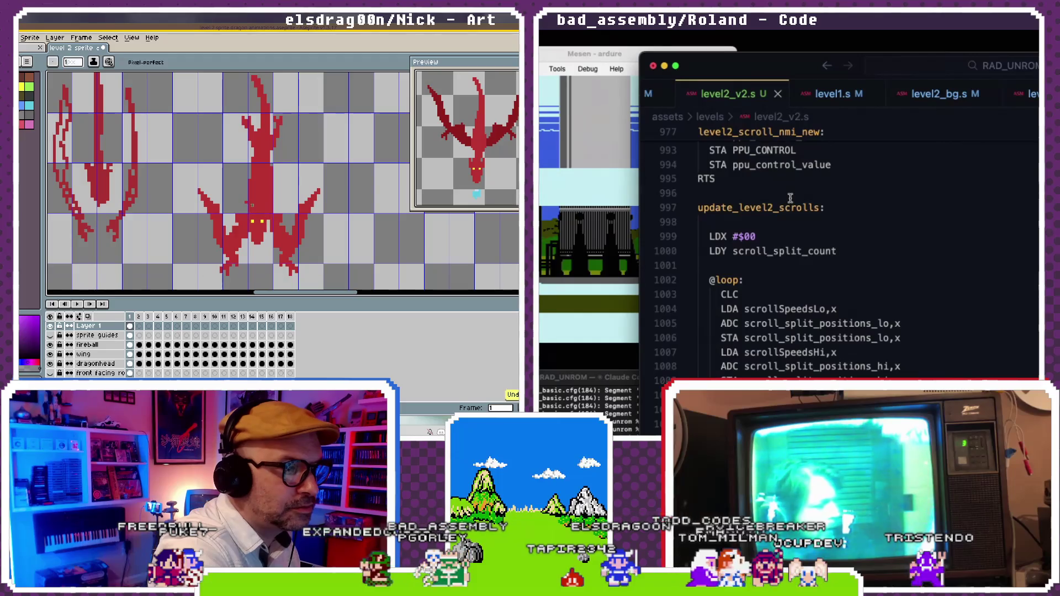
scroll(789, 210, "down", 1)
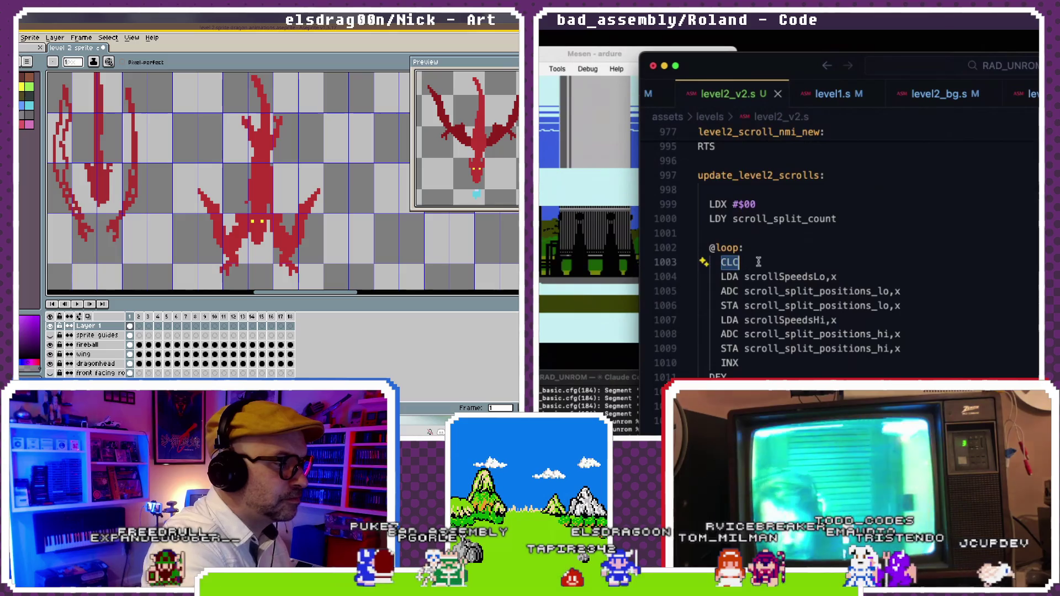
type("SEC")
left_click(755, 240)
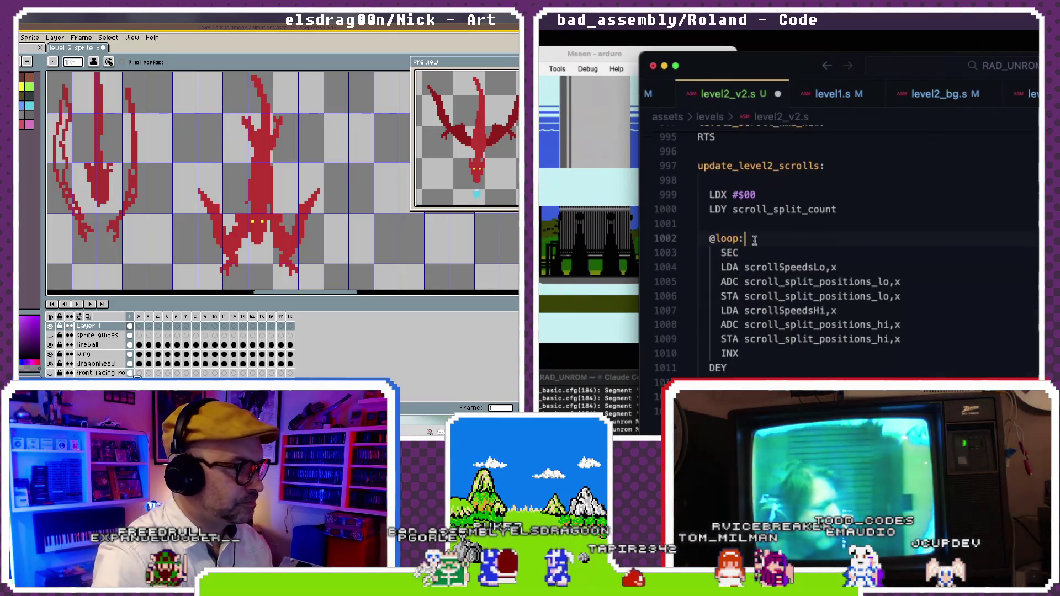
double_click(729, 279)
type("SBC")
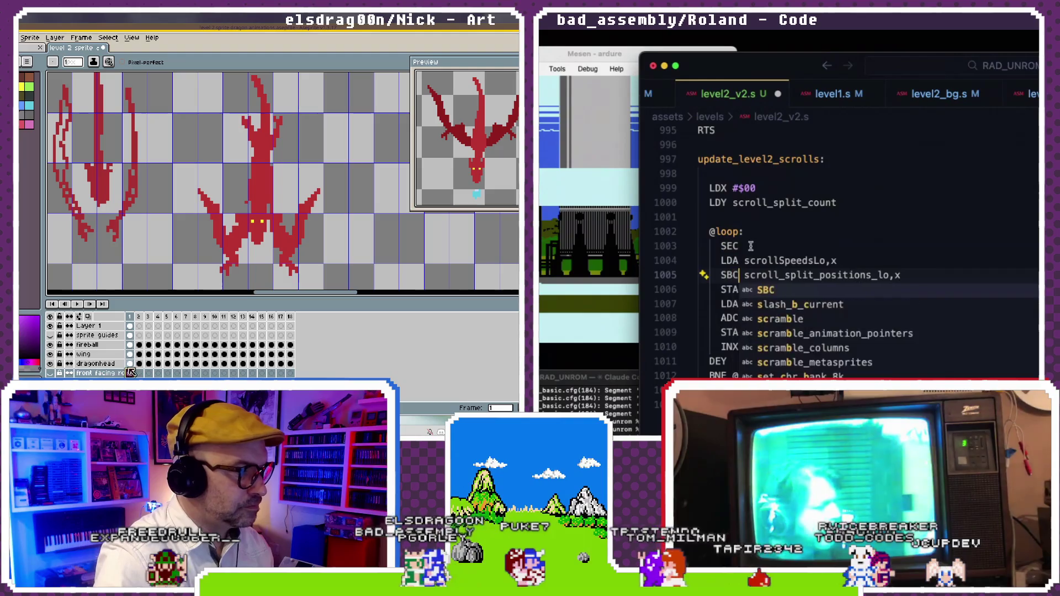
left_click(751, 246)
scroll(734, 276, "down", 1)
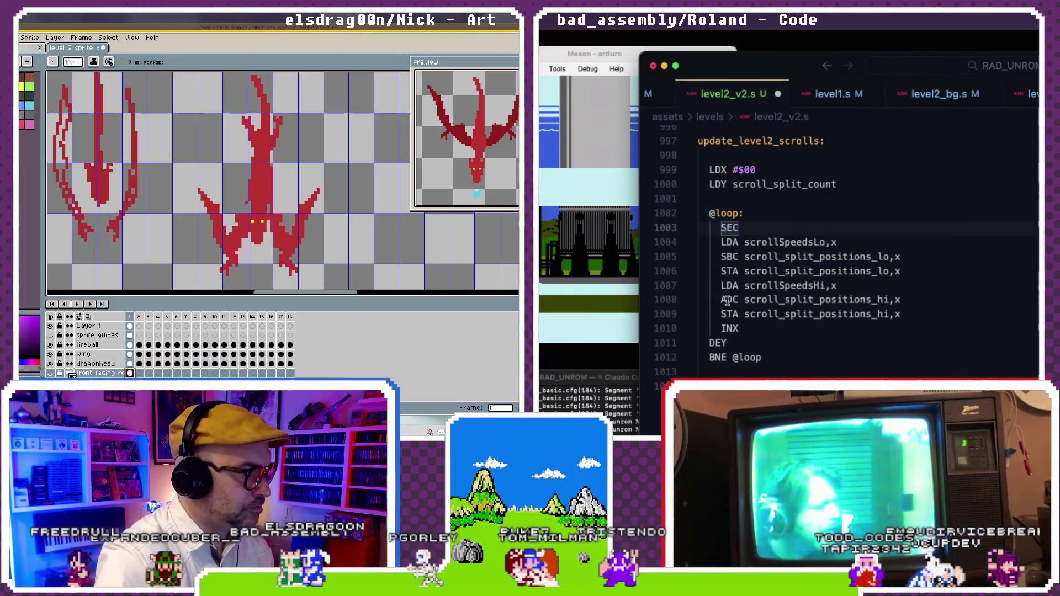
double_click(728, 300)
type("SBC")
left_click(760, 256)
key("ctrl+s")
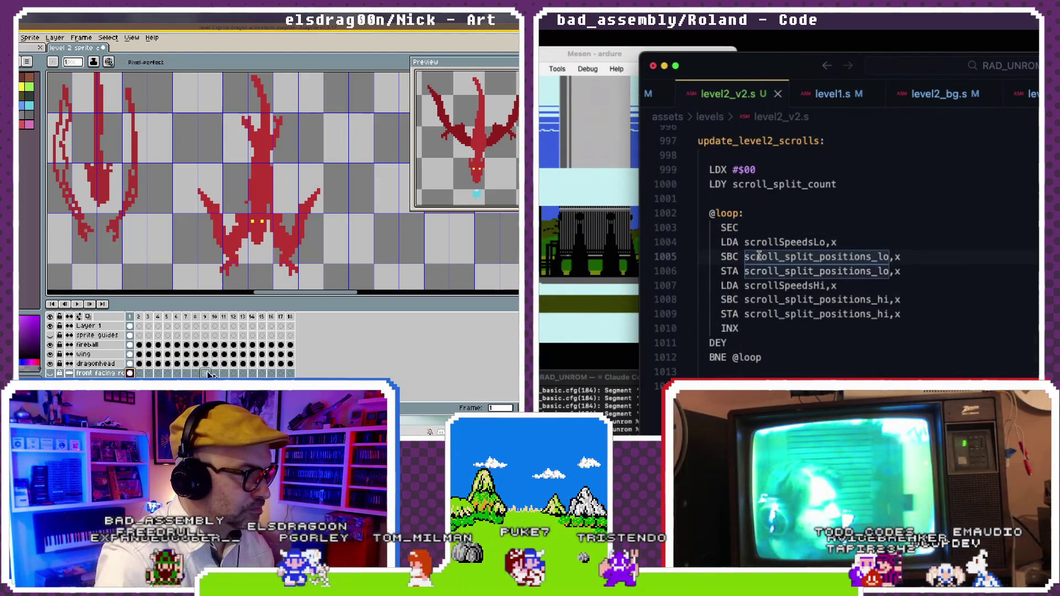
key("super+Tab")
type("sh ne")
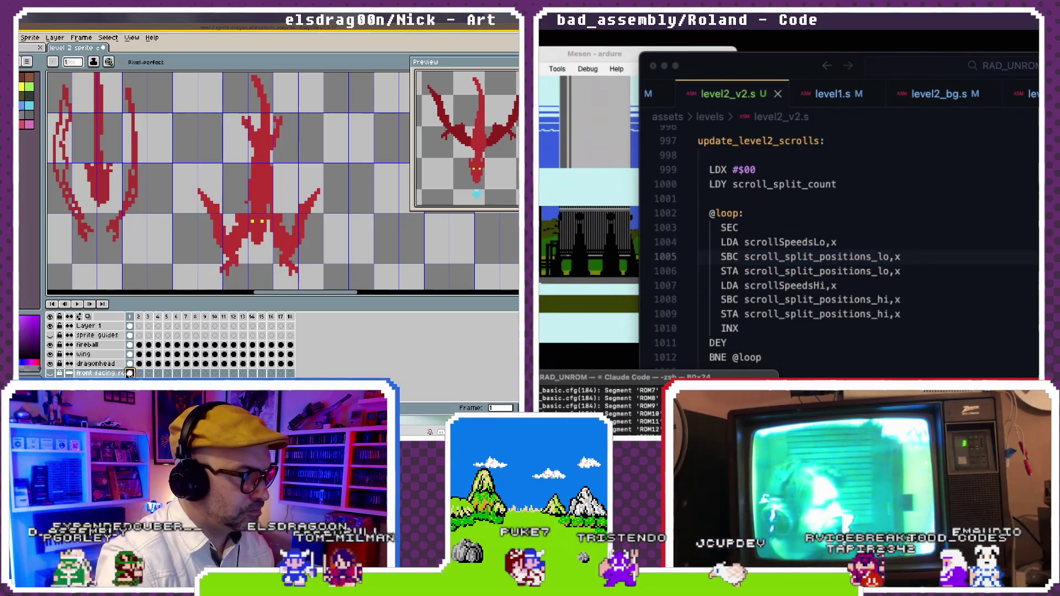
- Browse frames 18, 4 and 2, zooming out so the whole dragon shows
left_click(290, 373)
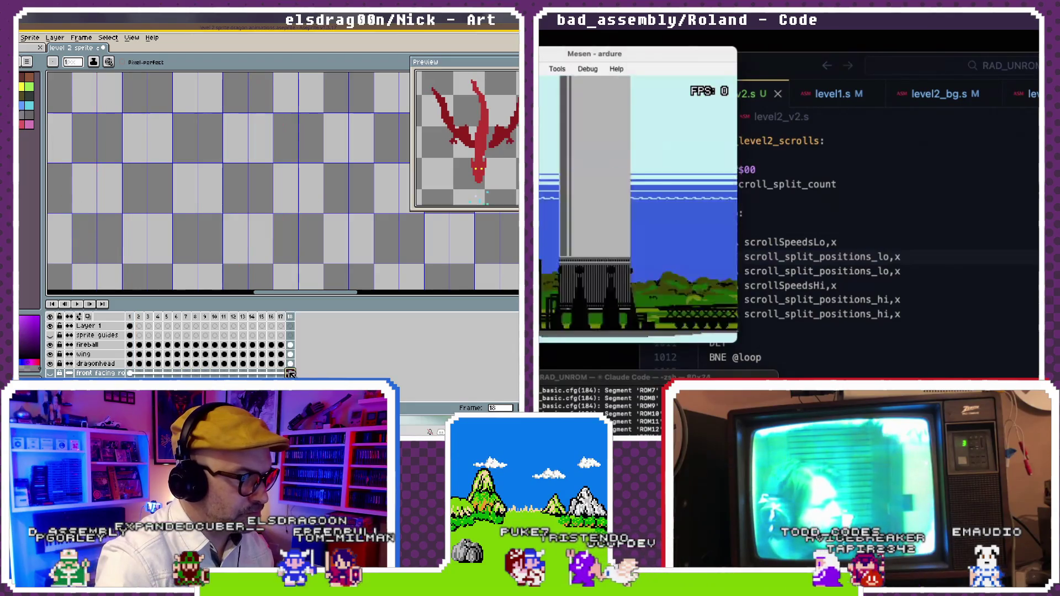
scroll(201, 160, "down", 2)
scroll(185, 179, "down", 2)
left_click(785, 215)
left_click_drag(185, 180, 387, 166)
scroll(426, 214, "up", 1)
scroll(783, 243, "down", 1)
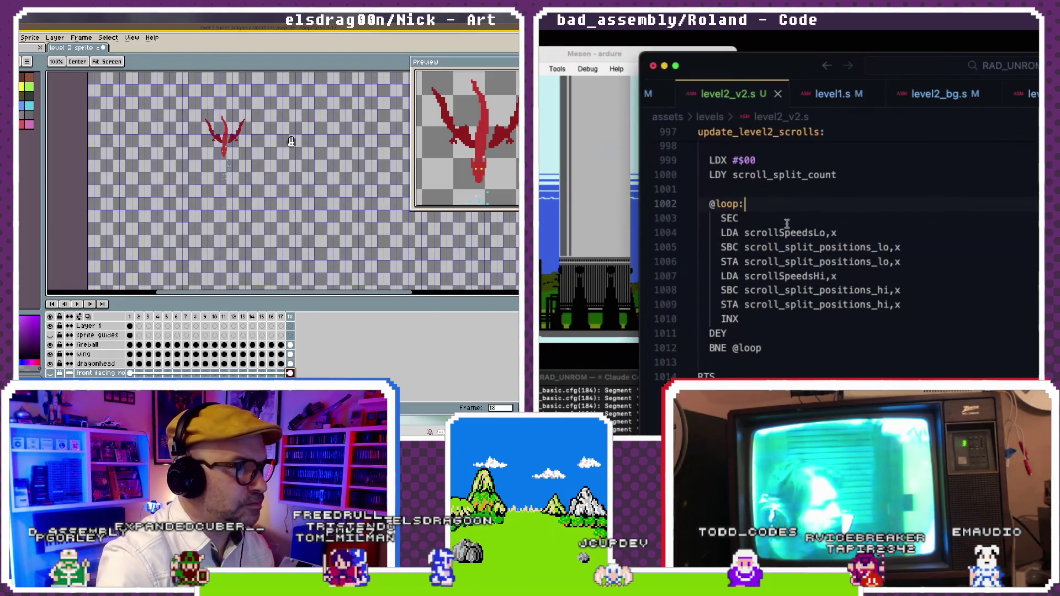
scroll(425, 213, "up", 1)
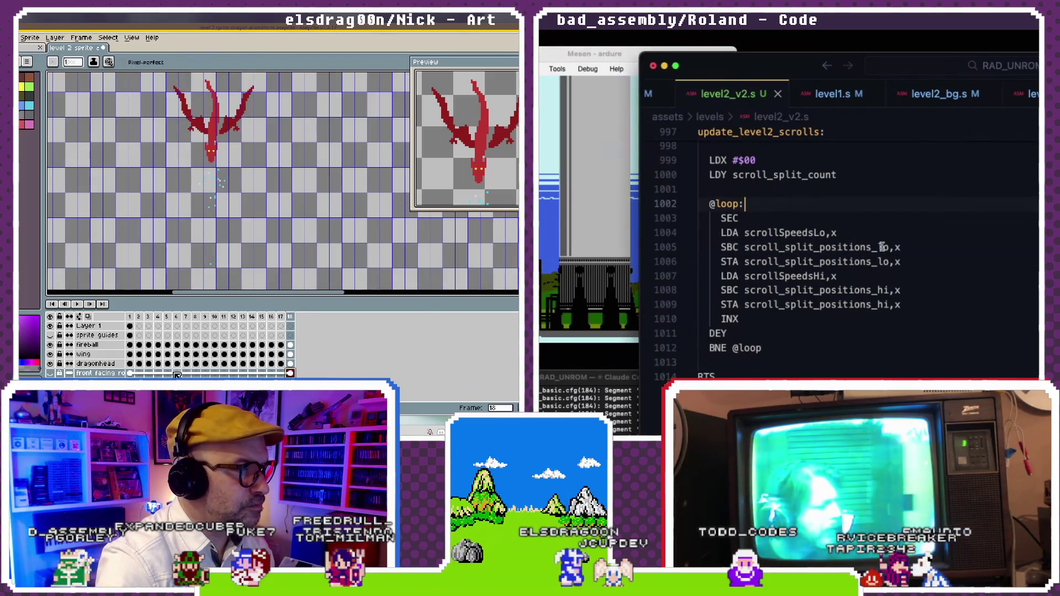
left_click(158, 373)
key("Left")
key("Left")
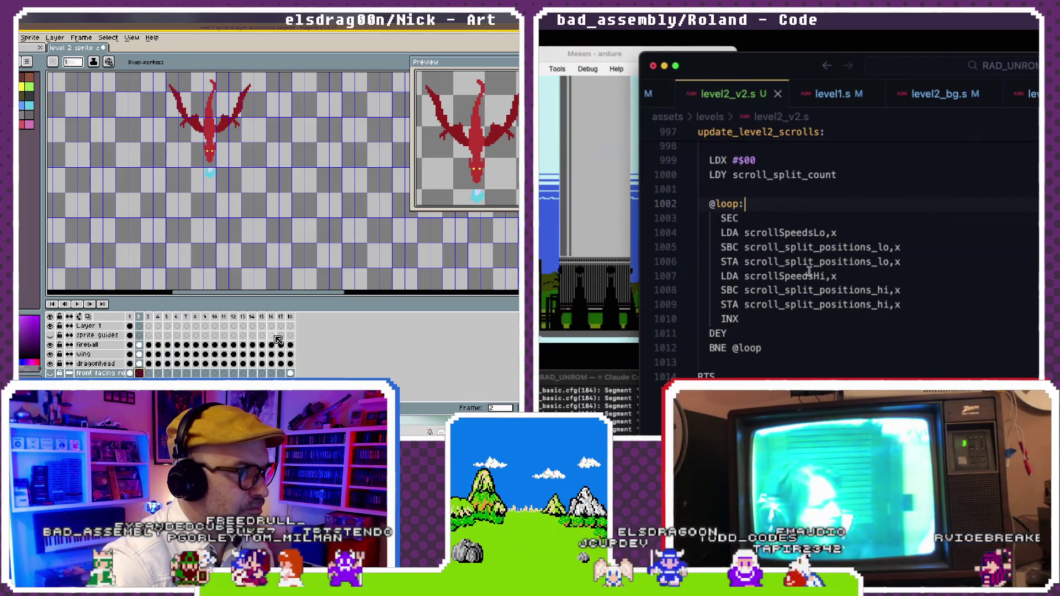
- Check frames 6 and 1, select frame 18, and reframe the dragon on the canvas
left_click(290, 317)
left_click(800, 289)
left_click(894, 290)
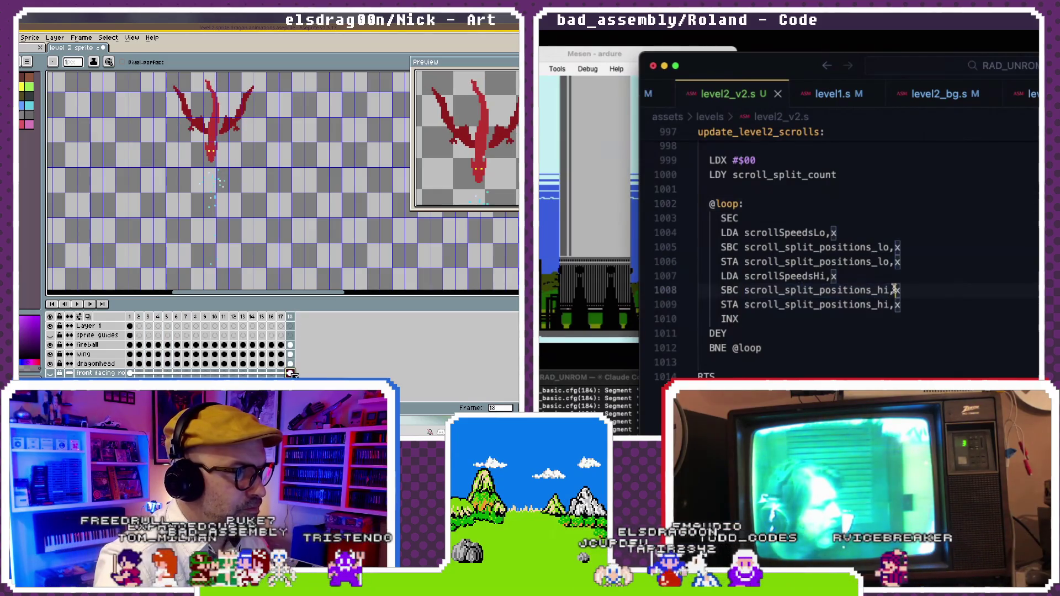
scroll(910, 289, "down", 1)
key("Right")
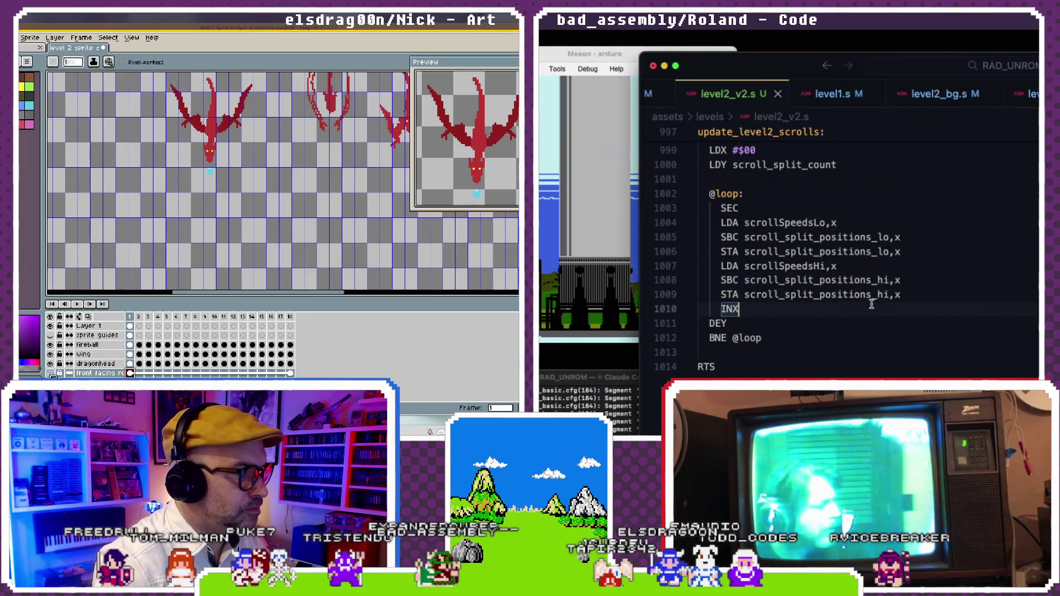
left_click(860, 294)
left_click(177, 317)
scroll(845, 252, "down", 1)
left_click(730, 288)
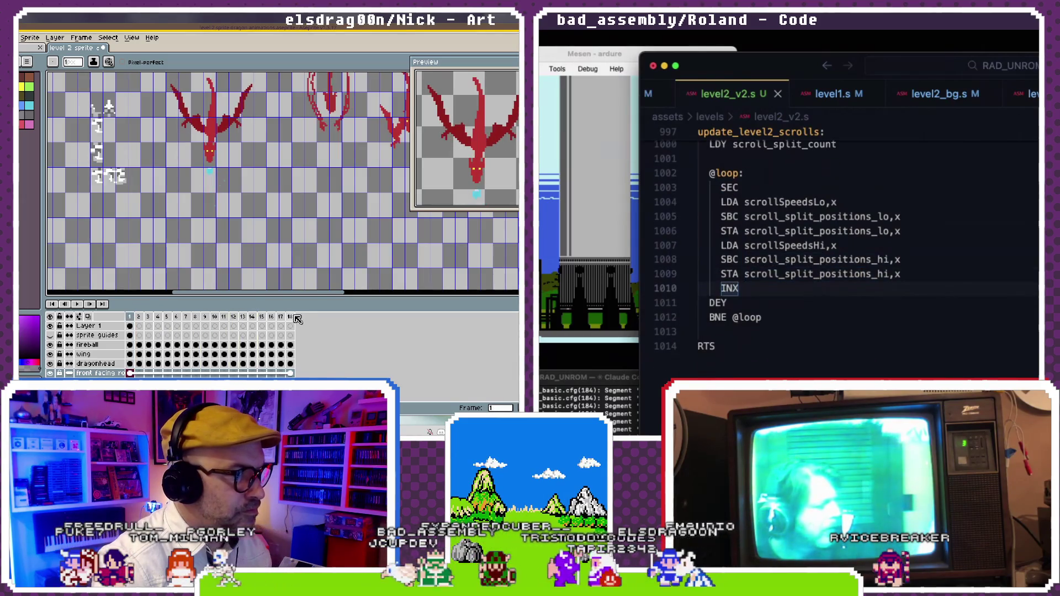
left_click(290, 317)
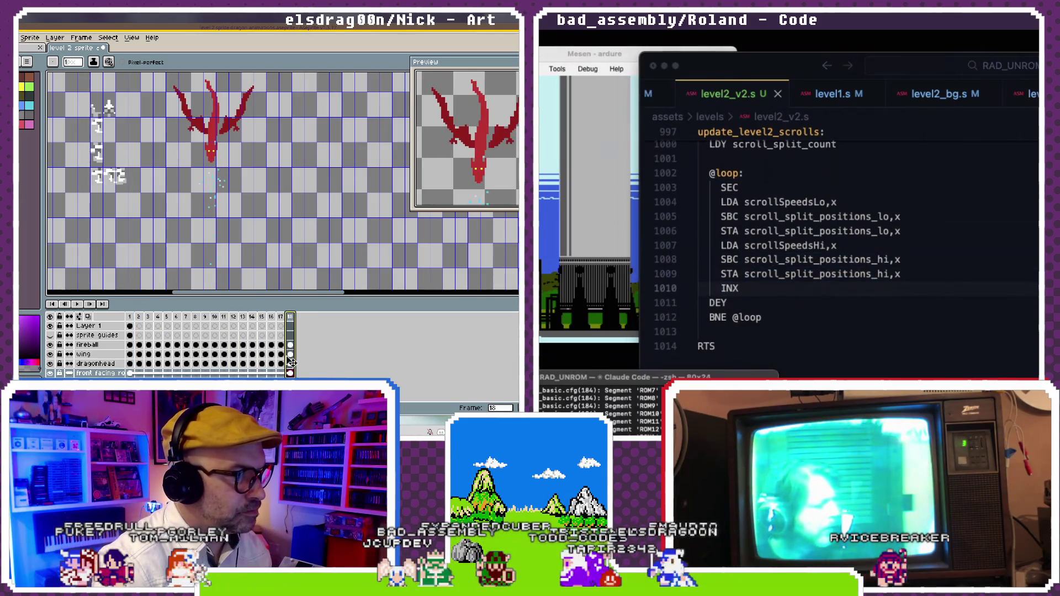
left_click(601, 86)
mouse_move(176, 134)
left_mouse_down()
mouse_move(157, 140)
mouse_move(160, 130)
left_mouse_up()
- Play the flight animation, then enter 20 in level2_bg.s and dismiss the Layer 1 cel options
key("Return")
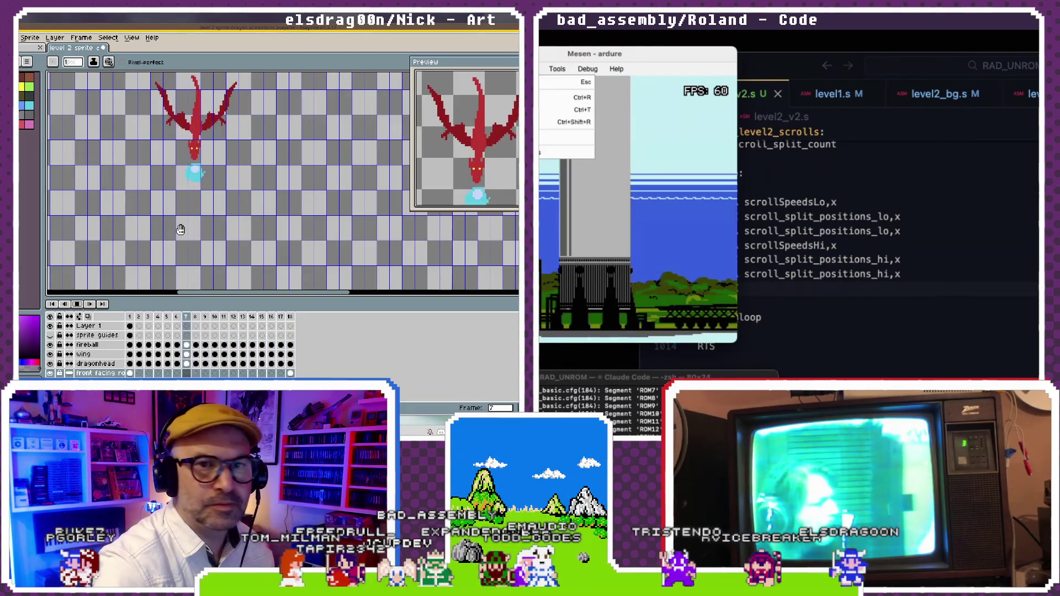
left_click(979, 144)
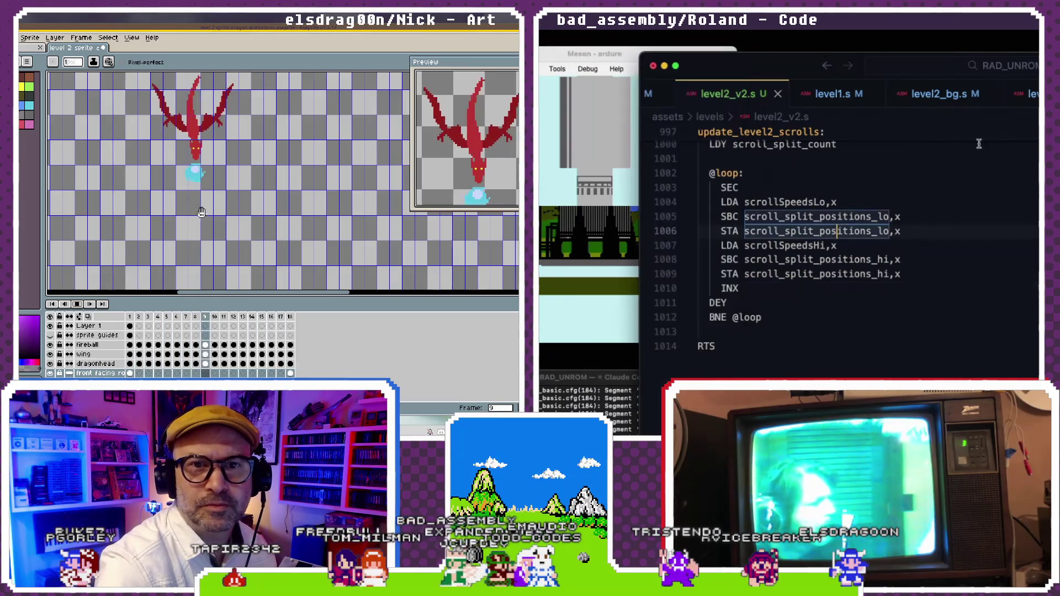
scroll(885, 166, "up", 10)
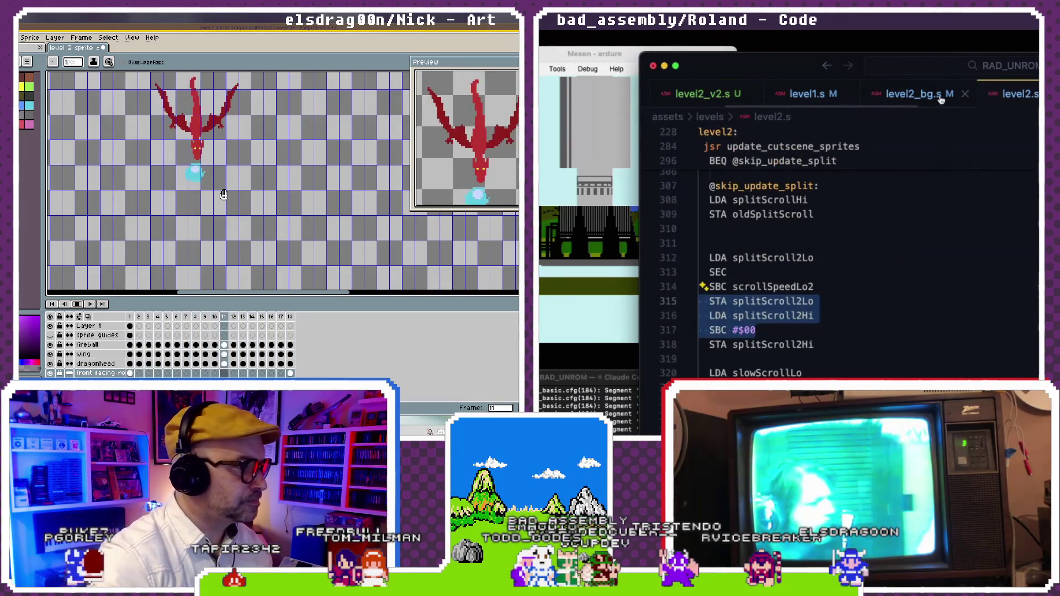
left_click(916, 94)
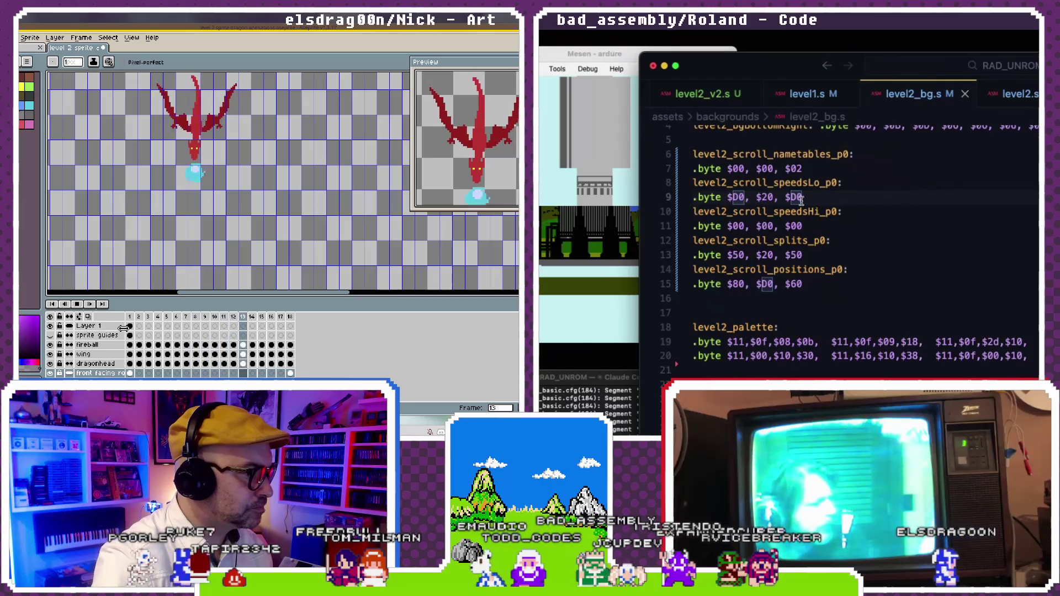
type("20")
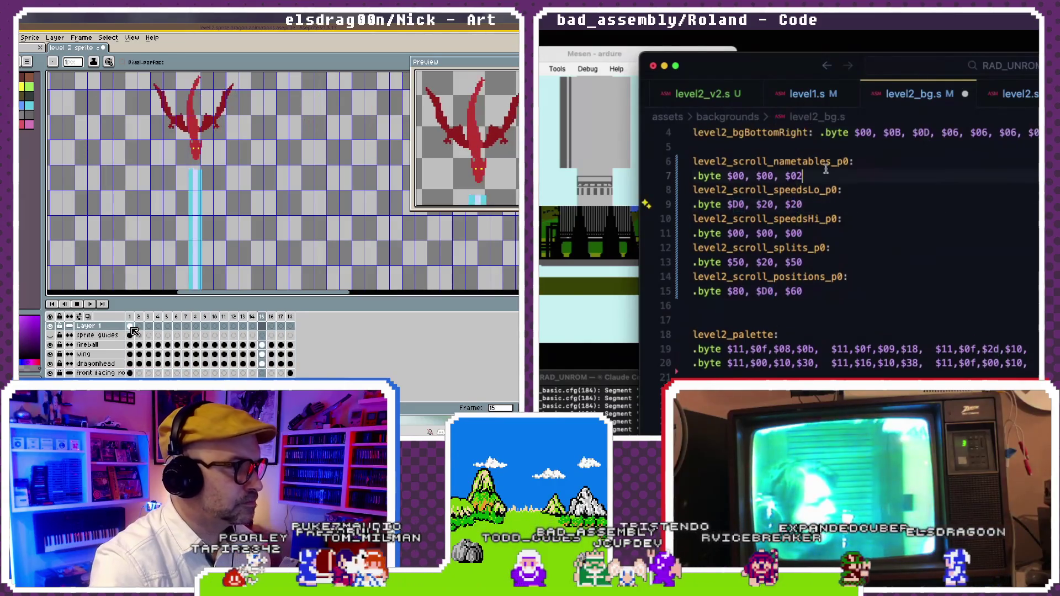
right_click(135, 334)
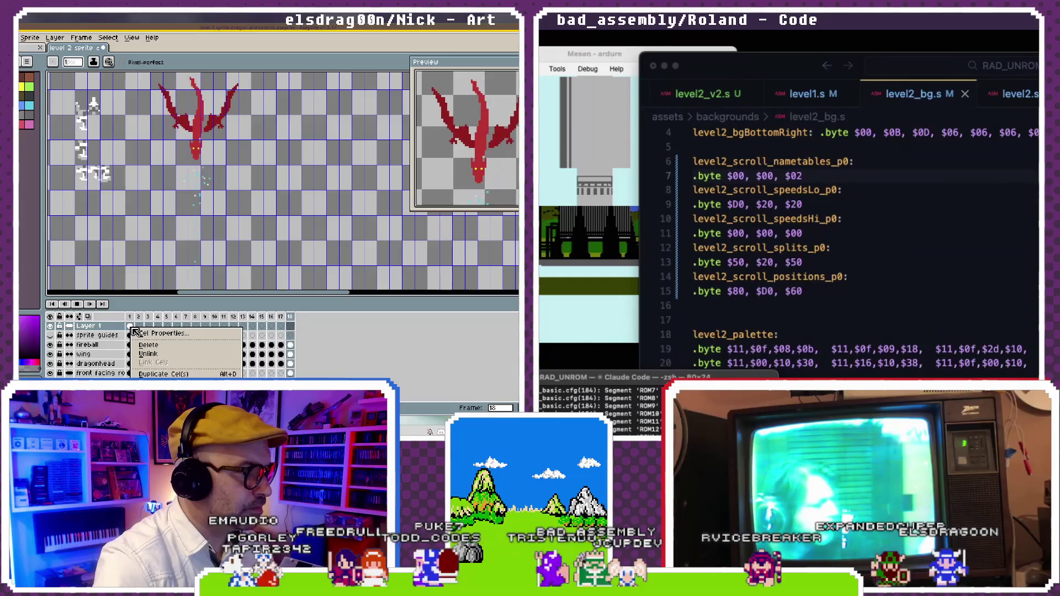
key("Escape")
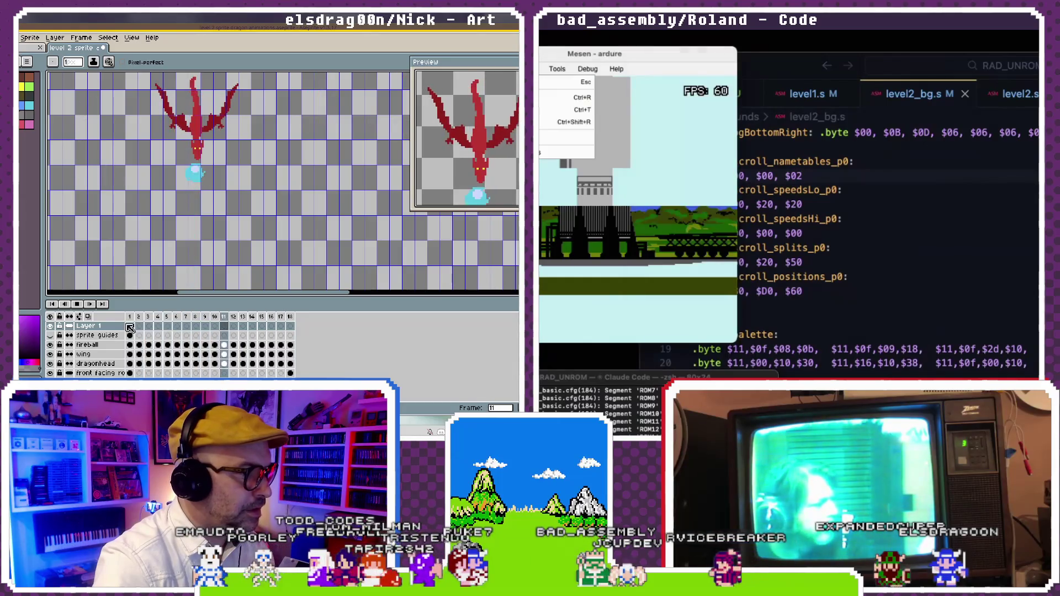
- Stop playback on frame 1, move the Layer 1 cel to frame 7, and save level2_bg.s with D0
left_click(130, 328)
left_click_drag(131, 329, 186, 326)
left_click(802, 204)
type("D0")
left_click(824, 190)
key("ctrl+s")
left_click(139, 330)
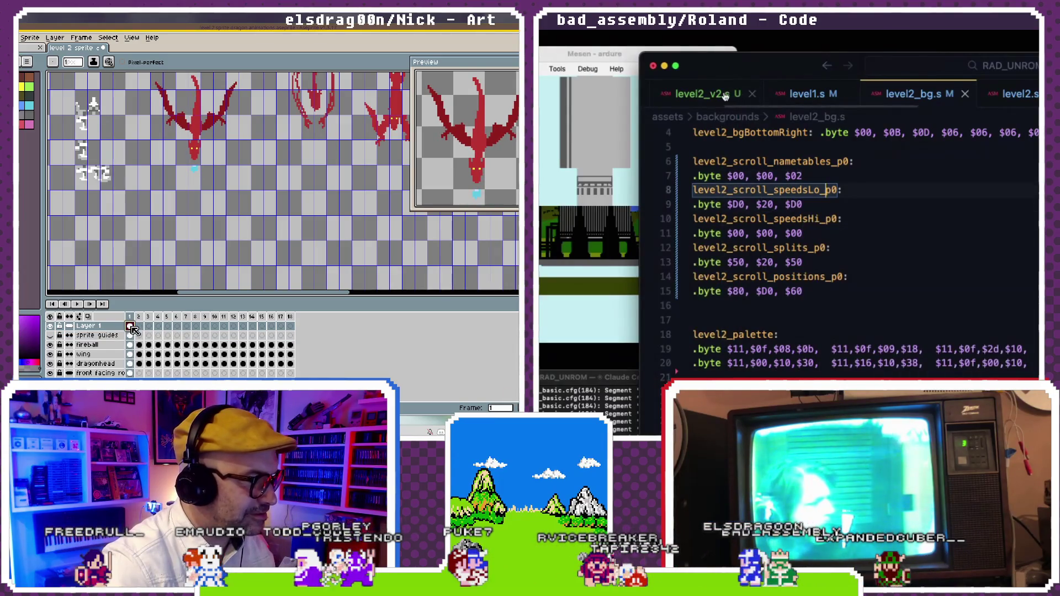
- Back in level2_v2.s, compare the dragon's frame 6 pose with frame 1
left_click(725, 95)
left_click(177, 326)
scroll(821, 215, "down", 1)
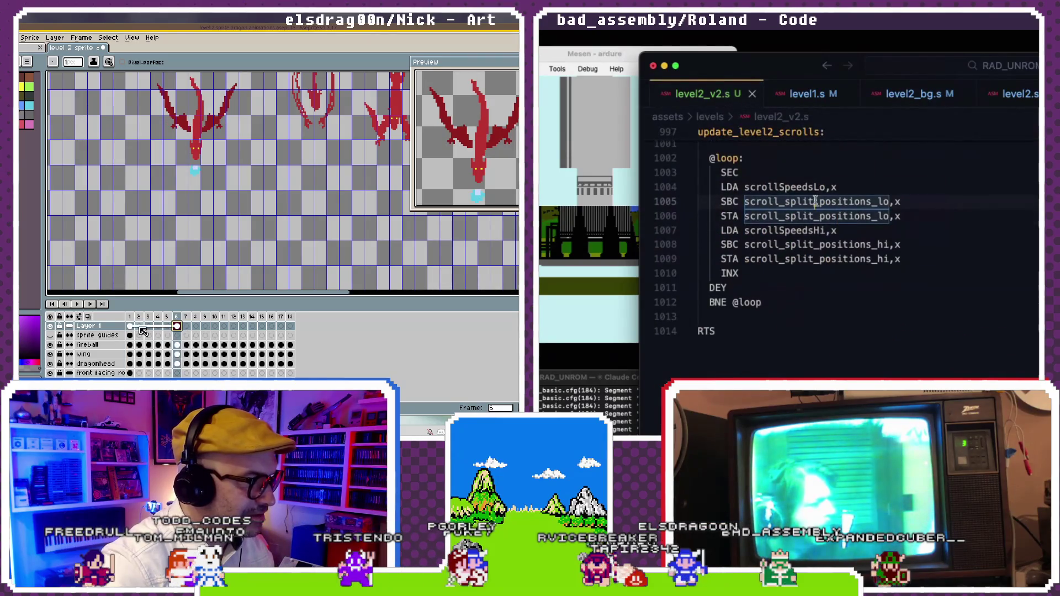
left_click(130, 328)
scroll(816, 184, "up", 1)
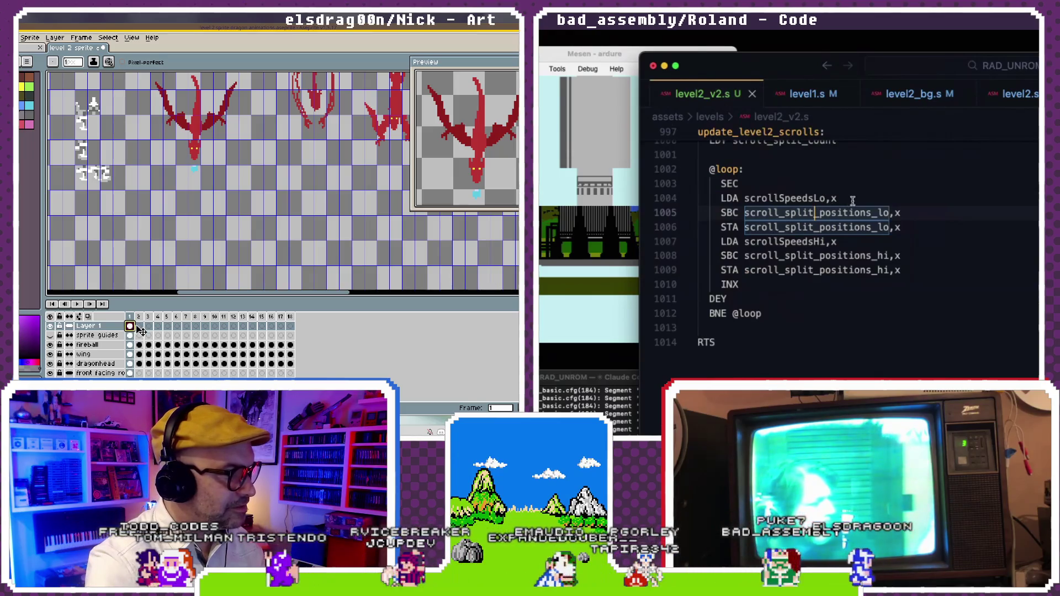
- View frame 4, then open and close Cel Properties for Layer 1's frame 8 cel
left_click(773, 199)
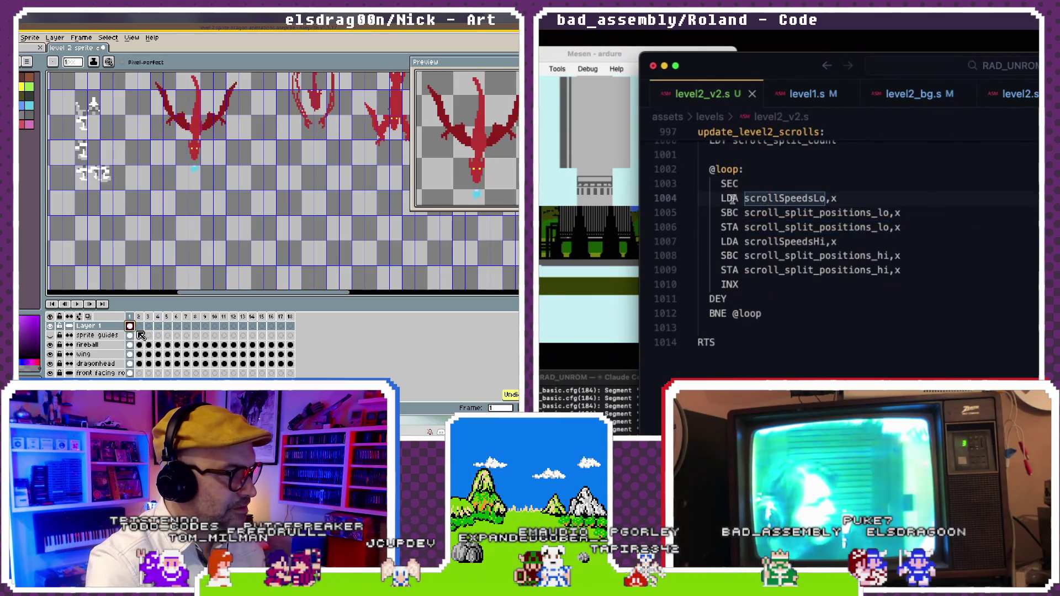
left_click(159, 328)
left_click(721, 199)
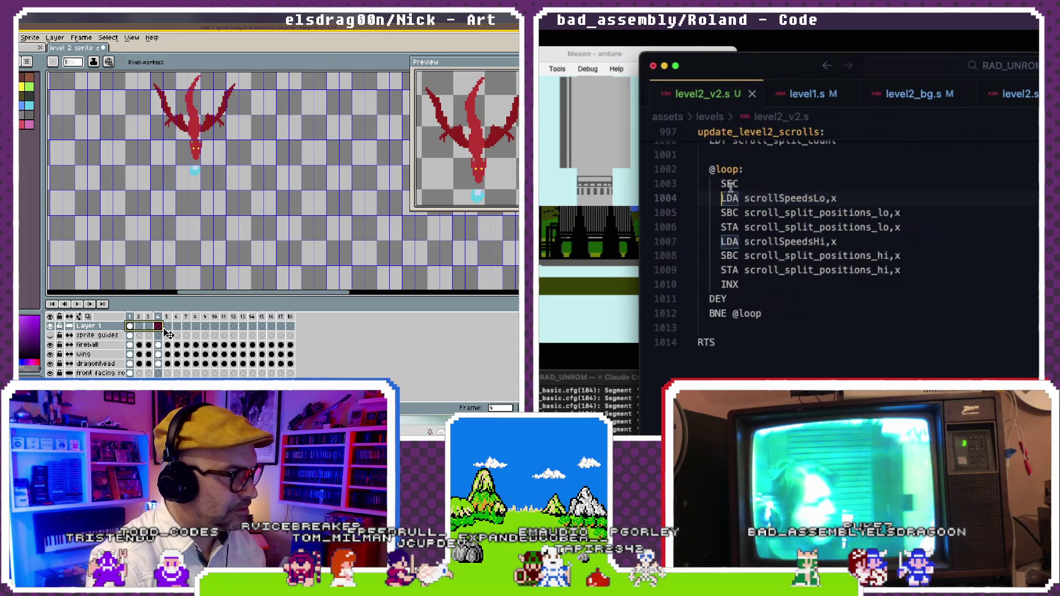
left_click(197, 326)
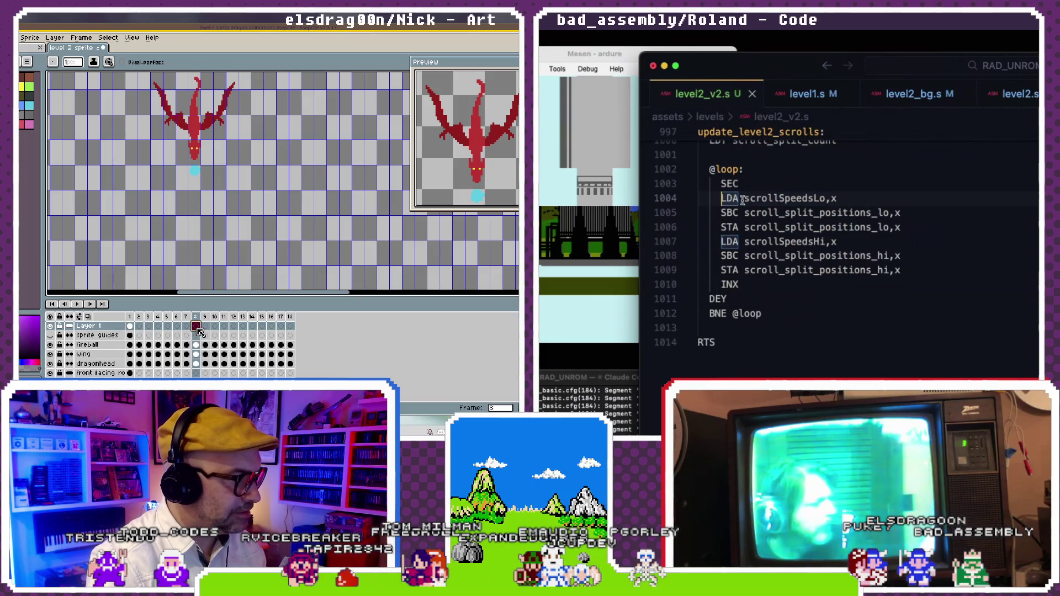
double_click(197, 327)
left_click(437, 217)
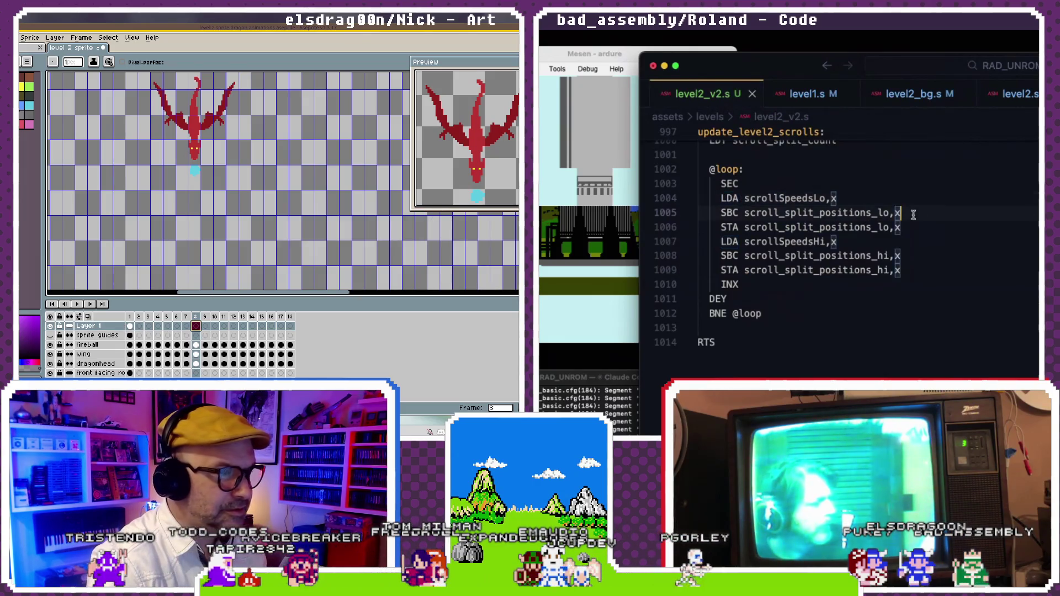
- Move the SBC scroll_split_positions_lo line after SEC and enter LDA on line 1004
left_click_drag(913, 215, 769, 214)
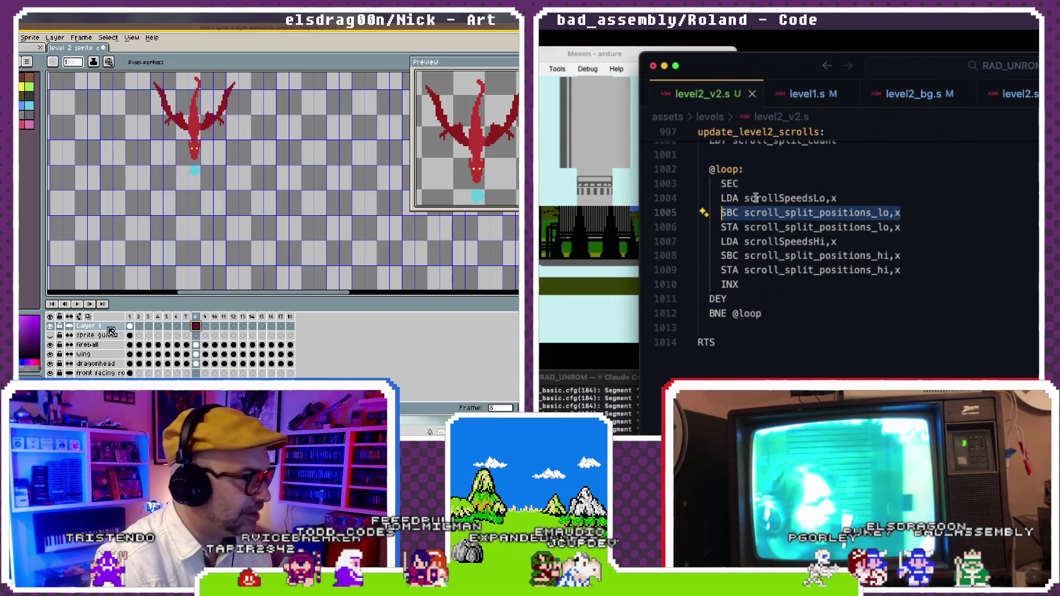
key("BackSpace")
key("Return")
type("SBC scroll_split_positions_lo,x")
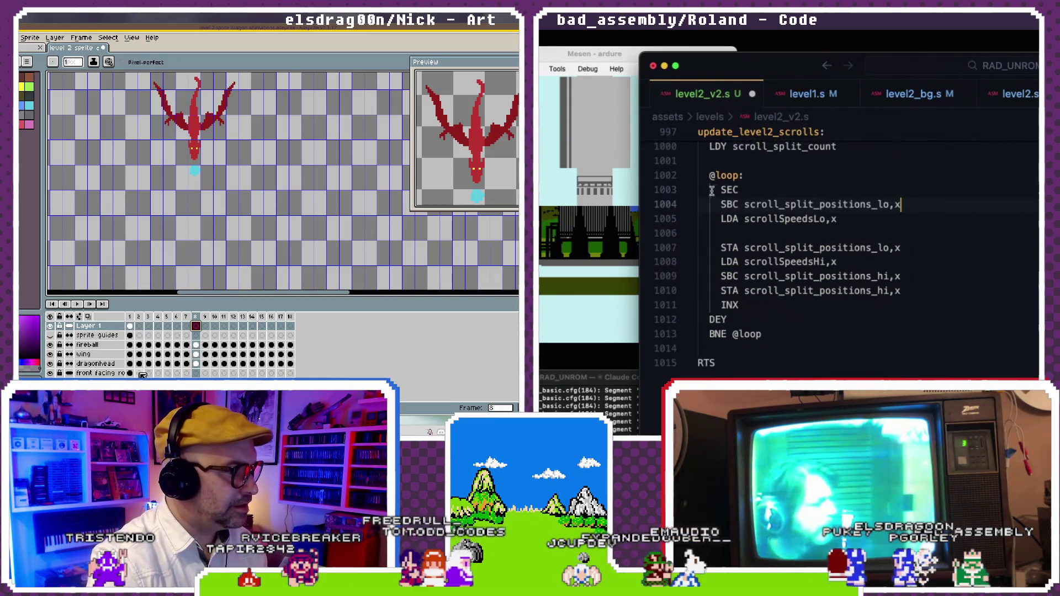
left_click(728, 204)
type("LD")
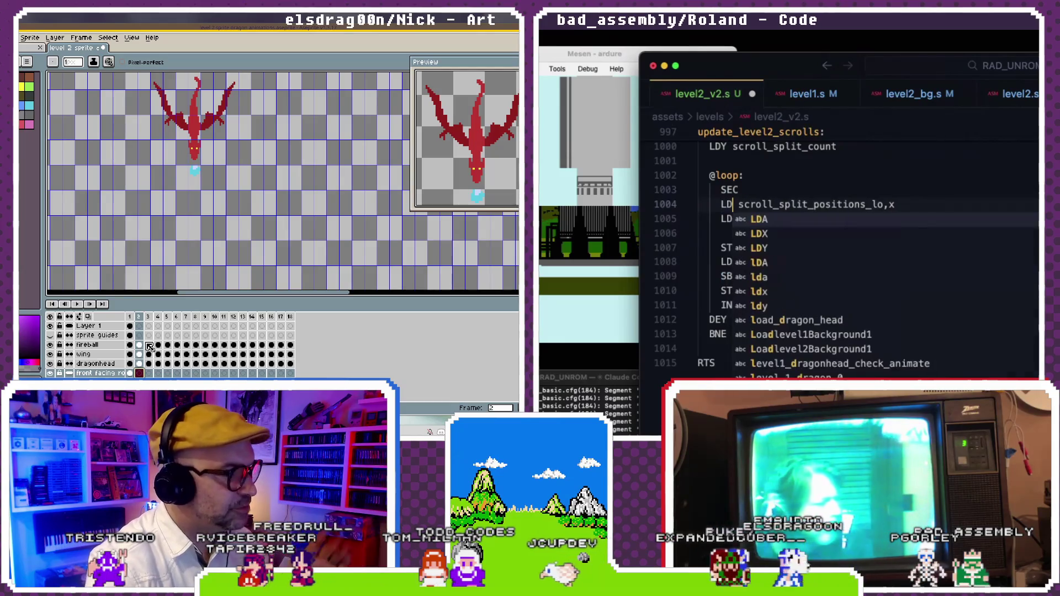
type("A")
key("Escape")
- Select frames 1 through 7 and the frame 4 wing cel, entering SBC
left_click_drag(135, 374, 187, 374)
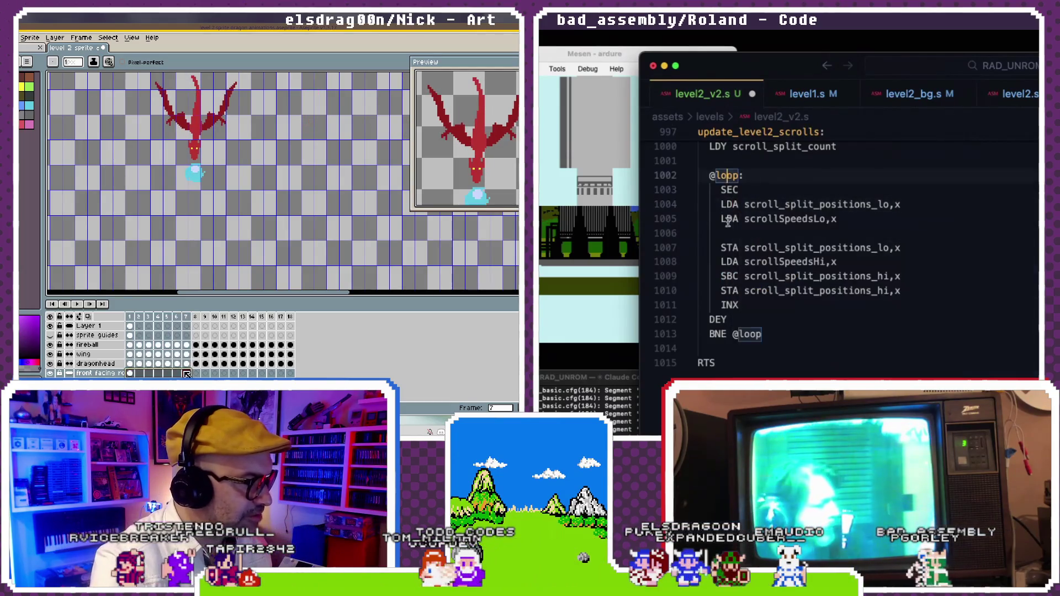
type("SBC")
left_click(158, 353)
left_click(745, 191)
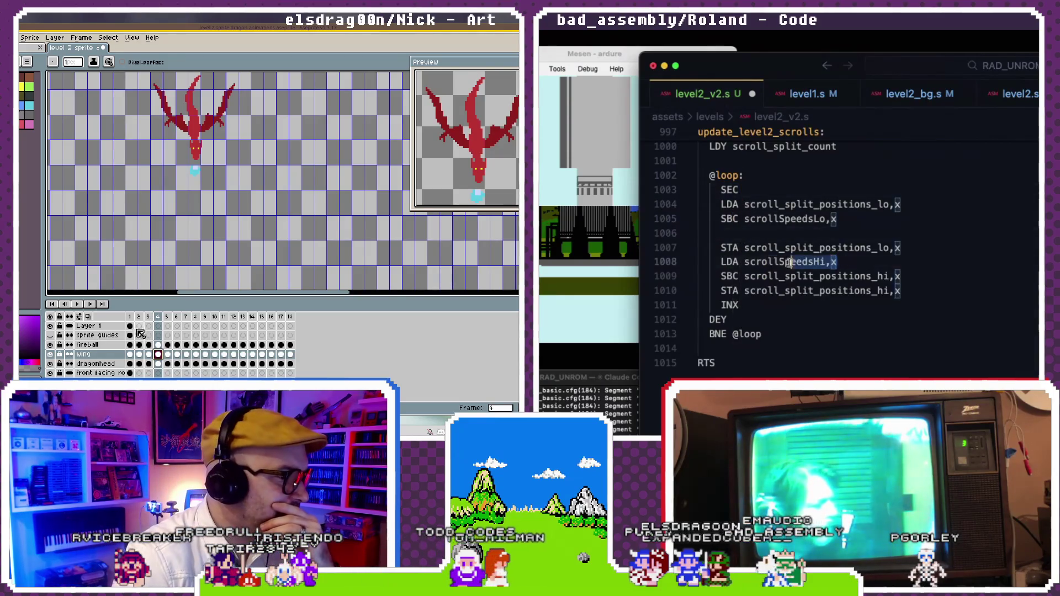
- Delete the LDA scrollSpeedsHi,x line, add a blank line, and select the frame 1 cel
left_click_drag(788, 262, 723, 267)
left_click(131, 326)
key("BackSpace")
key("Down")
key("End")
key("Return")
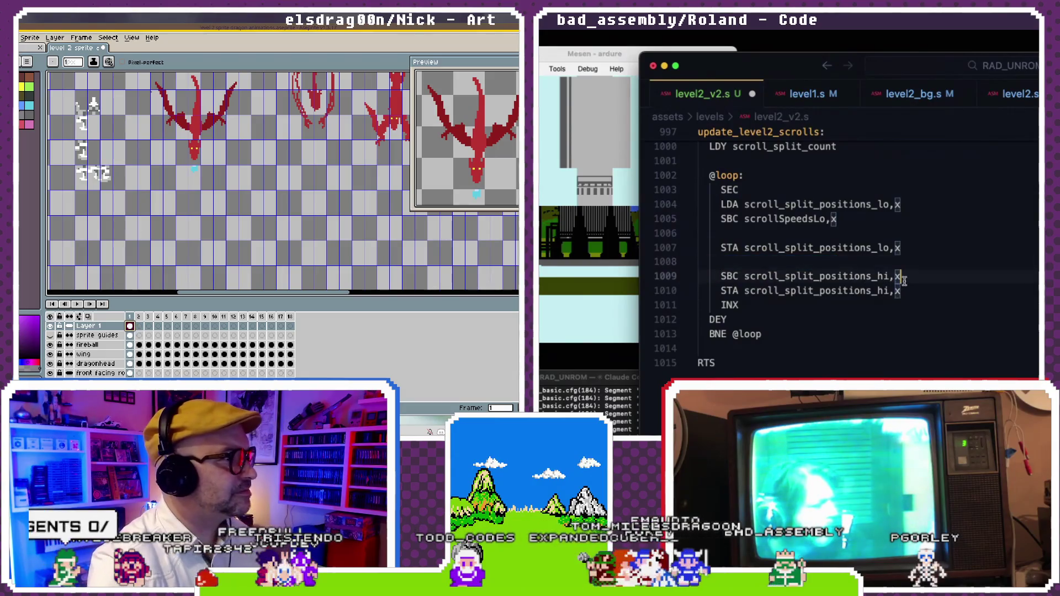
- Show the Frame menu's commands, type LDA and BC on line 1006, highlight scrollSpeedsLo
left_click(80, 38)
type("LDA")
left_click(734, 238)
type("BC")
left_click(773, 219)
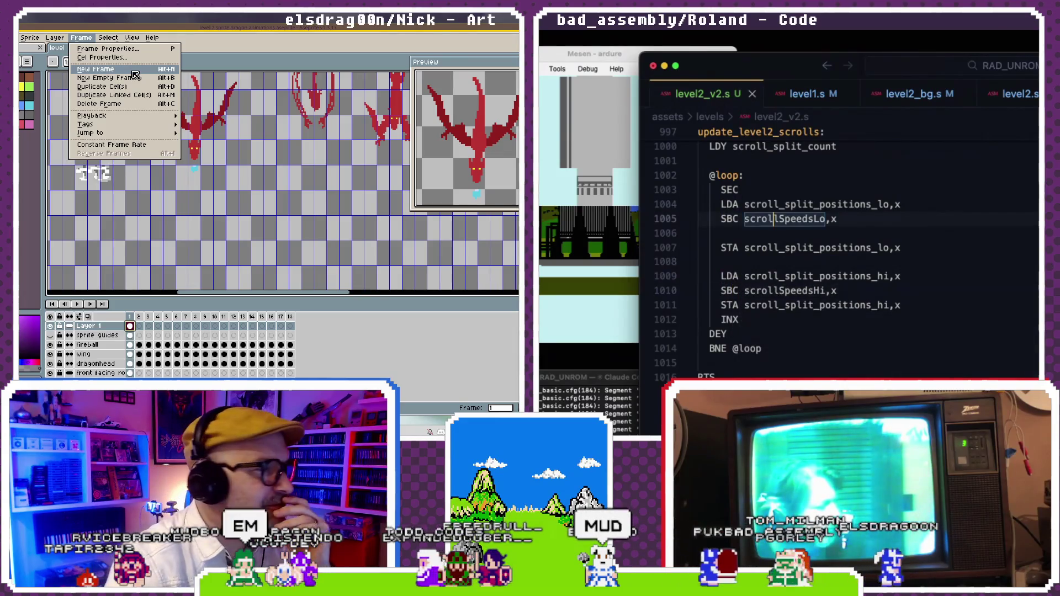
key("super+Tab")
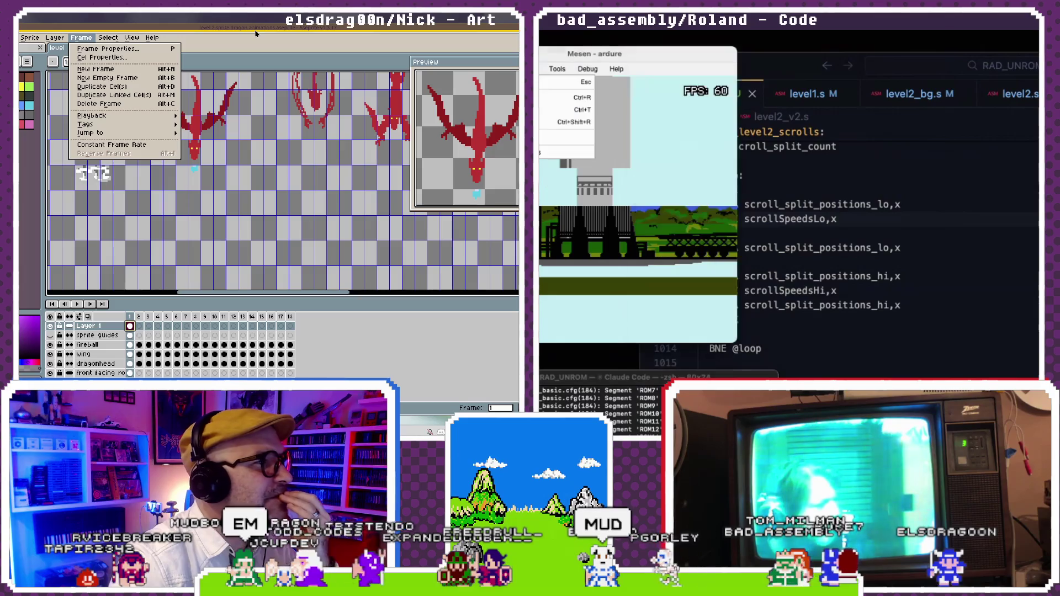
mouse_move(65, 43)
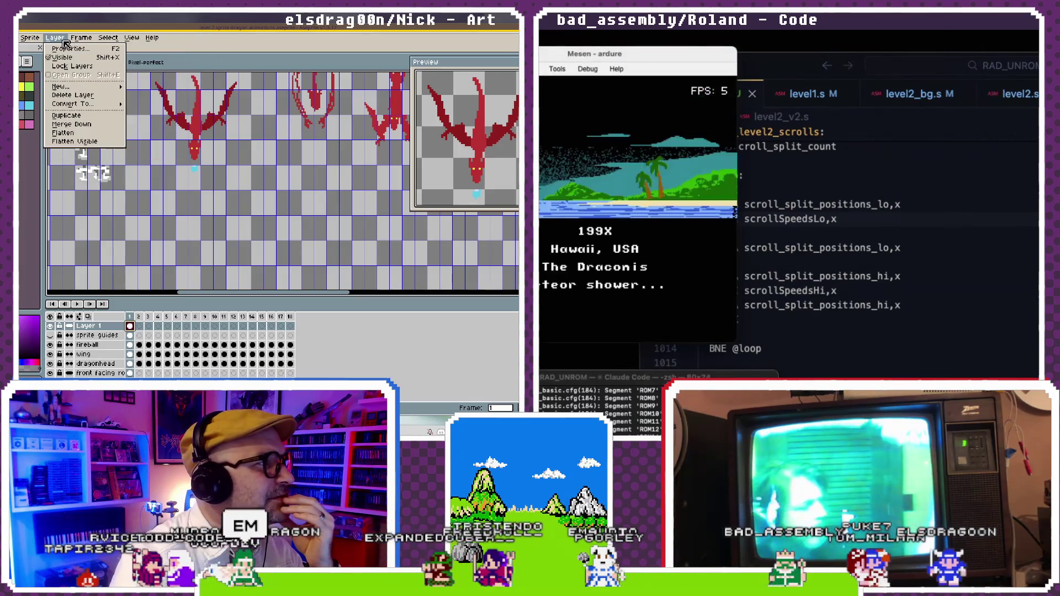
mouse_move(61, 86)
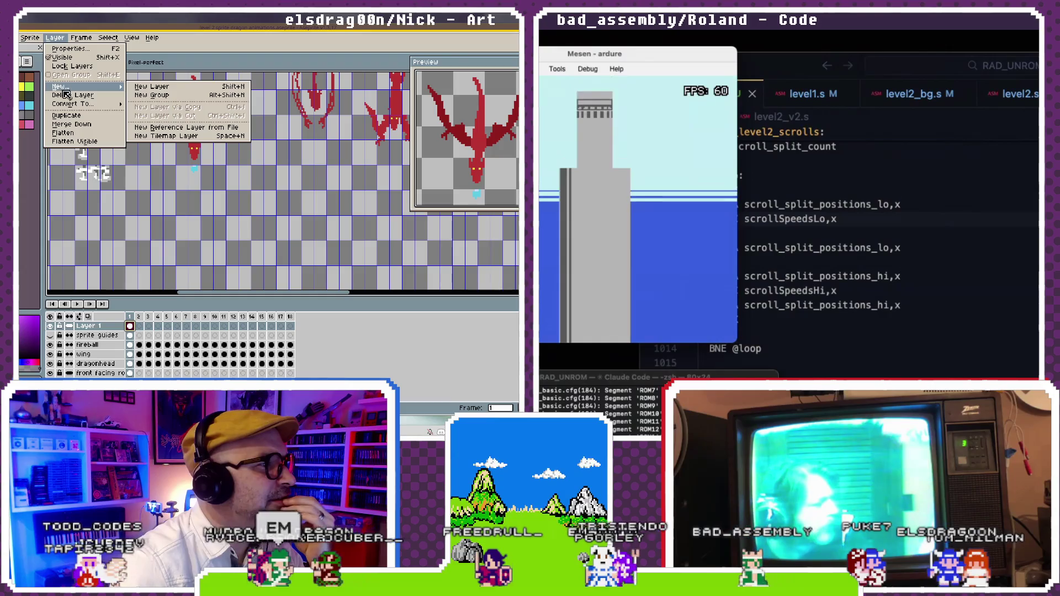
left_click(139, 67)
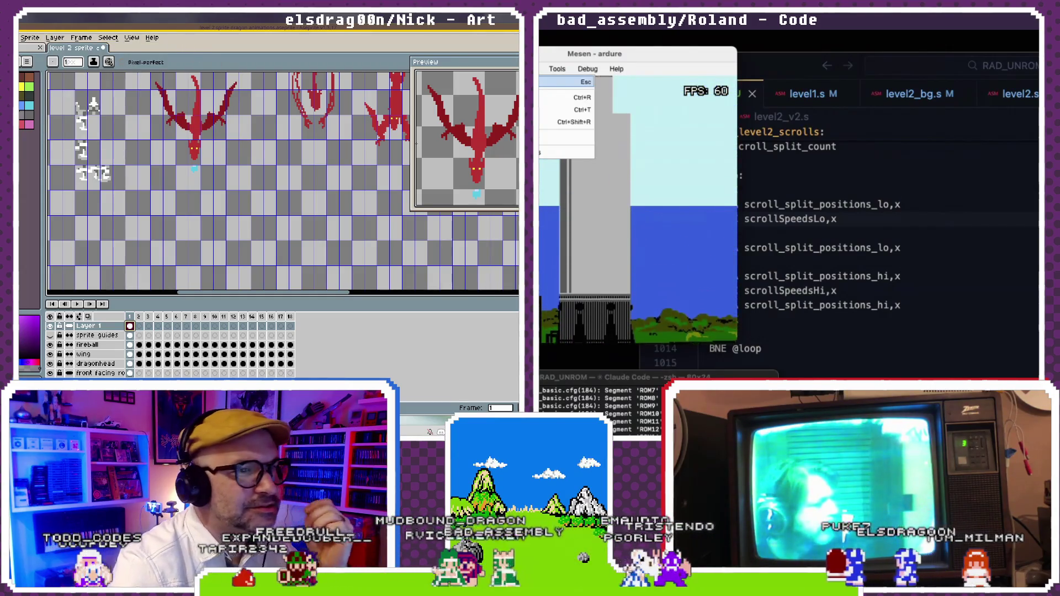
left_click(764, 249)
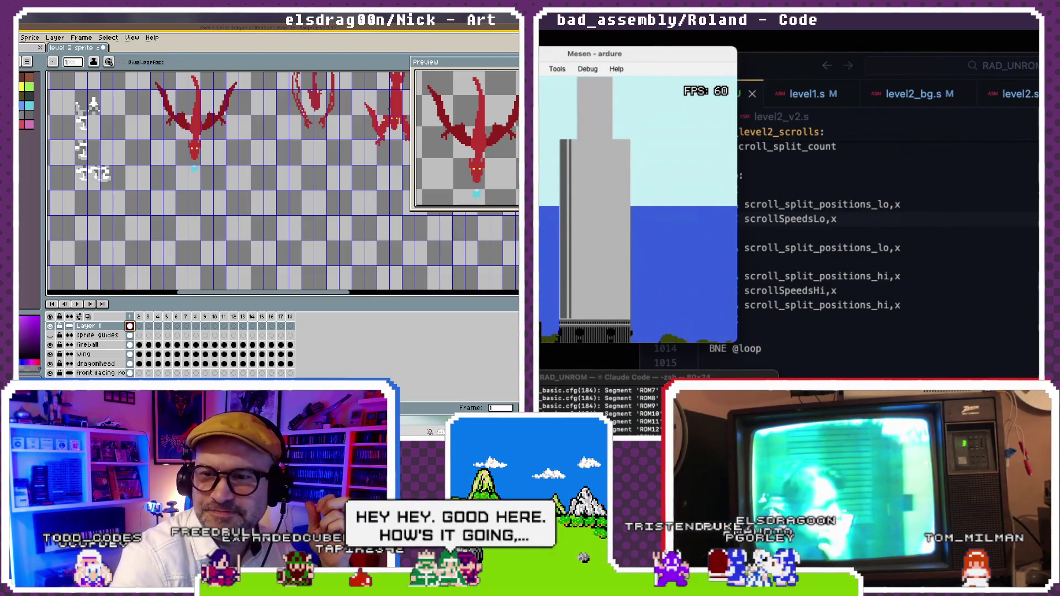
key("ctrl+shift+r")
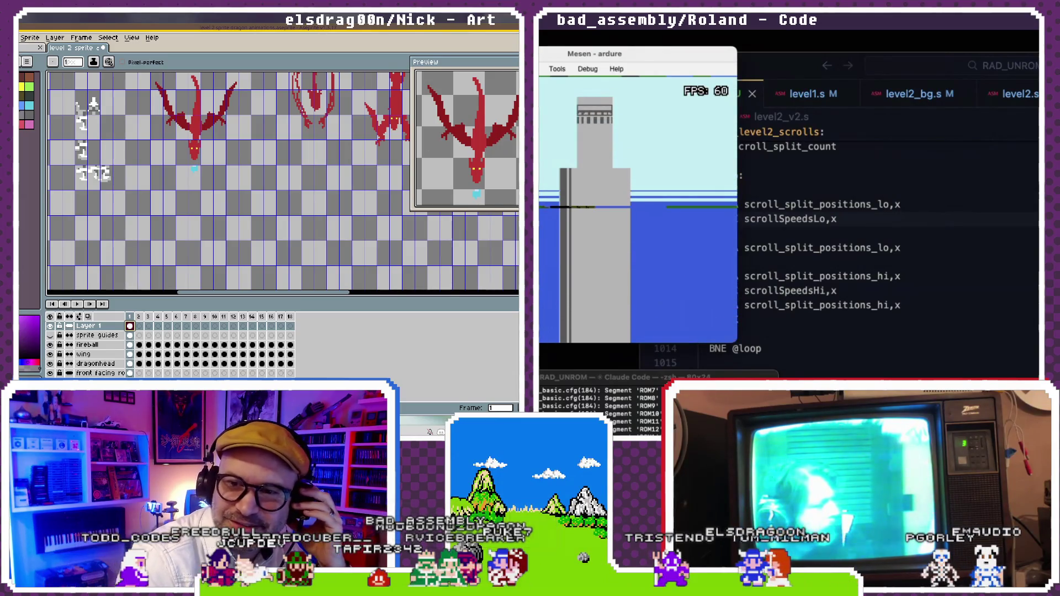
key("ctrl+shift+r")
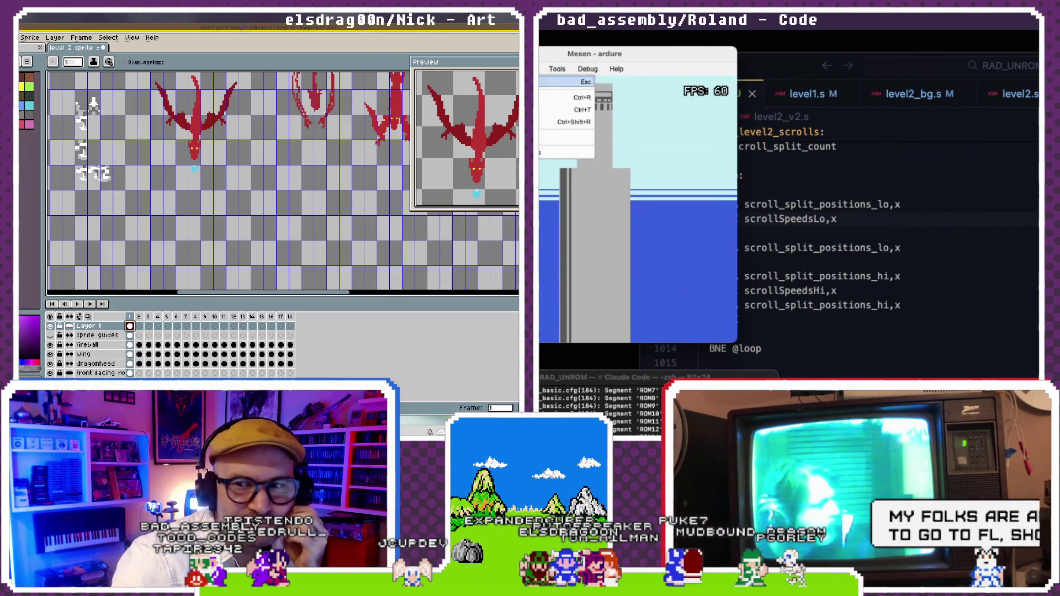
left_click(816, 200)
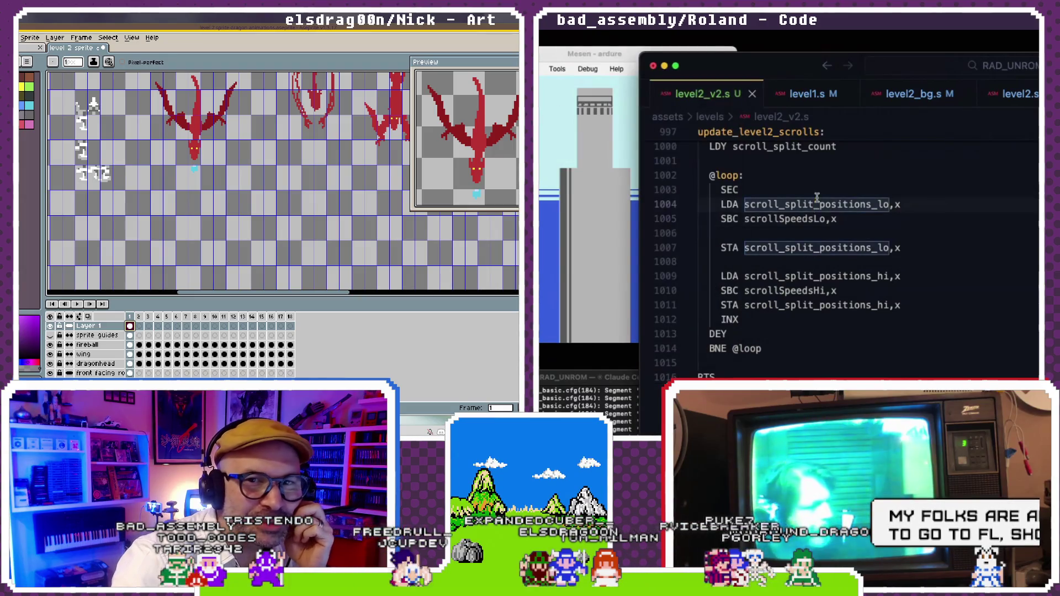
left_click(991, 95)
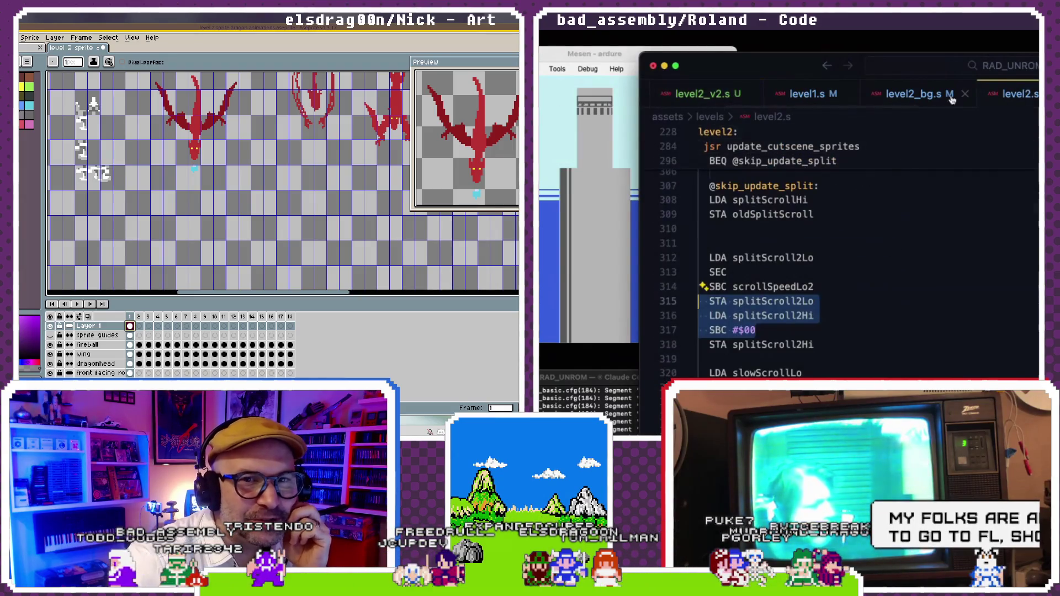
left_click(916, 94)
left_click(837, 175)
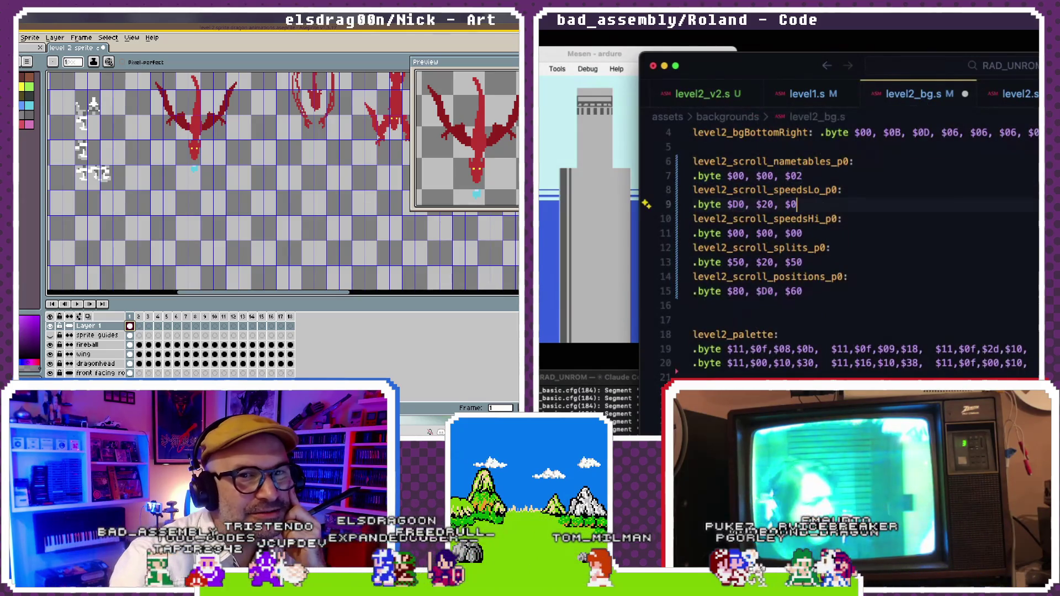
left_click(548, 190)
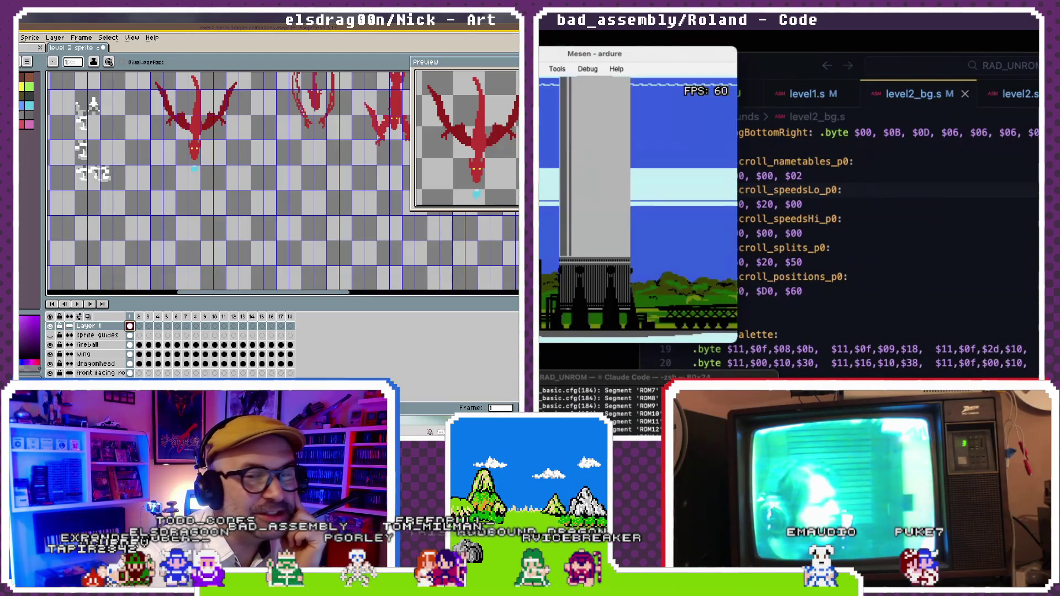
left_click(805, 163)
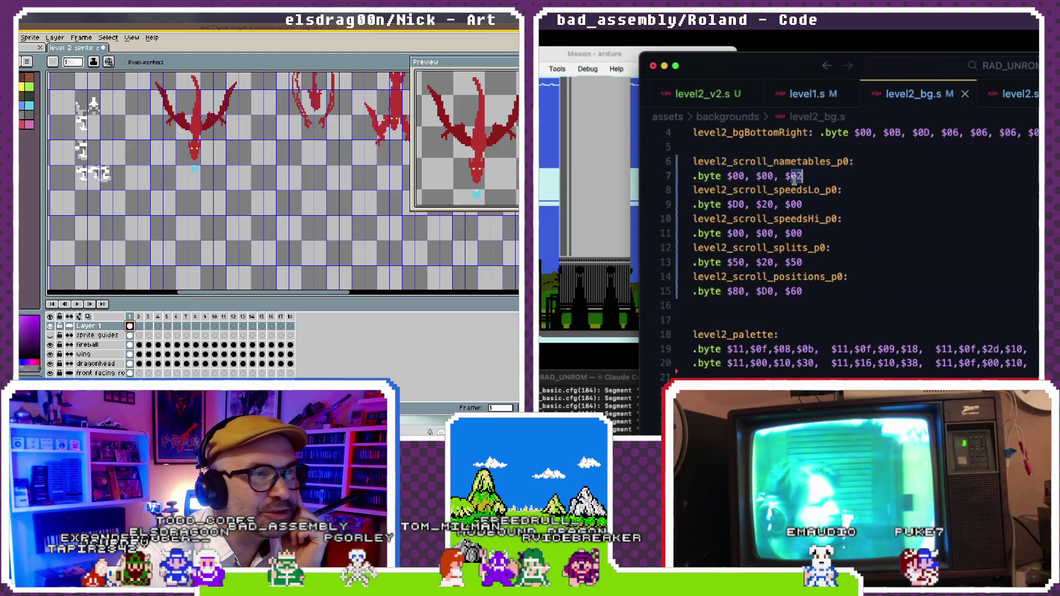
type("D0")
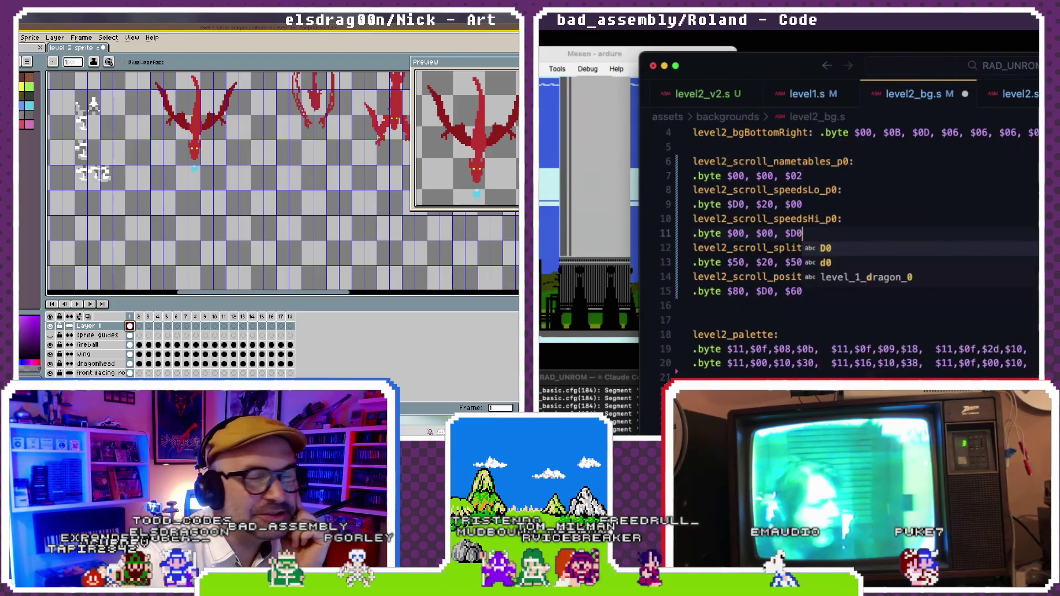
key("Escape")
left_click(794, 220)
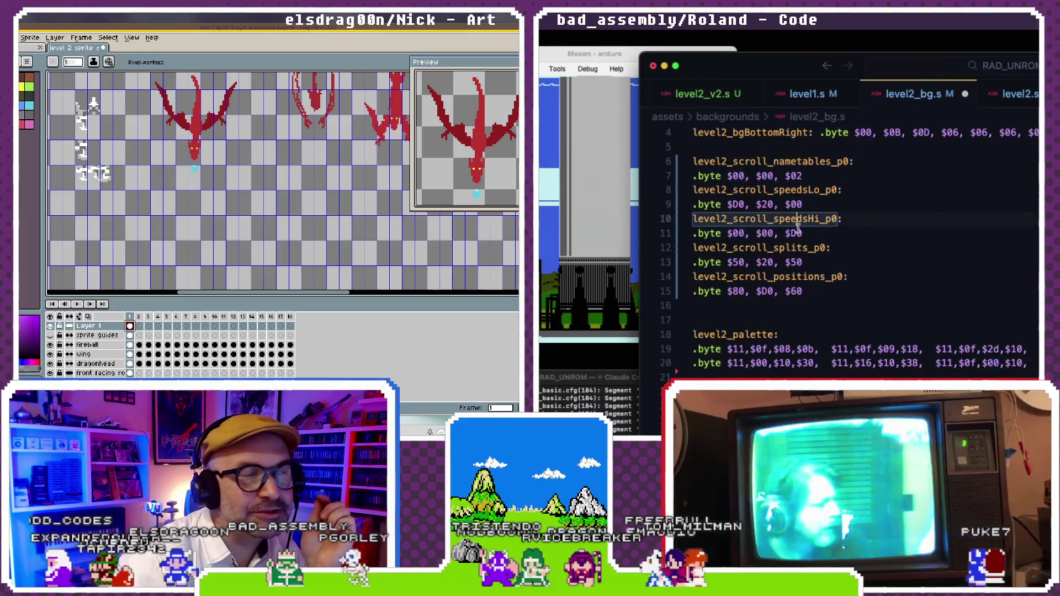
left_click(796, 233)
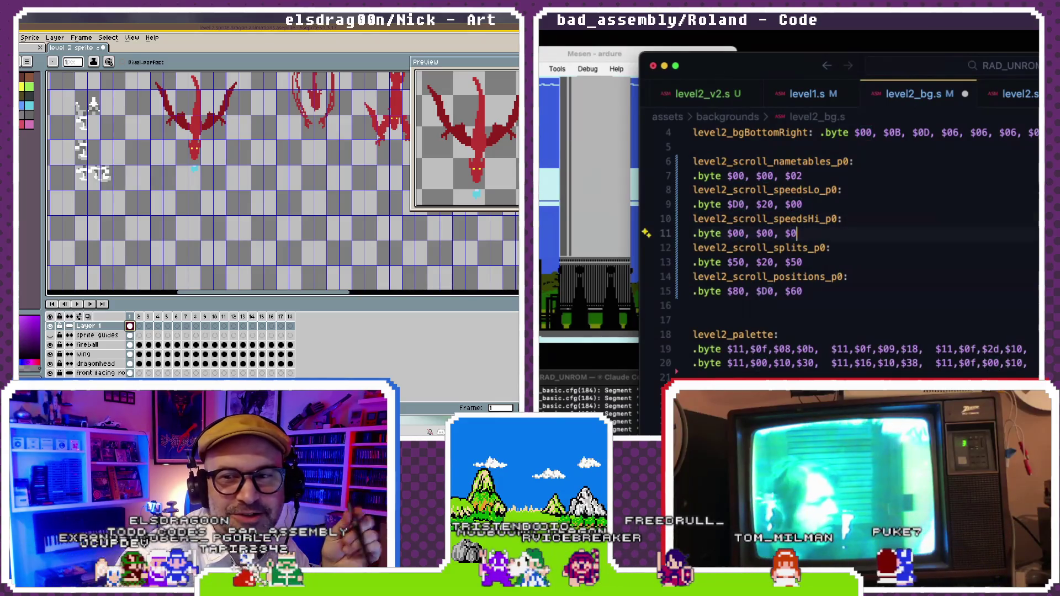
type("0D0")
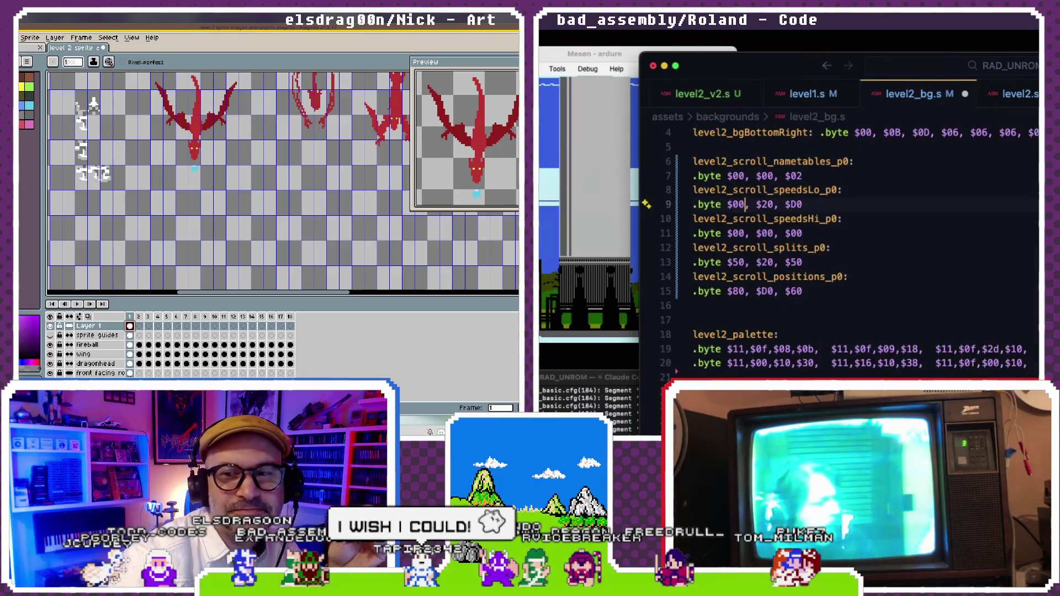
key("super+Tab")
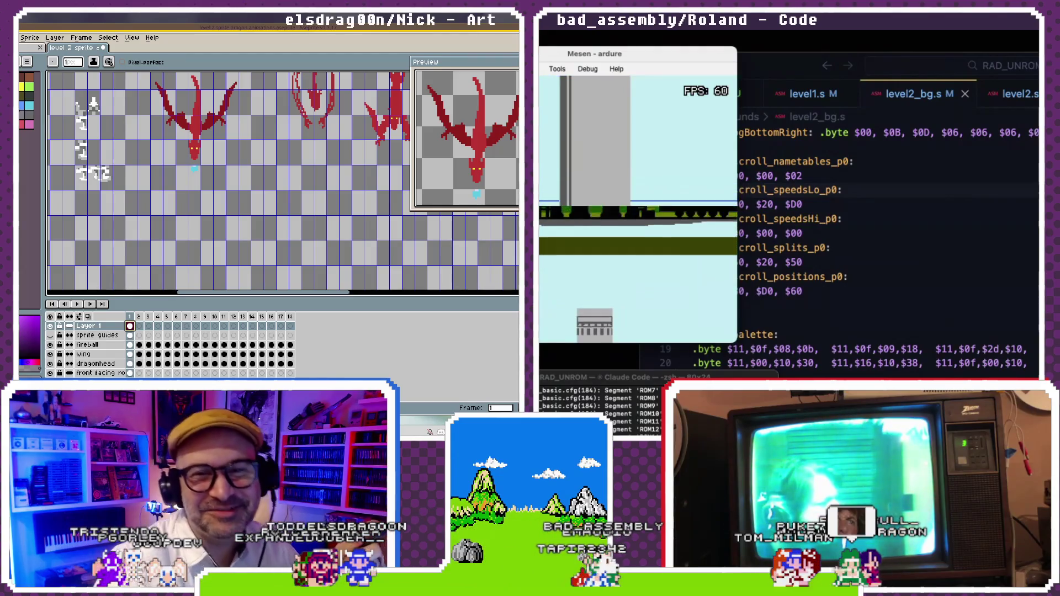
key("alt+g")
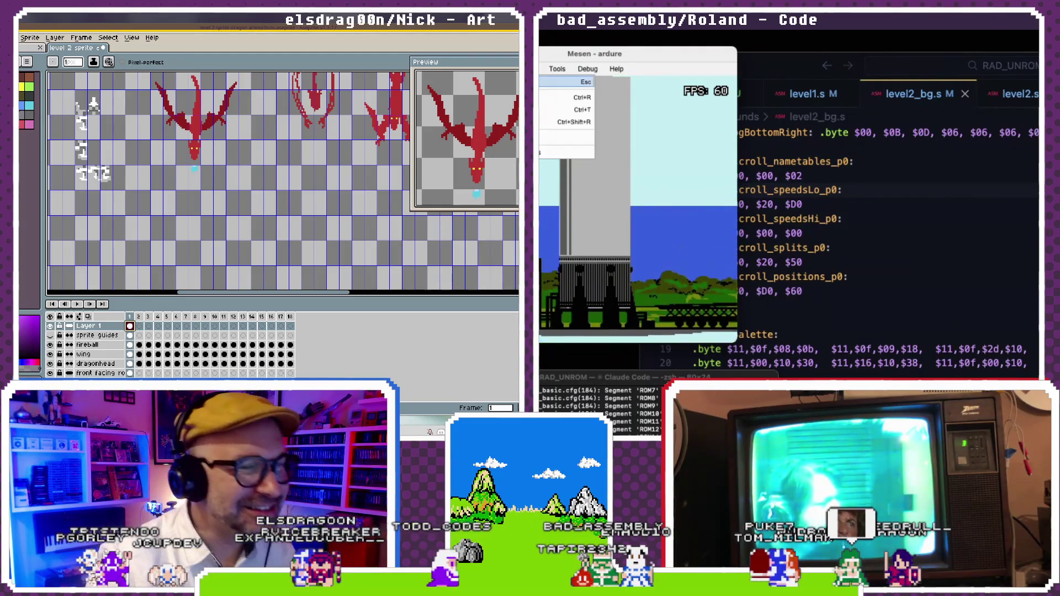
key("Escape")
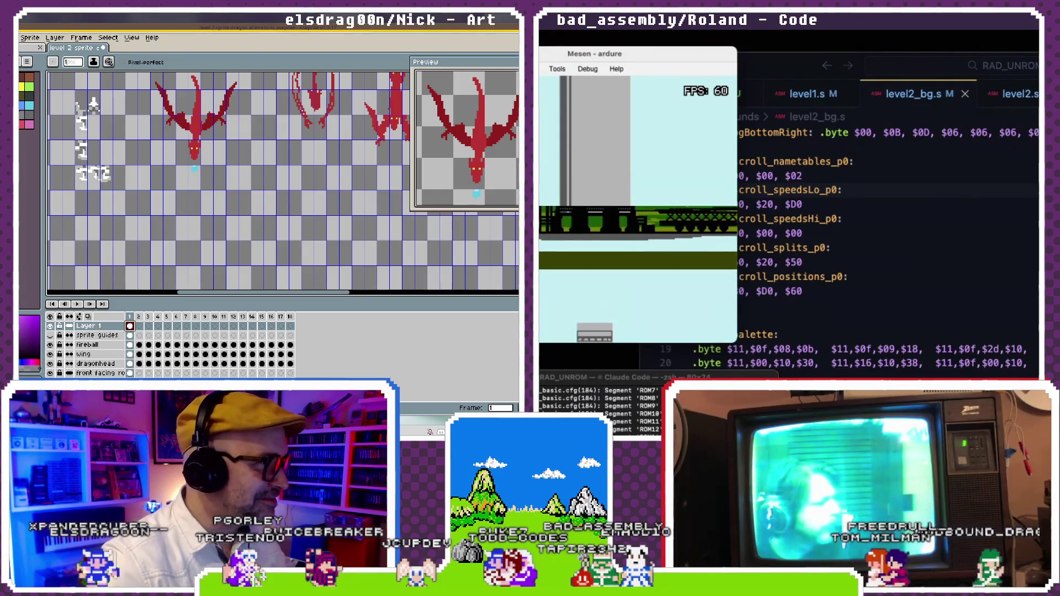
left_click(796, 186)
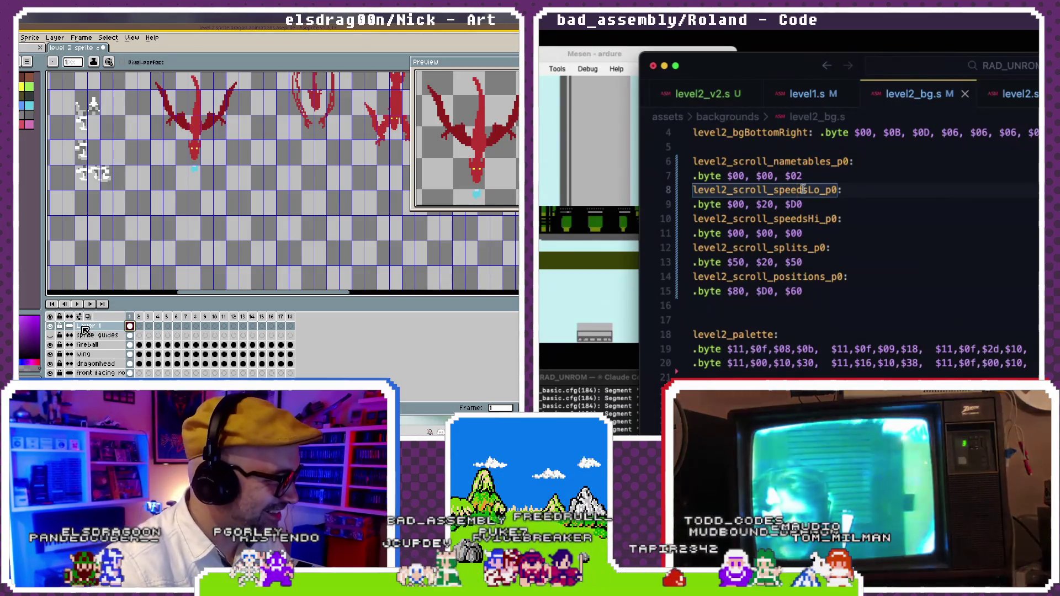
left_click(78, 305)
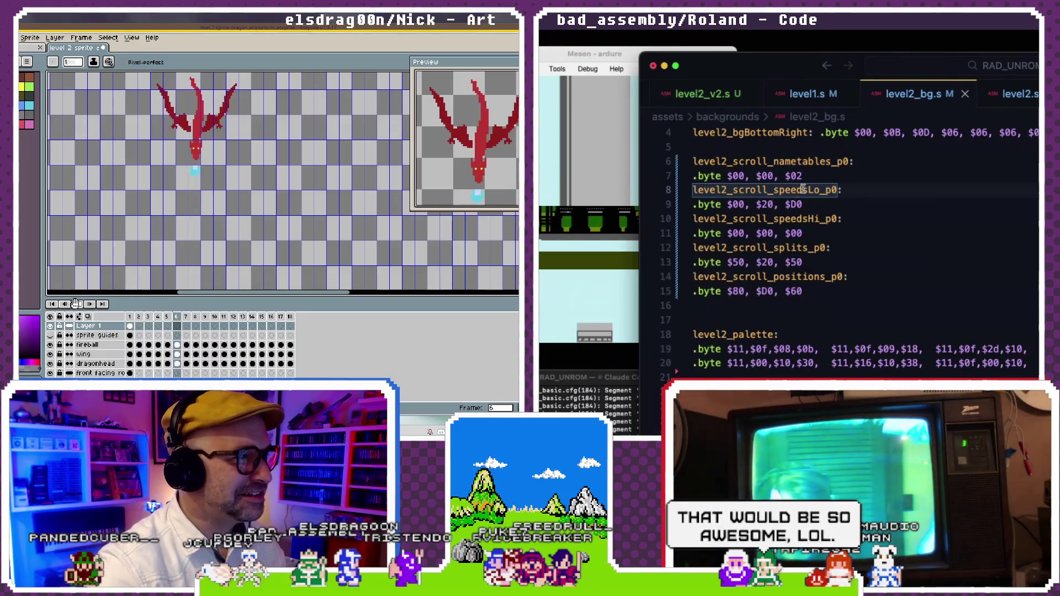
- Move from the nametables label to level2.s and scroll through the source
left_click(833, 162)
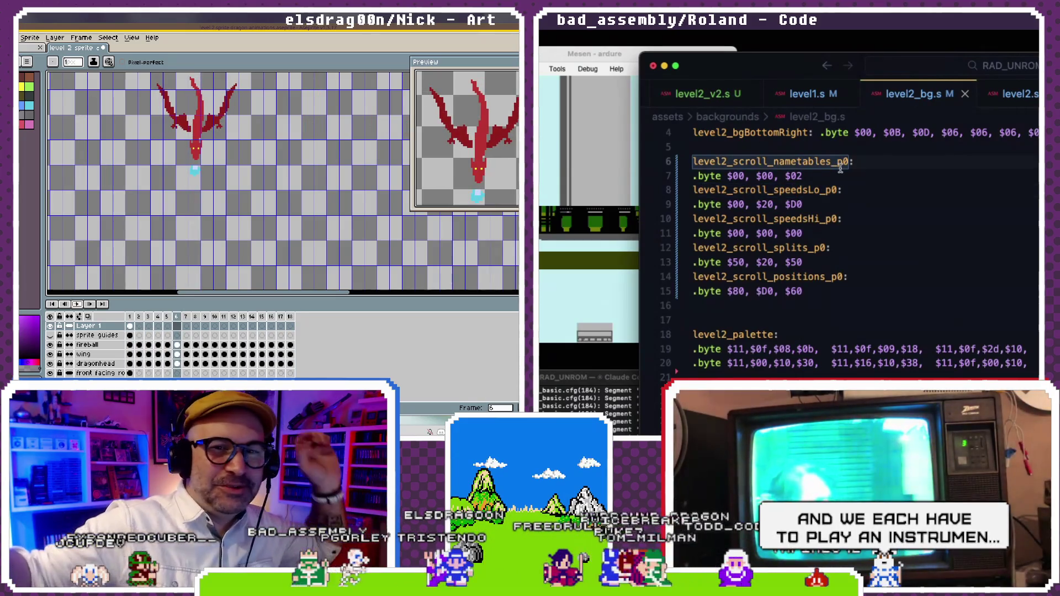
scroll(963, 93, "down", 1)
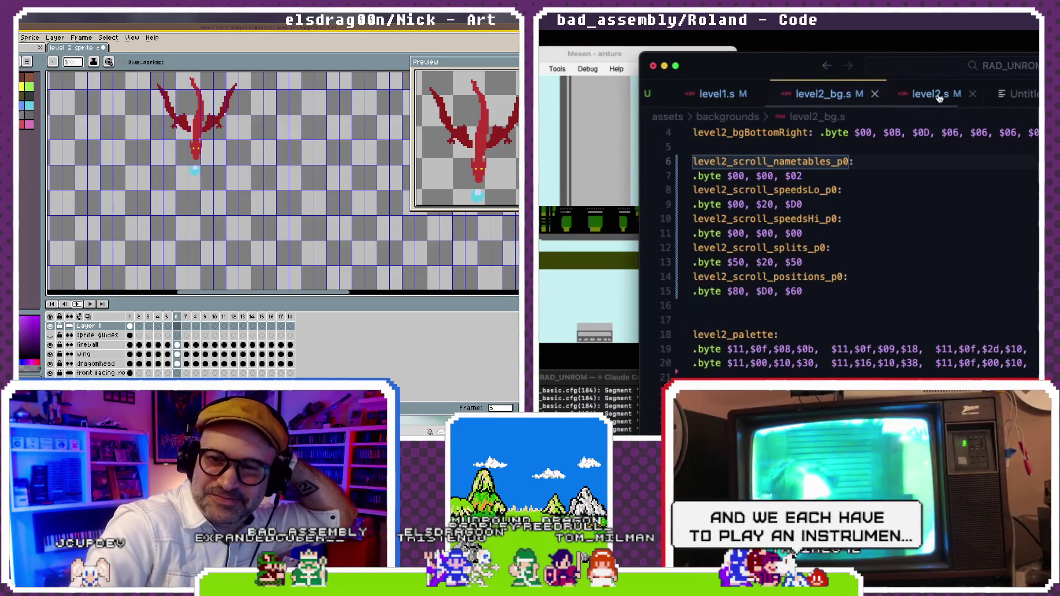
left_click(963, 93)
scroll(929, 194, "down", 5)
scroll(928, 195, "up", 6)
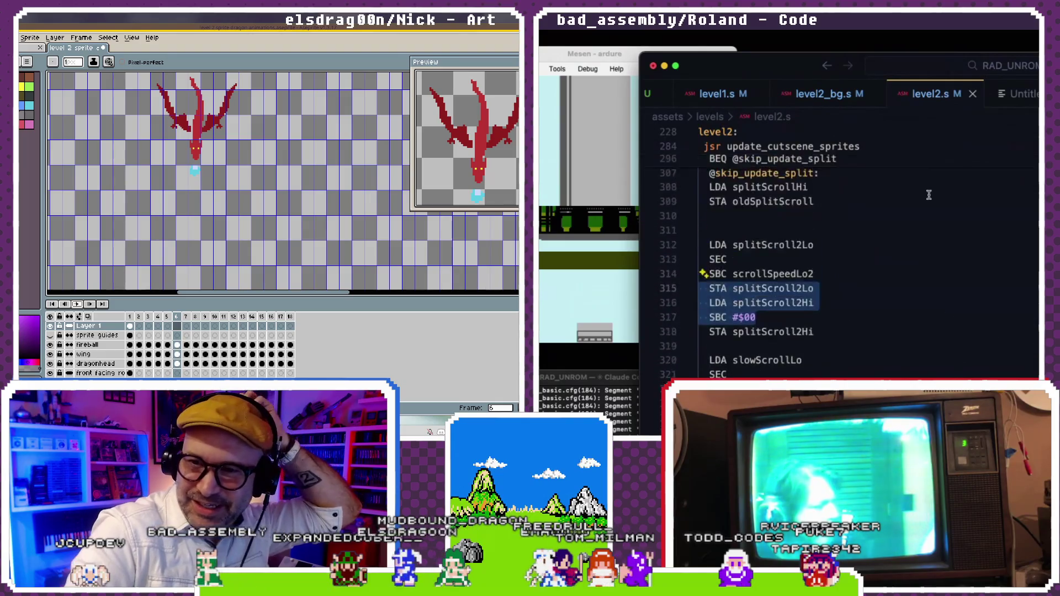
scroll(928, 195, "up", 4)
scroll(928, 195, "up", 3)
scroll(929, 195, "up", 2)
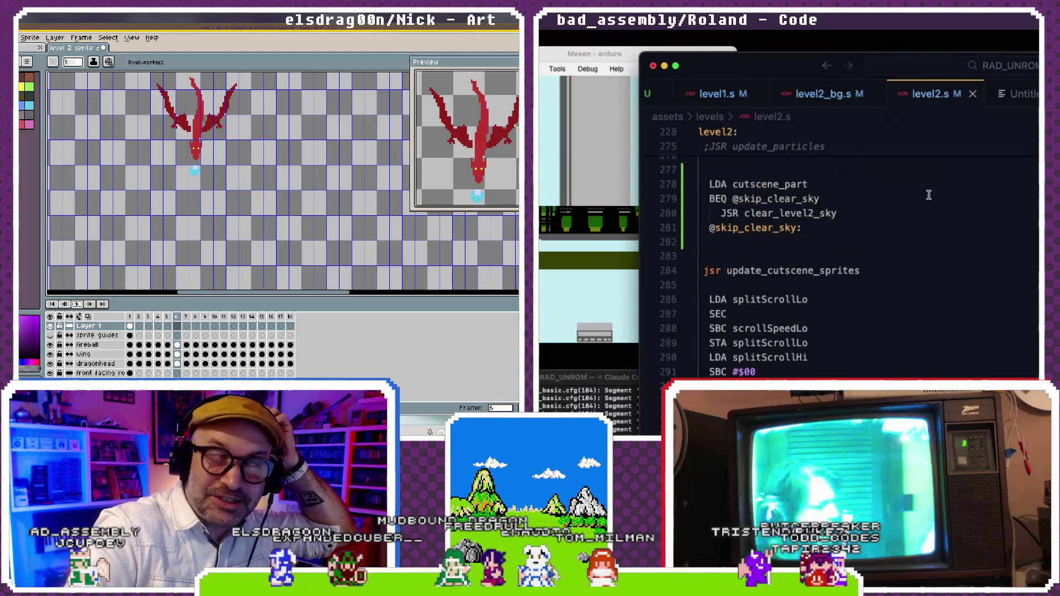
scroll(928, 195, "up", 2)
scroll(928, 195, "down", 6)
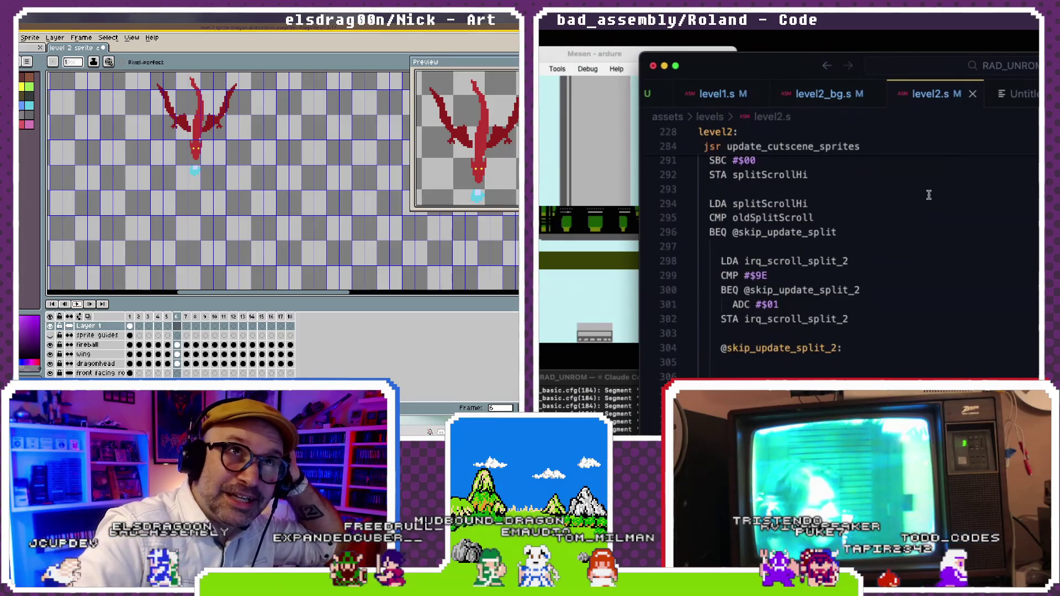
scroll(929, 195, "down", 1)
scroll(859, 244, "down", 1)
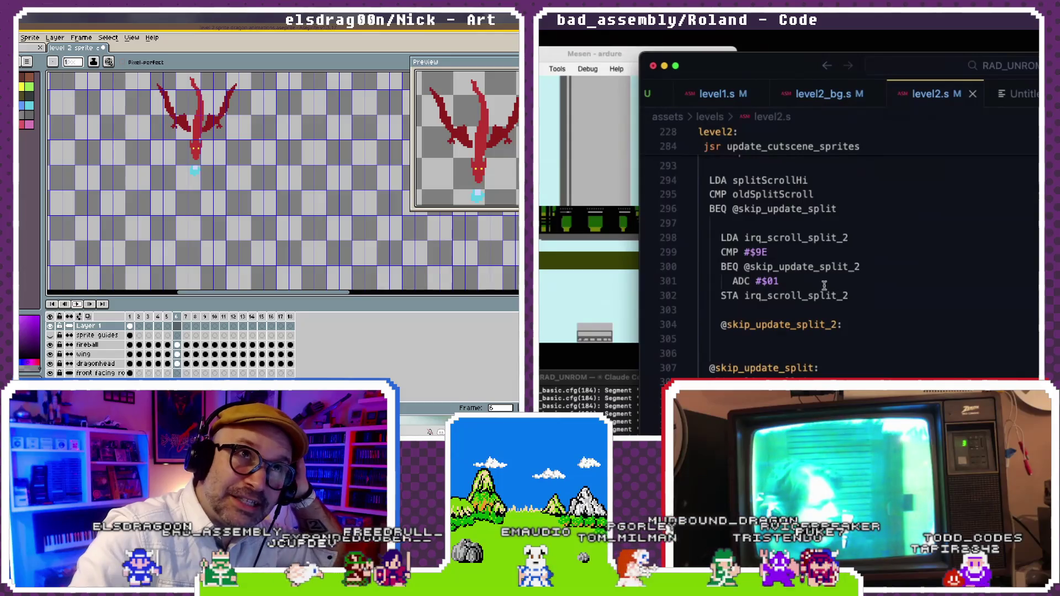
- Highlight every irq_scroll_split_2 use and go to the oldSplitScroll comparison line
left_click(855, 293)
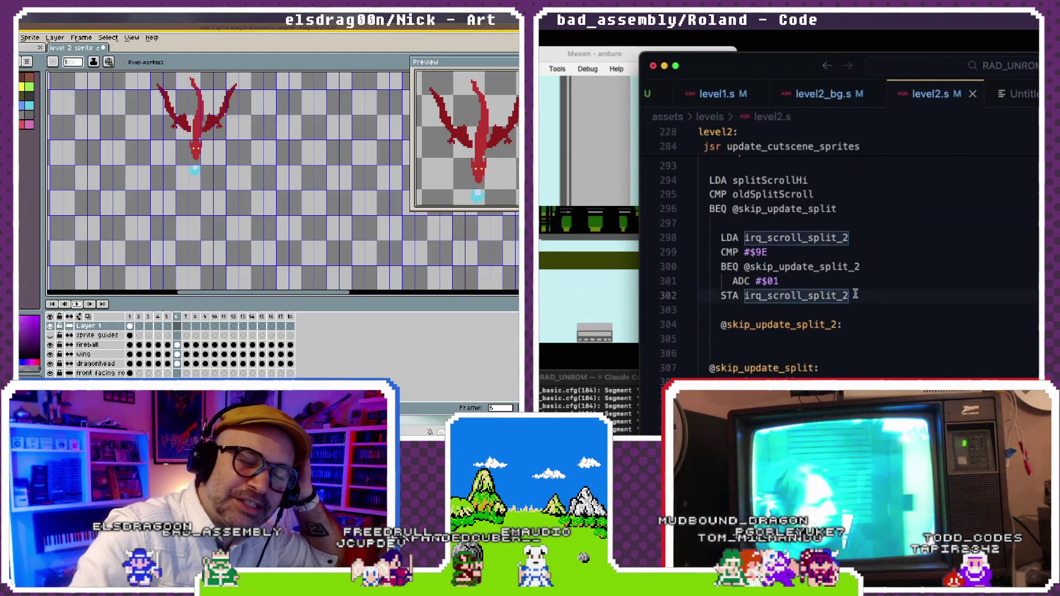
scroll(855, 312, "up", 1)
scroll(854, 311, "up", 2)
scroll(855, 311, "up", 2)
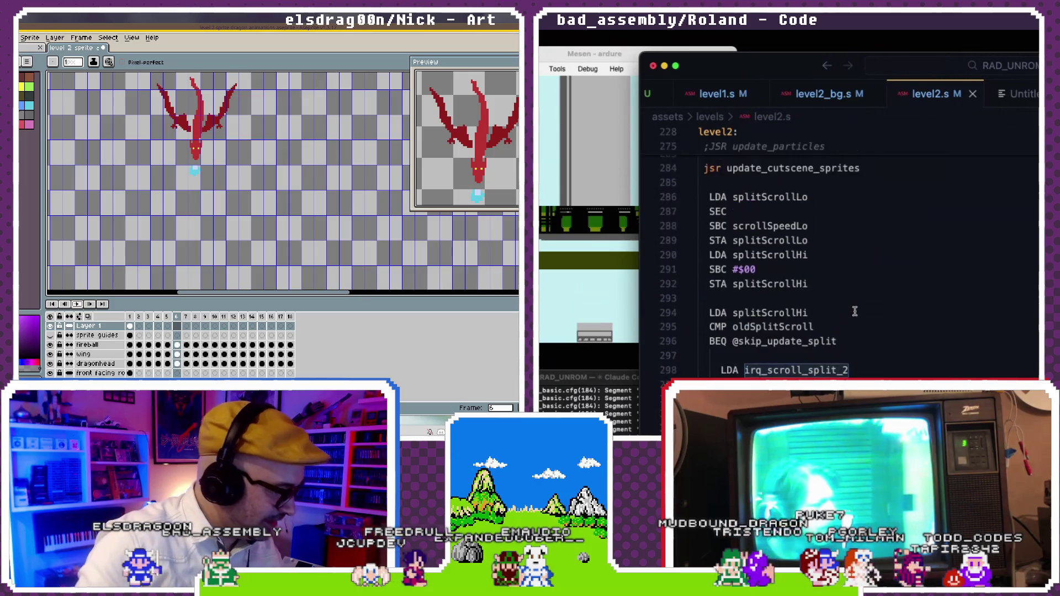
scroll(855, 312, "up", 2)
scroll(855, 312, "down", 1)
scroll(855, 311, "down", 1)
scroll(855, 311, "down", 1)
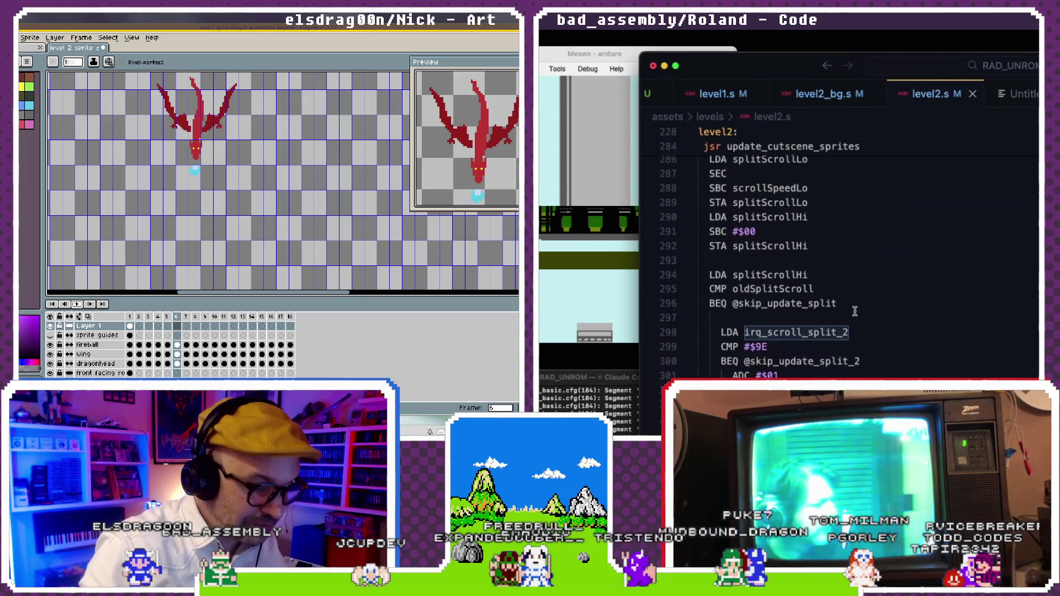
scroll(854, 312, "down", 1)
scroll(855, 312, "down", 1)
scroll(855, 311, "down", 1)
scroll(854, 311, "down", 1)
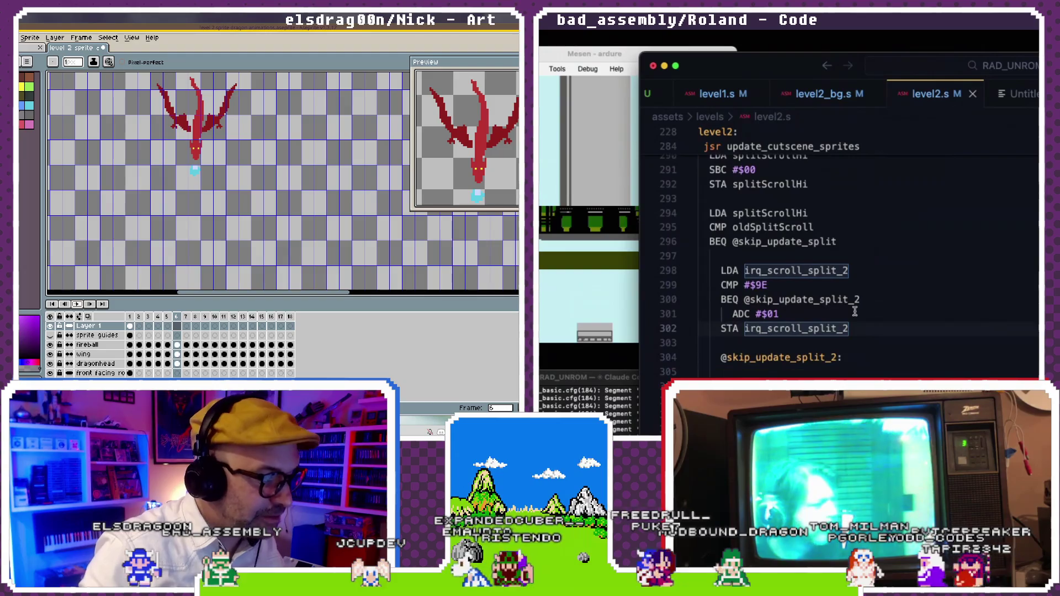
left_click(834, 226)
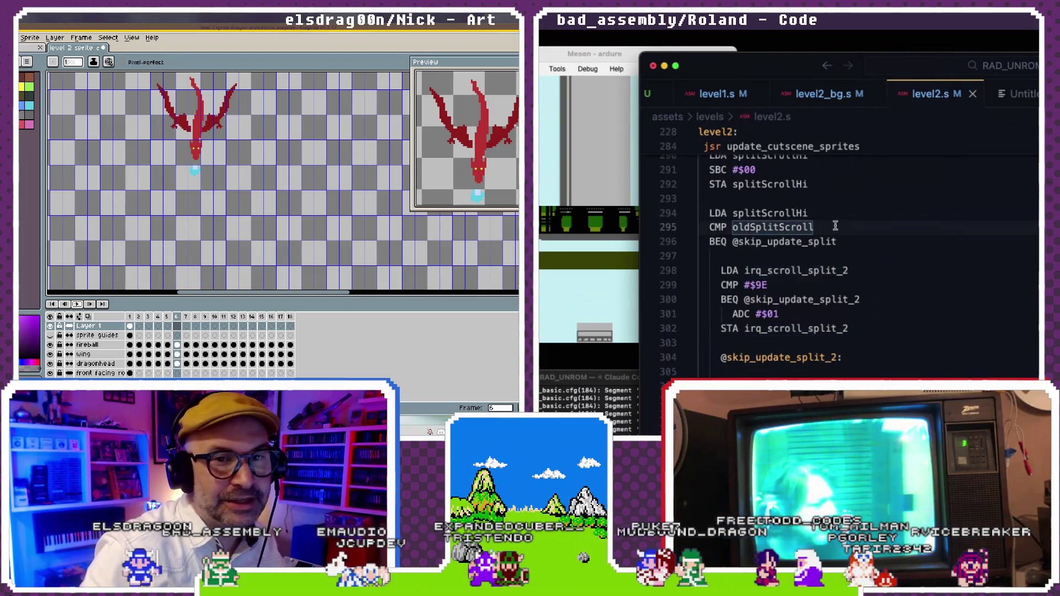
scroll(750, 95, "left", 5)
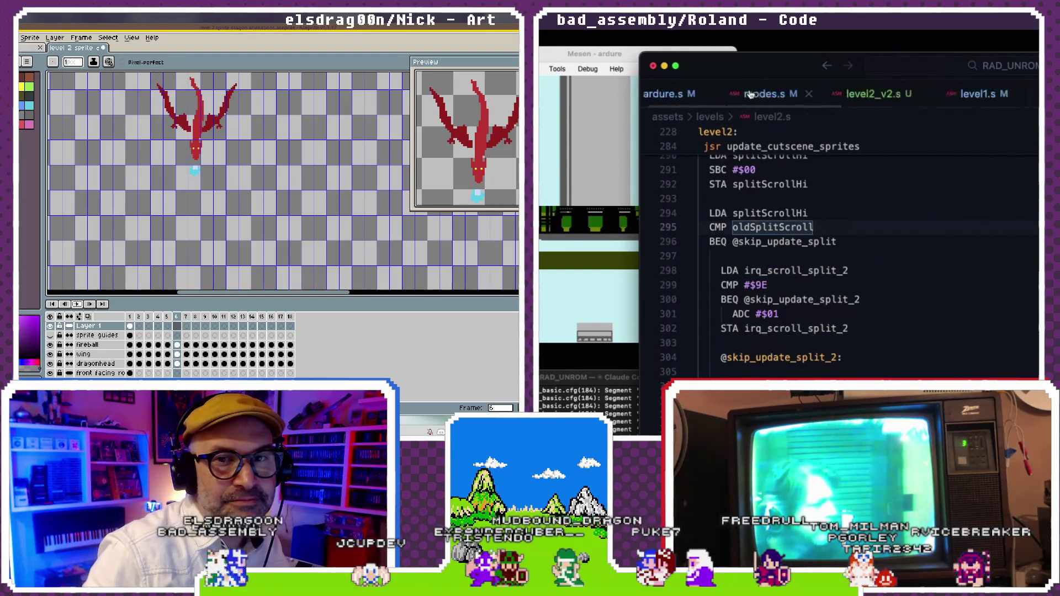
- Open ardure.s and scroll down through its code
left_click(688, 94)
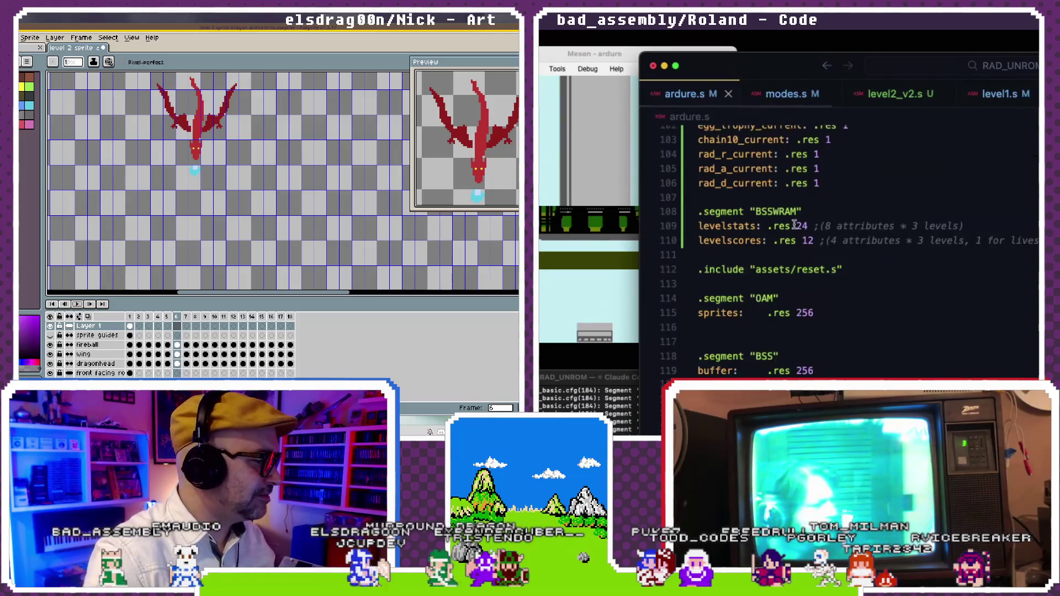
scroll(794, 224, "down", 5)
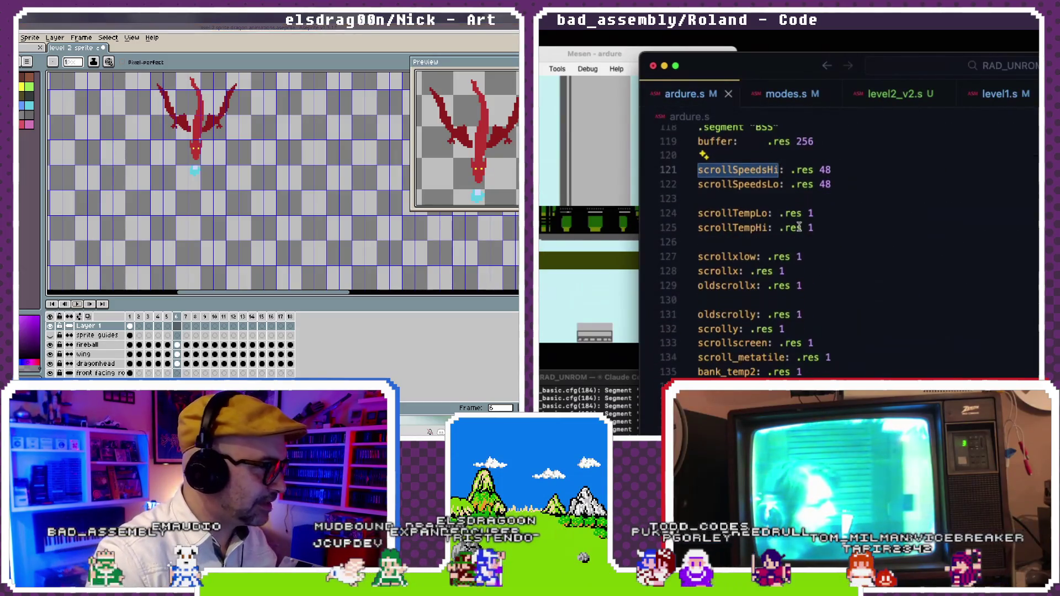
scroll(796, 226, "down", 5)
scroll(799, 227, "down", 5)
scroll(799, 228, "down", 5)
scroll(799, 227, "down", 5)
scroll(799, 228, "down", 5)
scroll(799, 228, "down", 5)
scroll(799, 228, "down", 2)
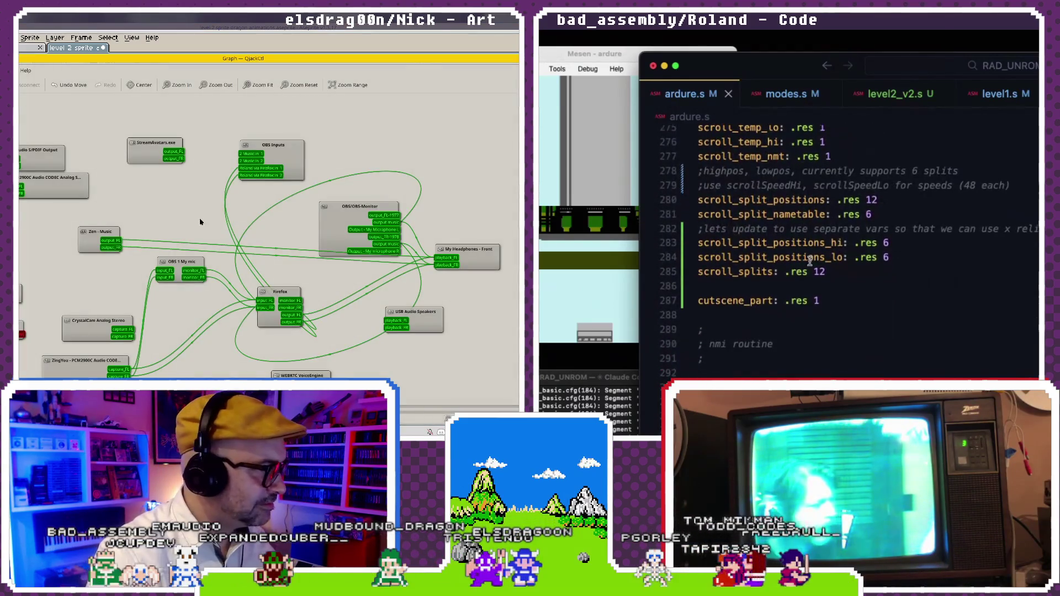
- Add a 'scroll_split_positions_hiOld: .res 6' variable line after line 283
left_click(906, 246)
key("Return")
type("scroll_split_positions_hi")
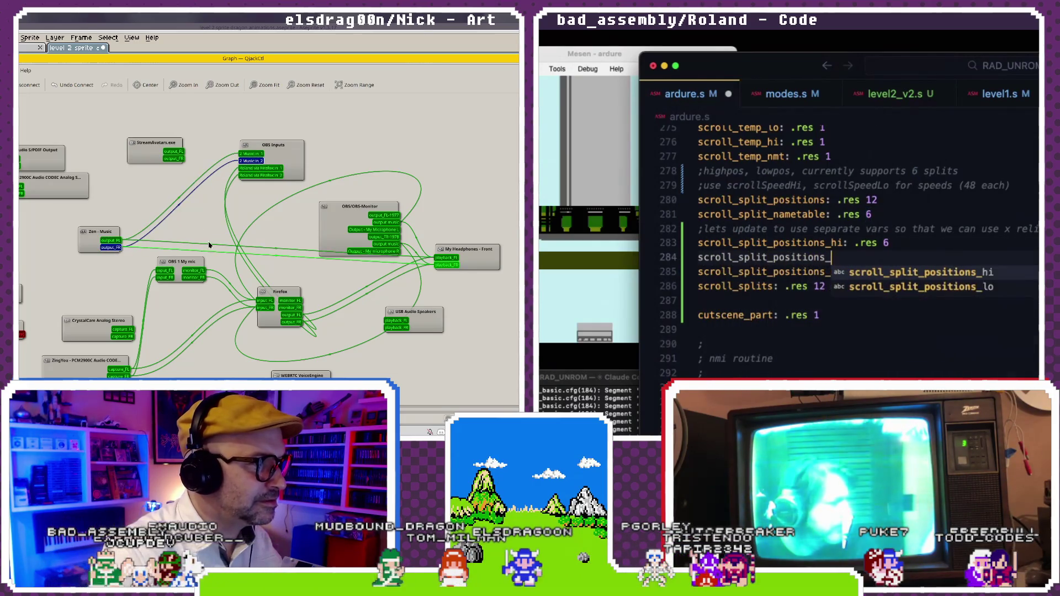
type("Old: .res 6")
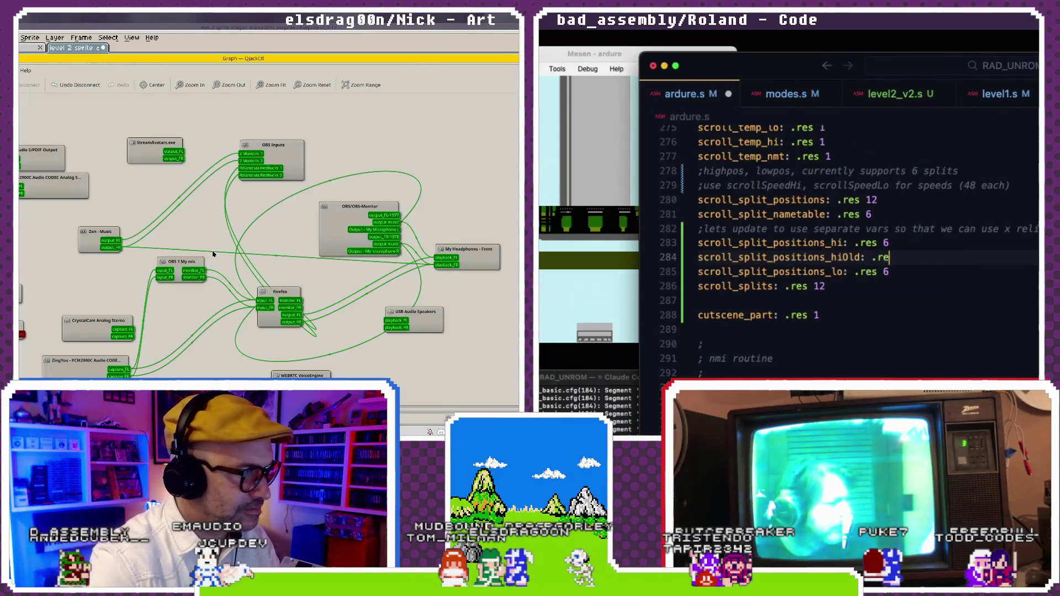
double_click(872, 200)
scroll(911, 200, "up", 2)
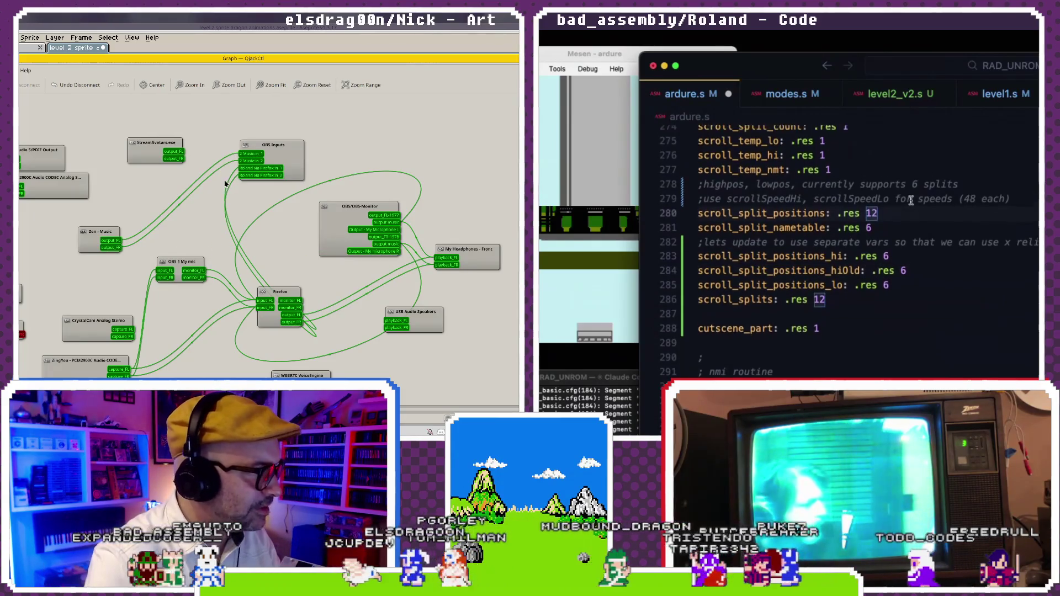
left_click(901, 238)
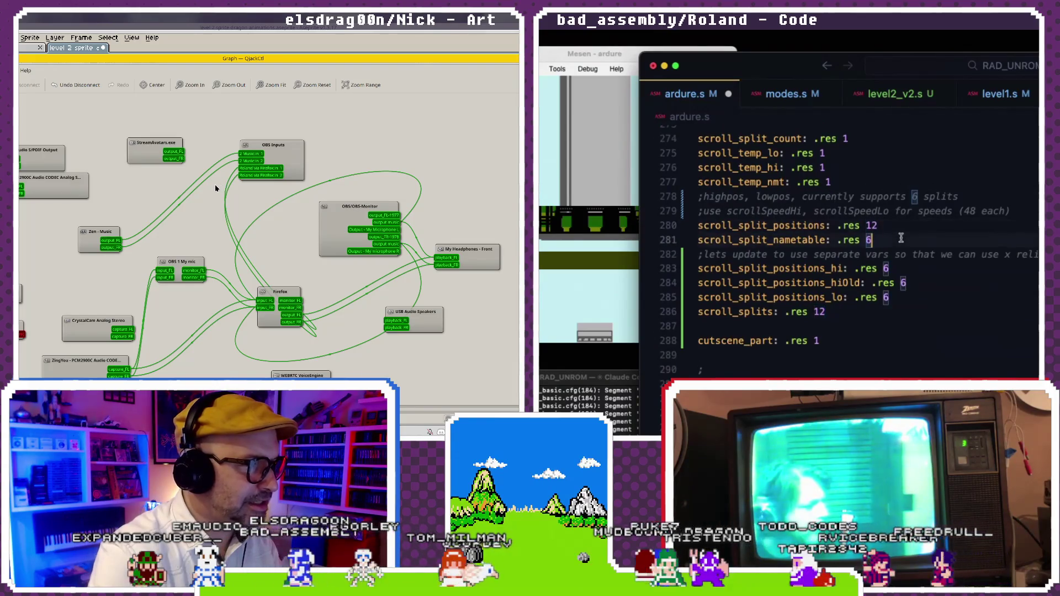
- Rename the new variable to scroll_split_positions_hi_old
left_click(917, 282)
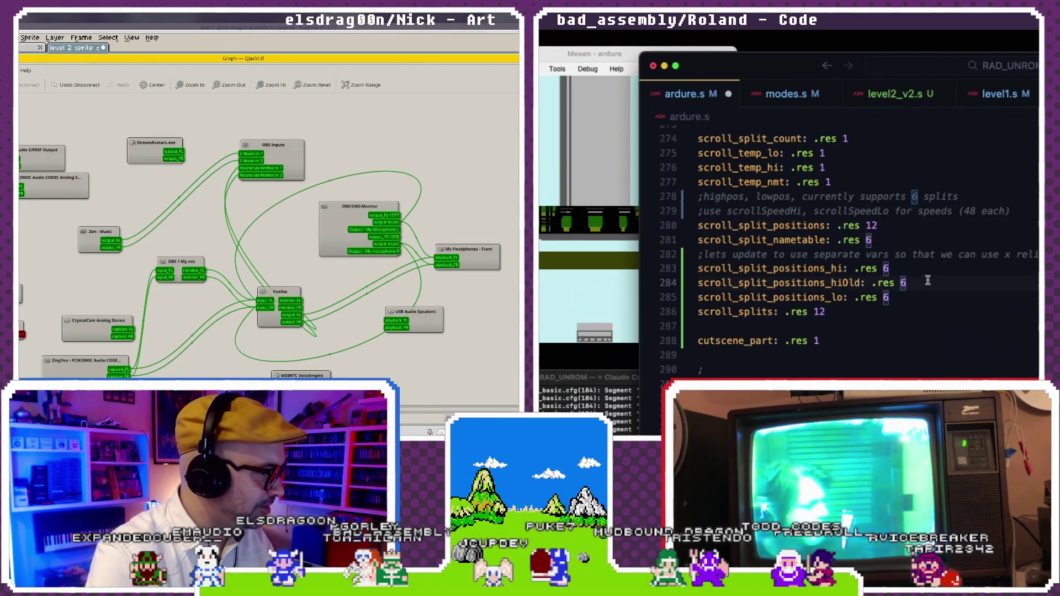
left_click_drag(928, 281, 705, 283)
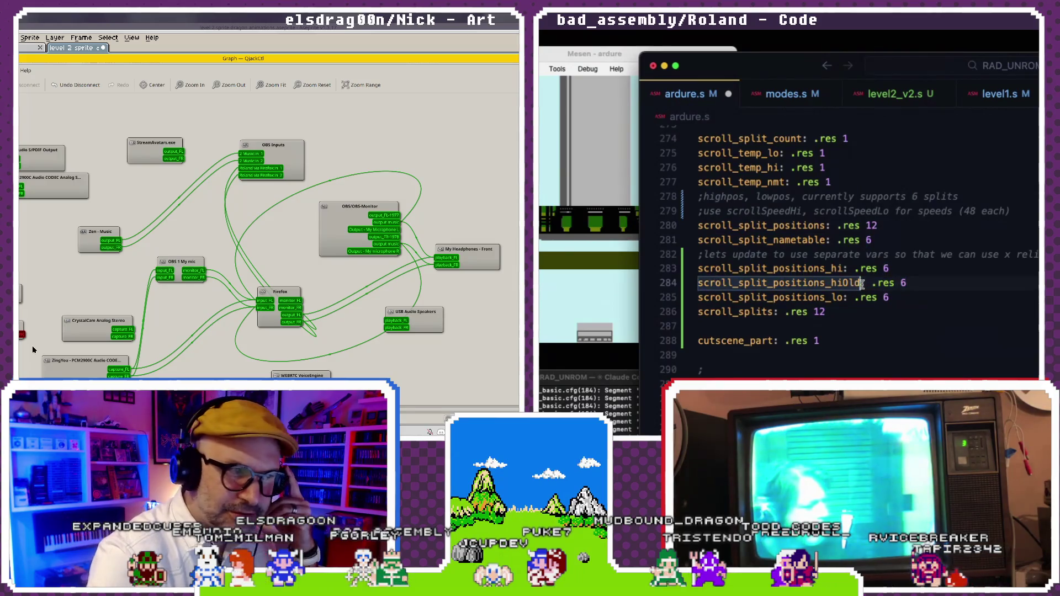
left_click_drag(699, 283, 857, 284)
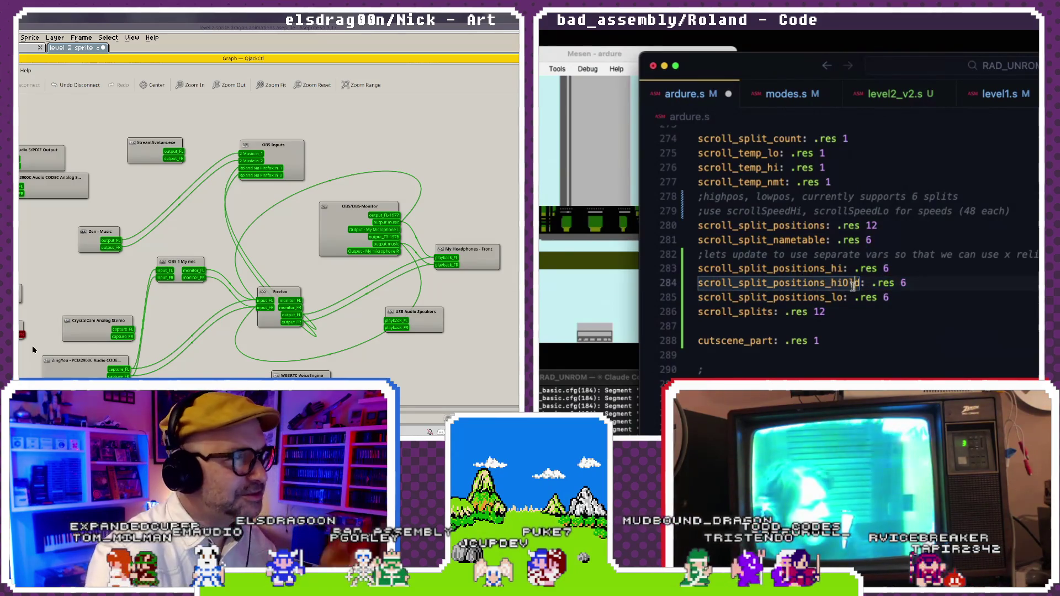
type("scroll_split_positions_hi_old")
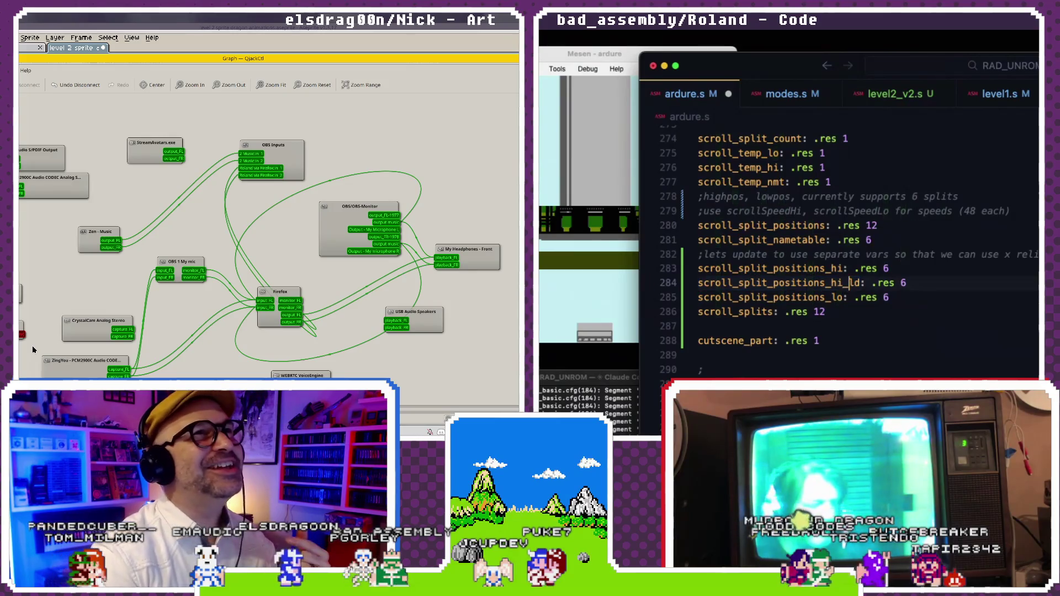
double_click(713, 282)
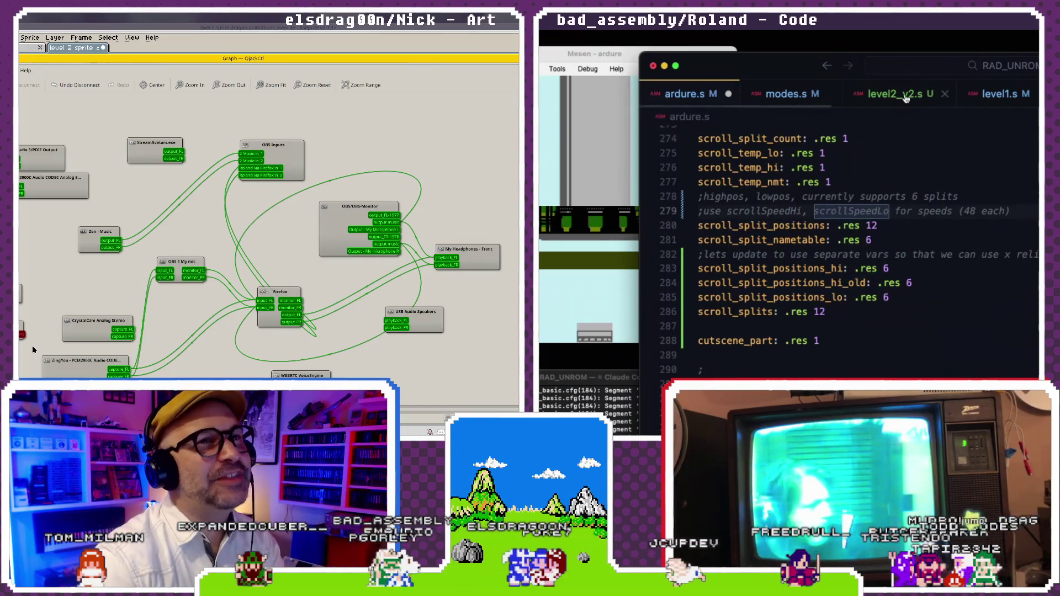
- Switch to level2_v2.s and scroll through it
left_click(898, 94)
scroll(865, 276, "up", 4)
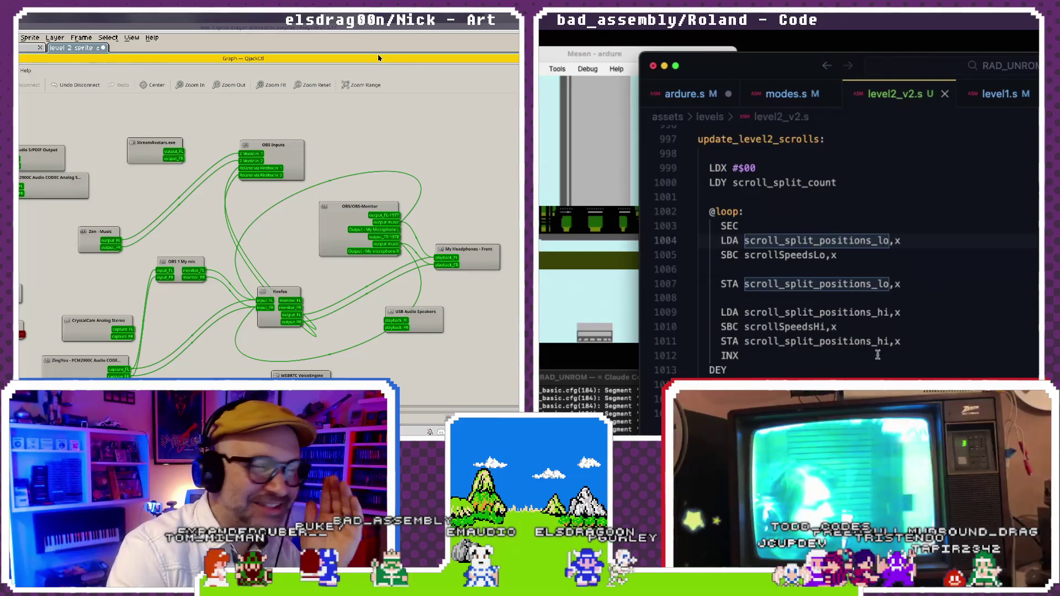
scroll(844, 355, "down", 2)
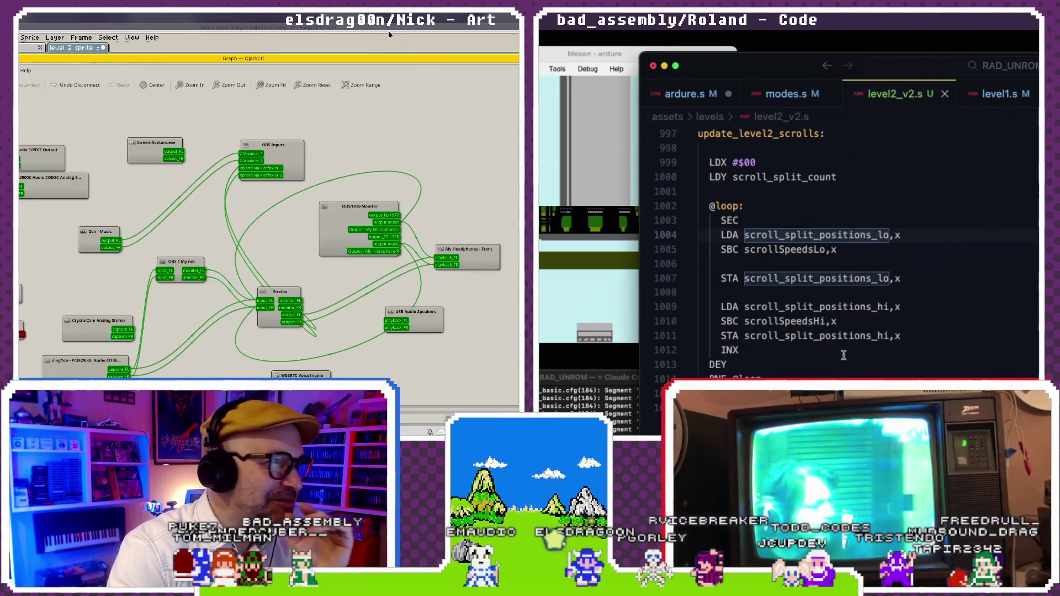
scroll(844, 350, "up", 2)
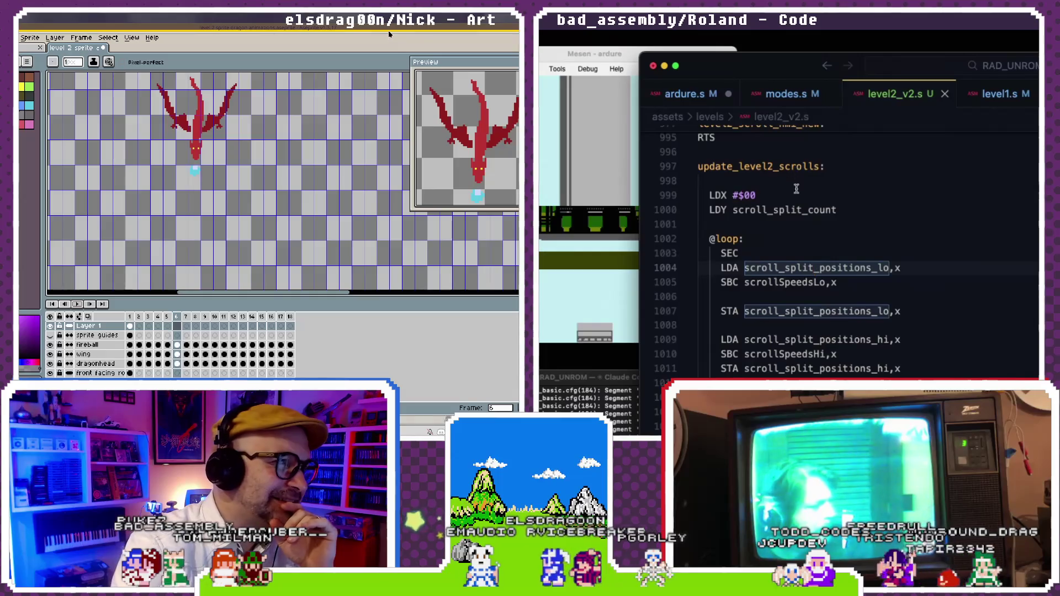
scroll(795, 210, "down", 1)
left_click(806, 230)
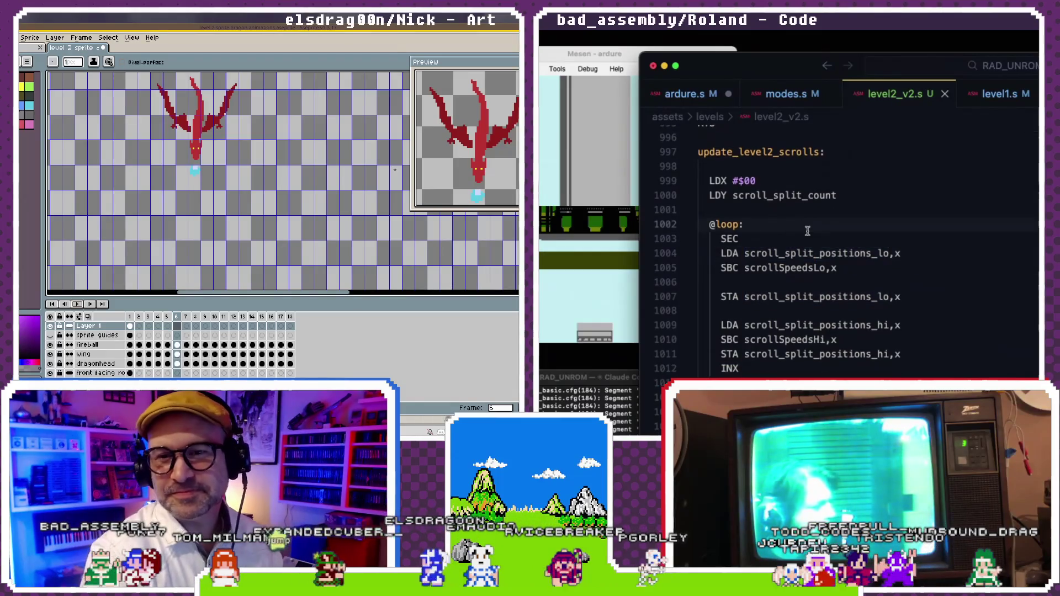
key("Return")
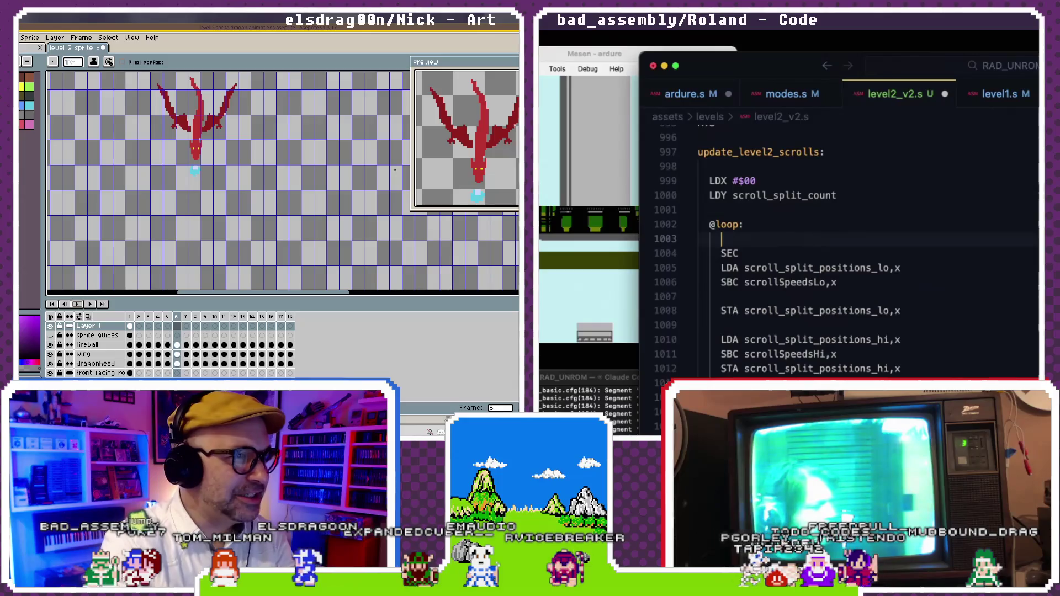
key("BackSpace")
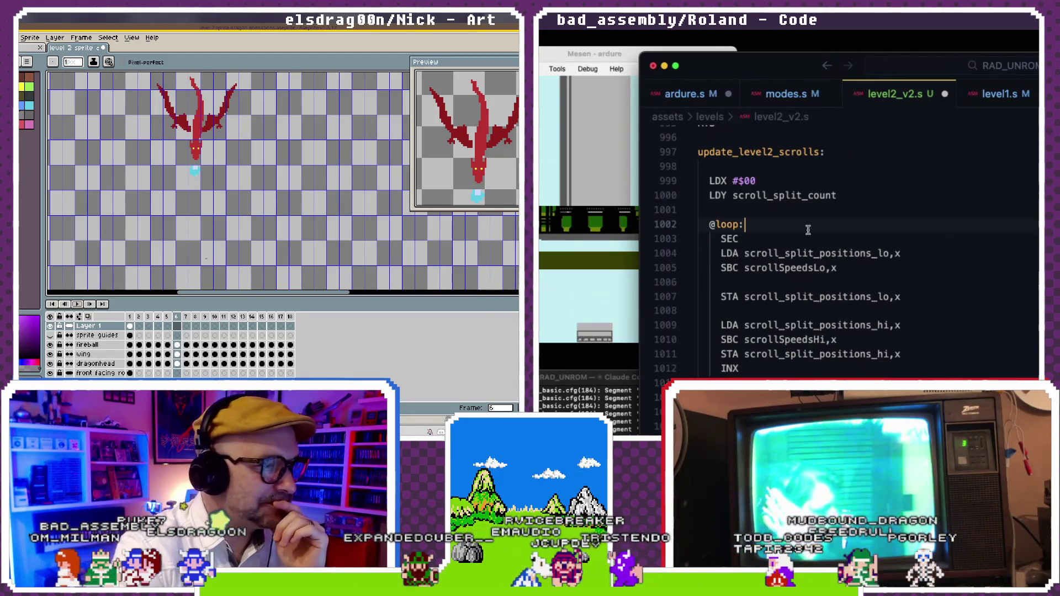
- Show Layer 1's frame 1, open and close its Cel Properties, then reopen its actions
left_click(132, 327)
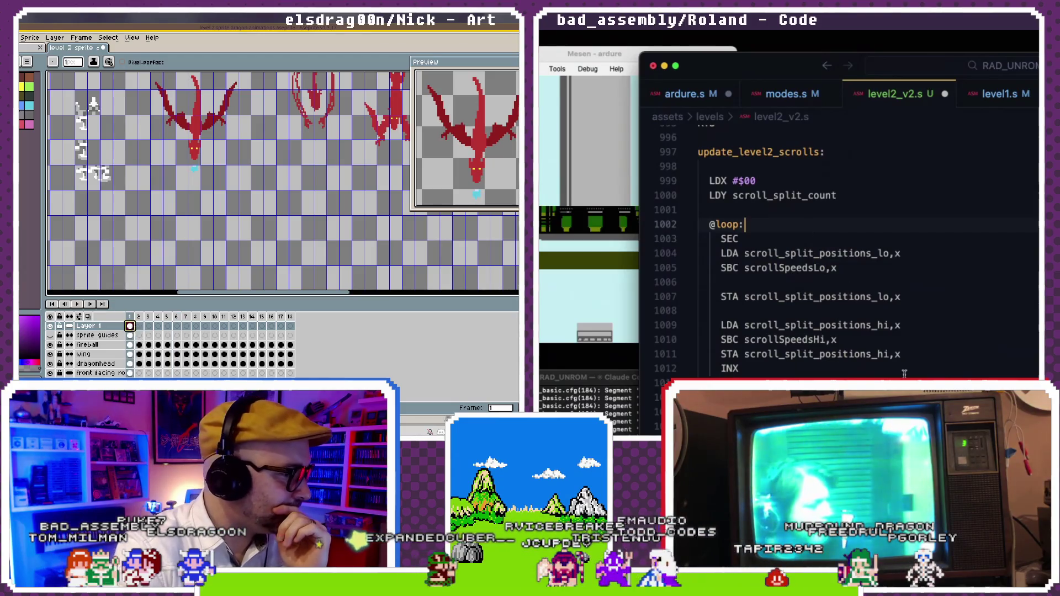
right_click(134, 329)
left_click(157, 333)
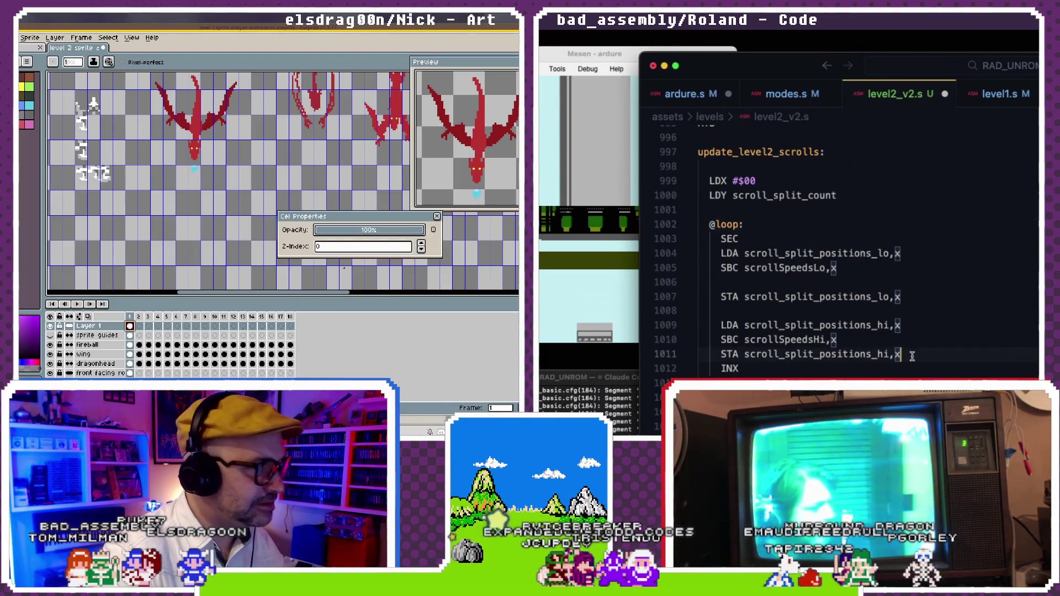
left_click(439, 217)
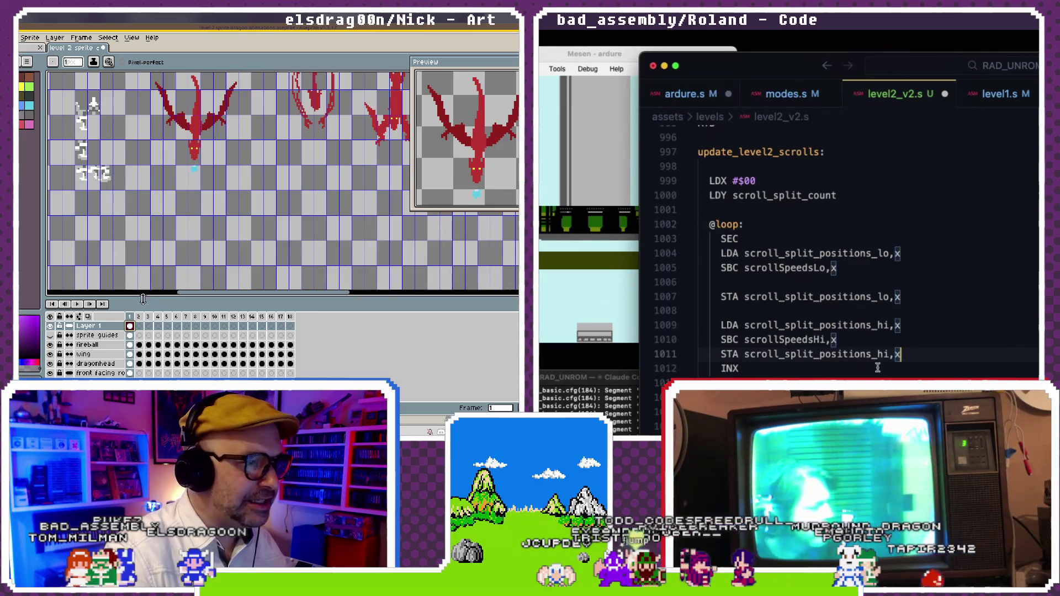
right_click(134, 328)
left_click(928, 354)
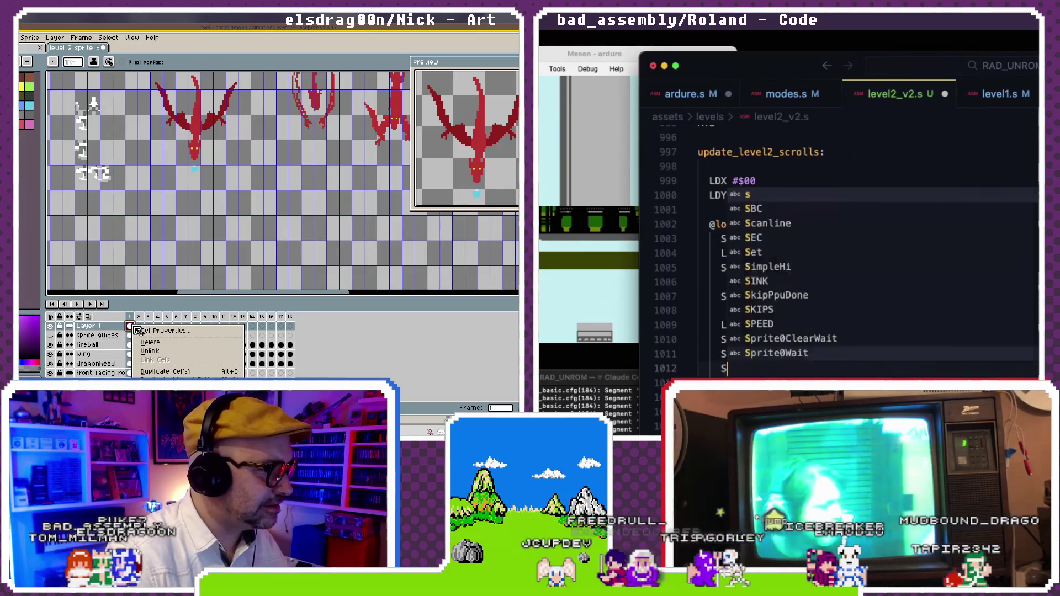
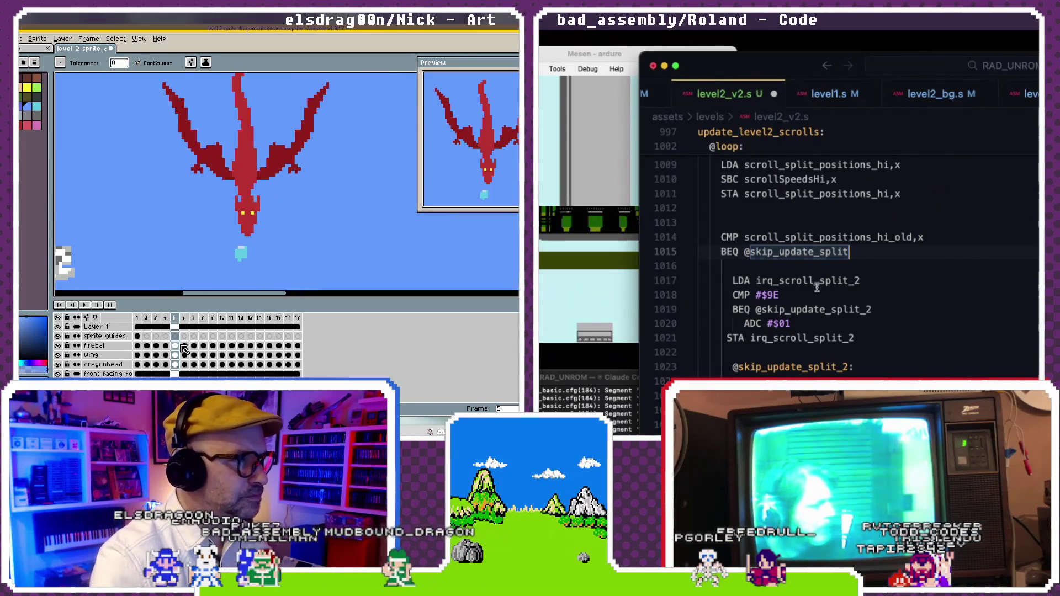
type("2")
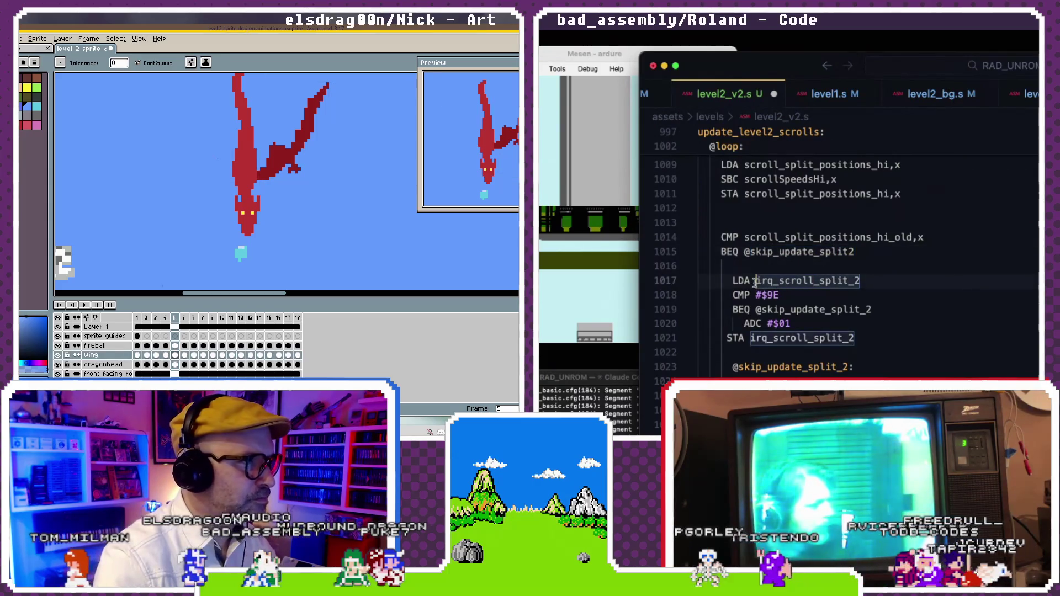
scroll(756, 283, "up", 2)
scroll(756, 284, "up", 2)
scroll(756, 284, "up", 2)
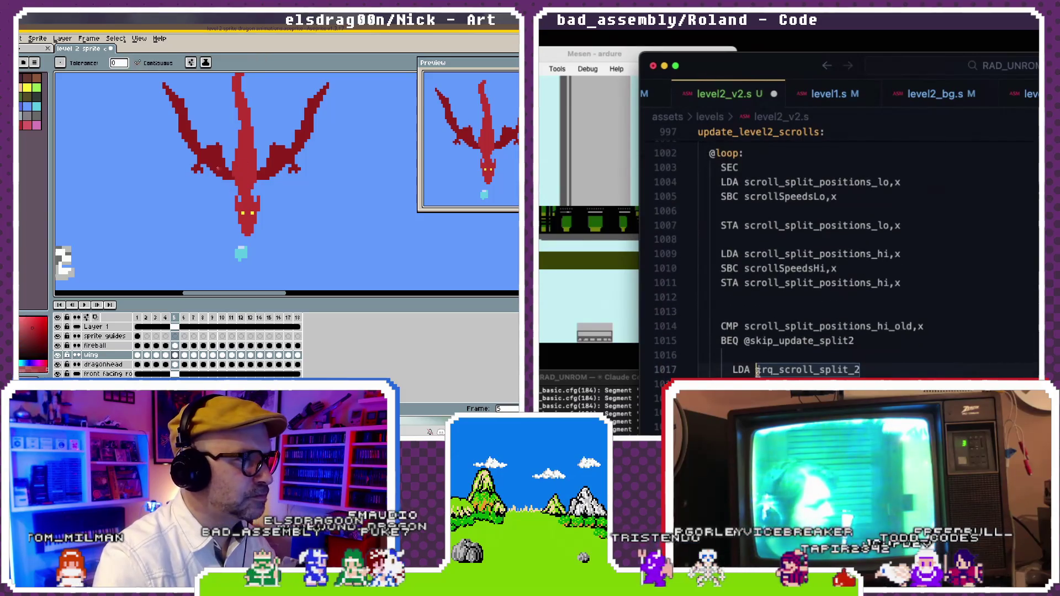
double_click(850, 370)
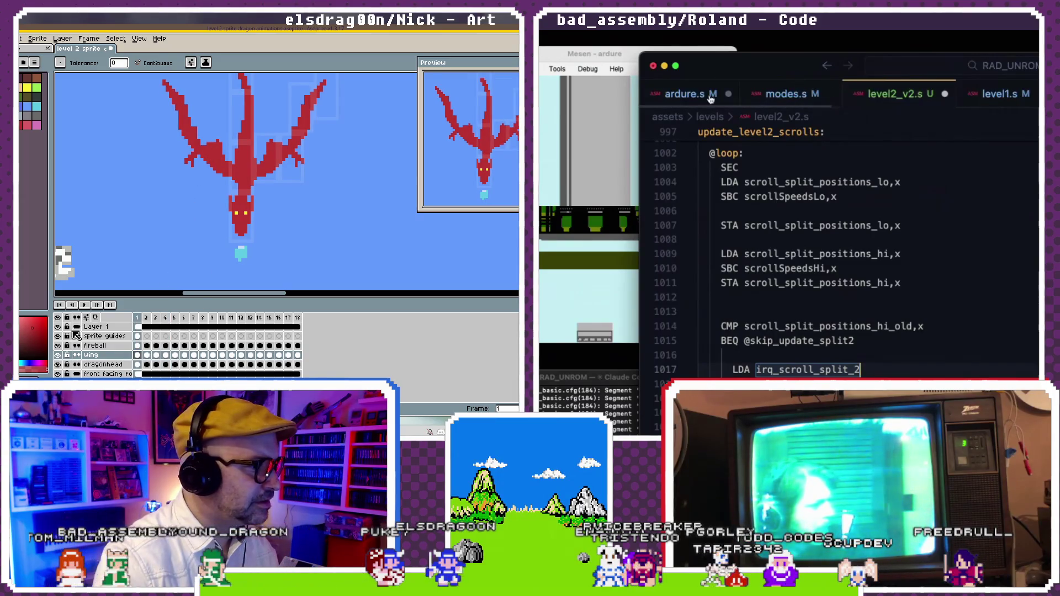
- Copy the scroll_splits variable name from ardure.s and return to level2_v2.s
left_click(711, 95)
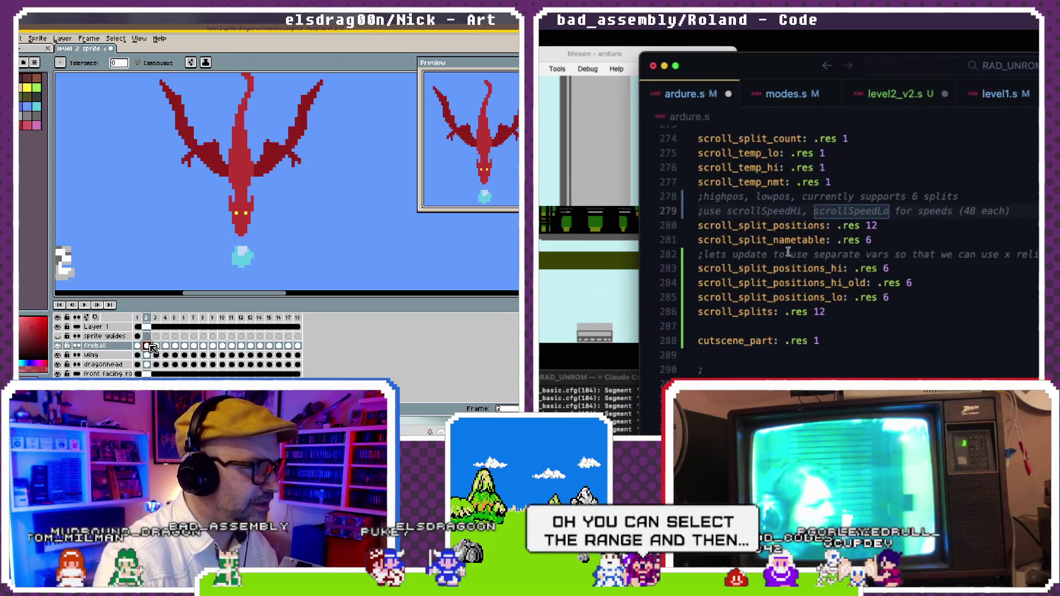
scroll(775, 220, "up", 1)
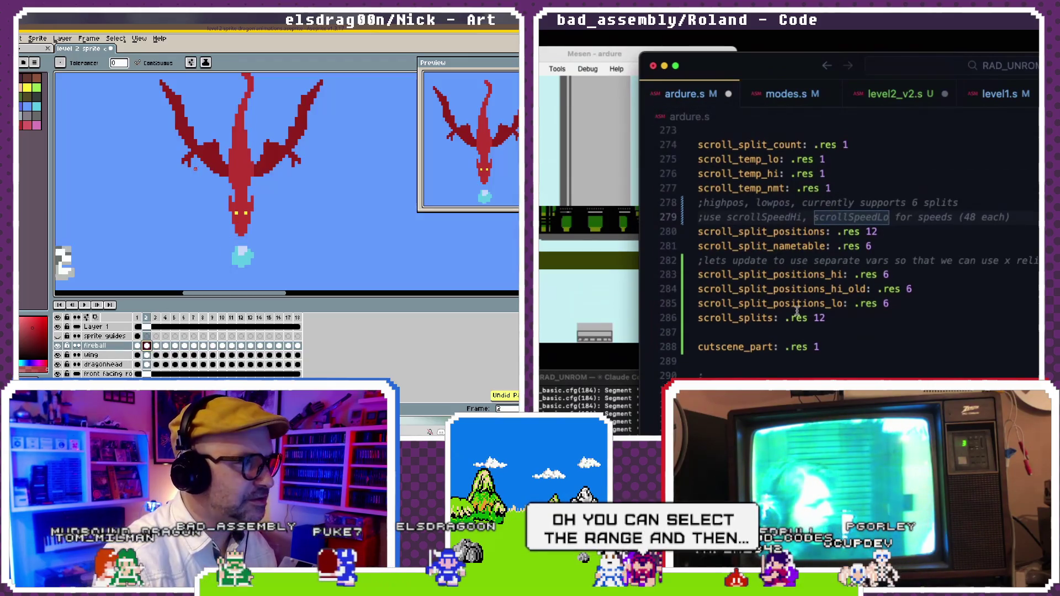
double_click(716, 321)
key("ctrl+c")
left_click(119, 356)
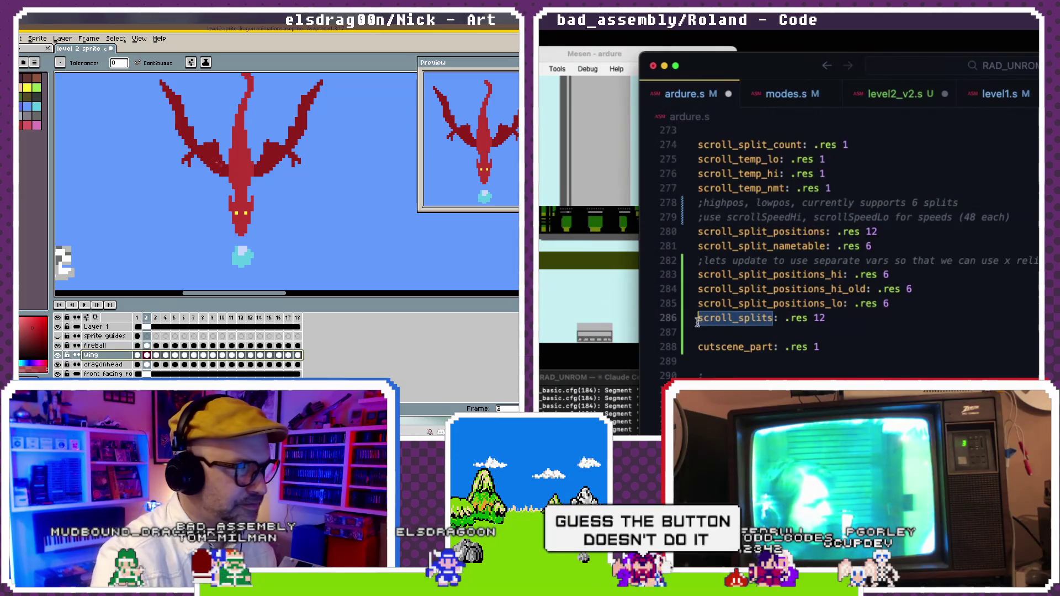
scroll(985, 98, "down", 2)
left_click(985, 94)
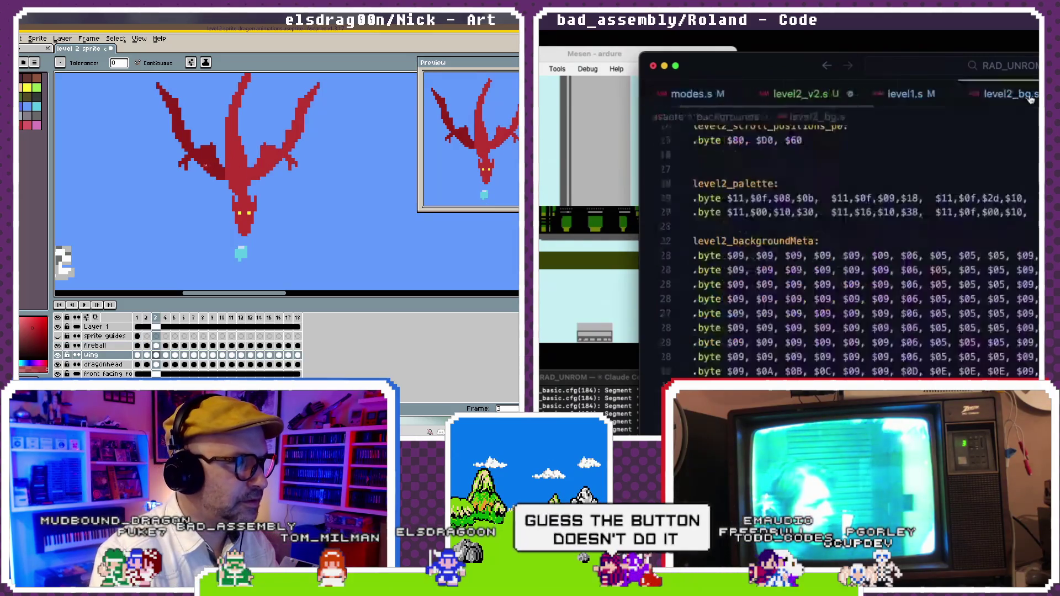
left_click(806, 94)
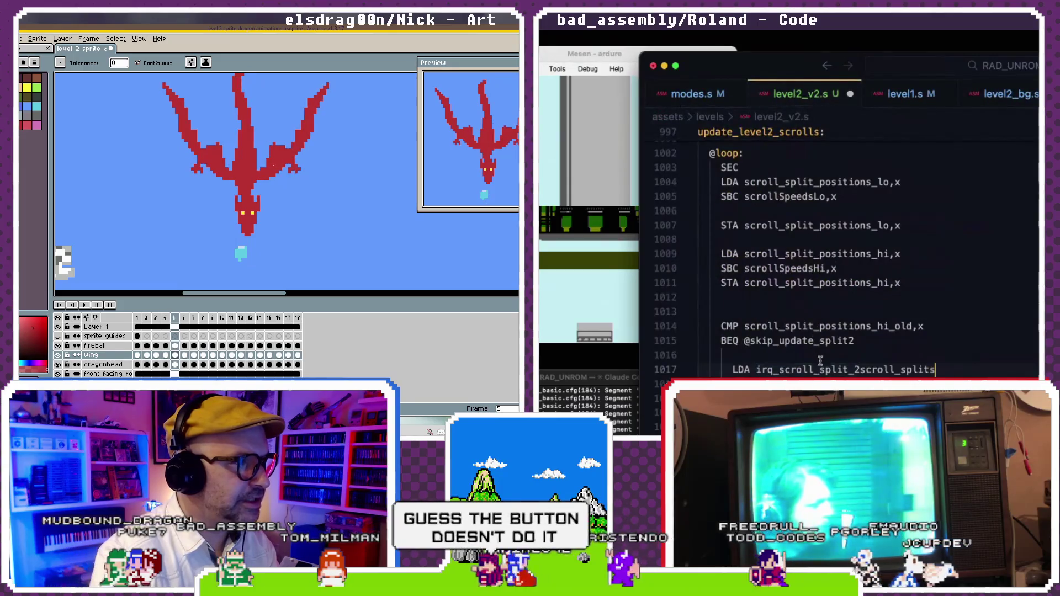
- Replace line 1017's operand with scroll_splits,x
left_click_drag(935, 370, 757, 370)
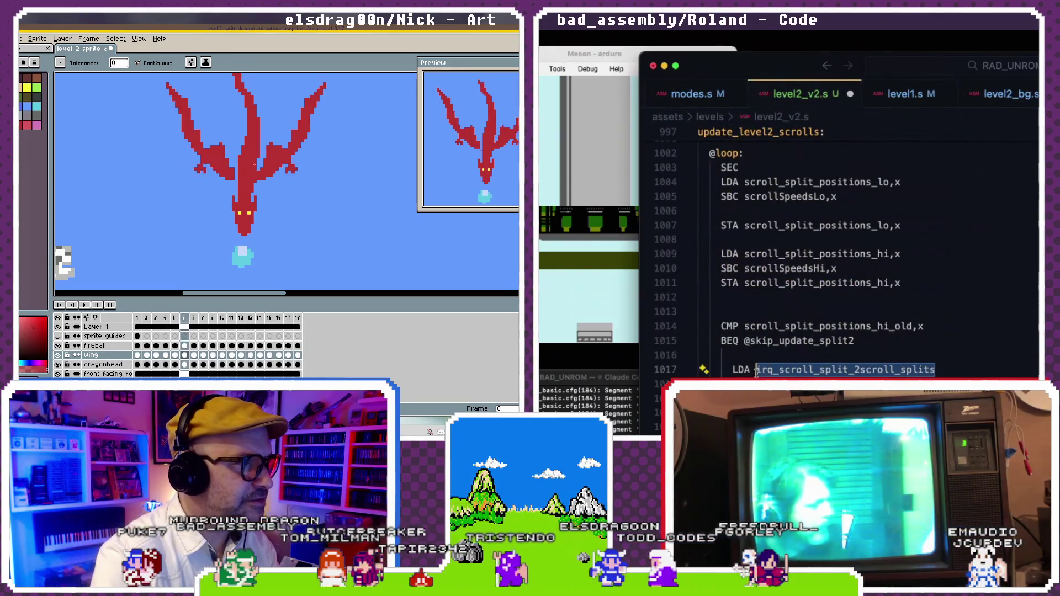
key("ctrl+v")
type(",x")
key("Tab")
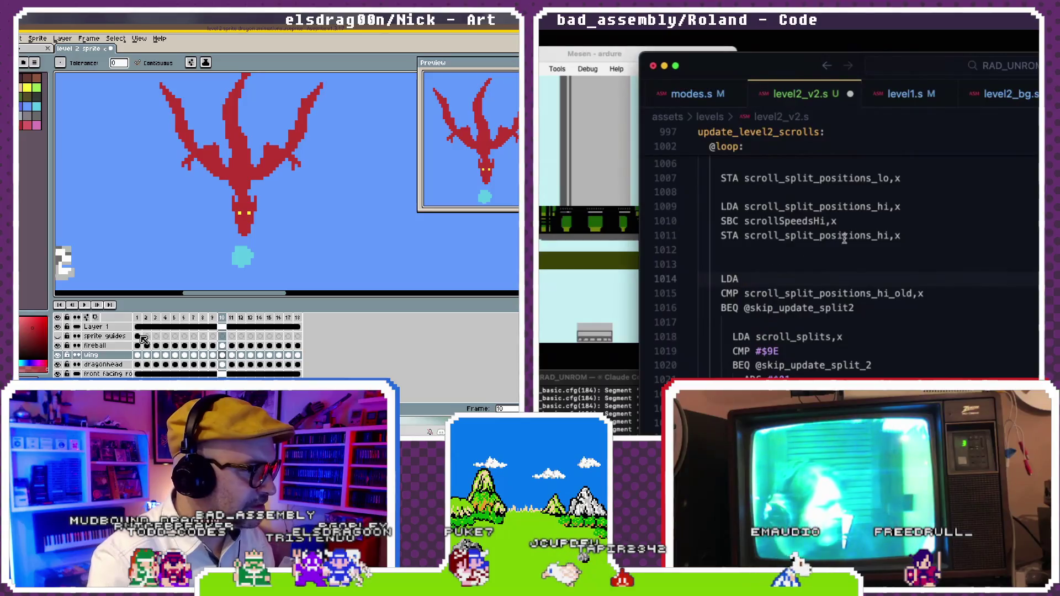
- Fill the bare LDA with scroll_split_positions_hi,x
left_click(200, 336)
left_click(901, 235)
left_click_drag(901, 236, 744, 235)
right_click(200, 336)
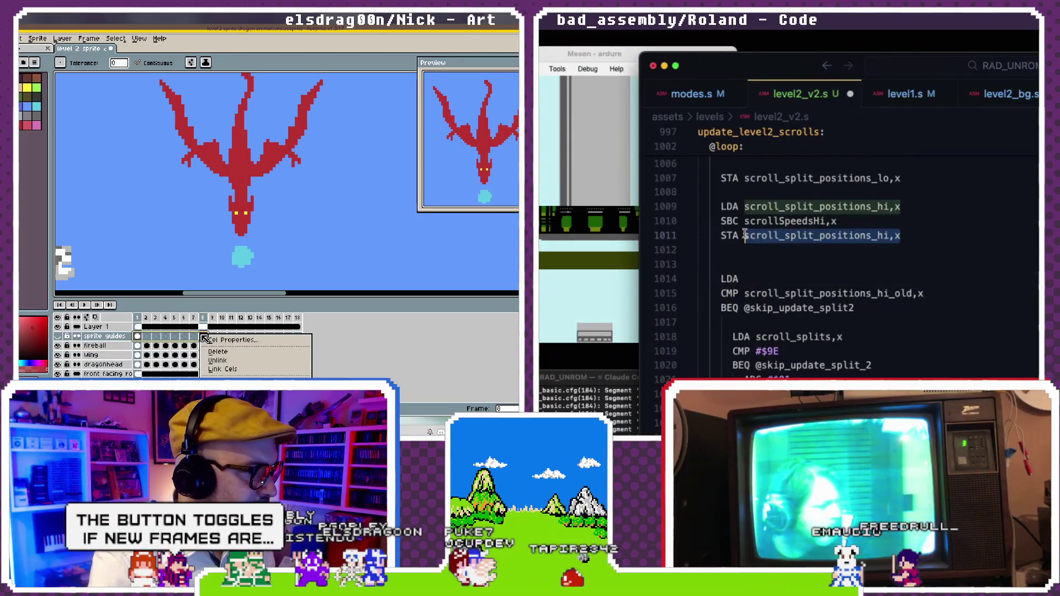
left_click(744, 279)
left_click(235, 374)
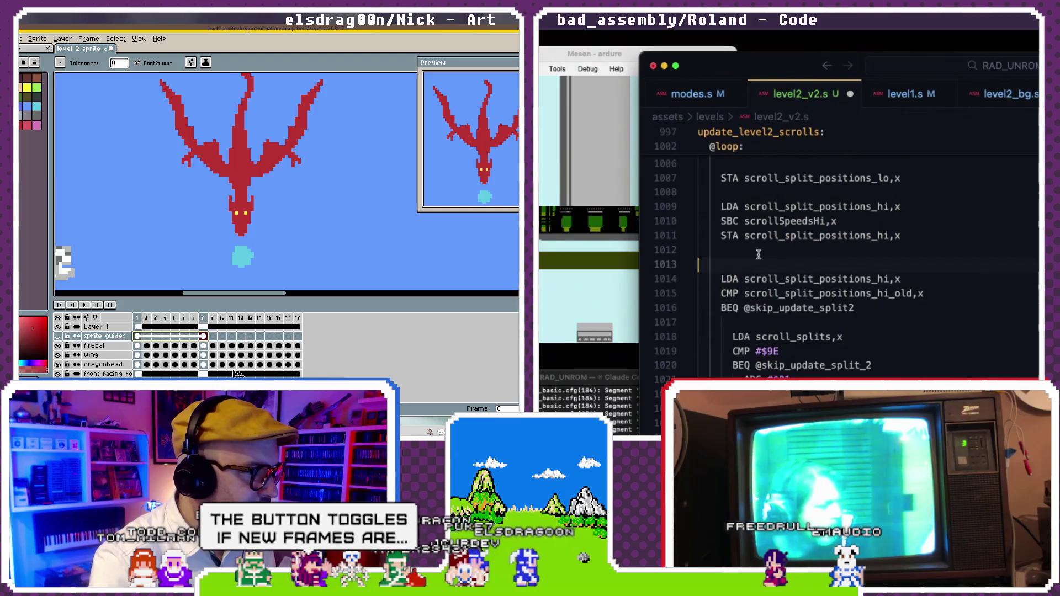
- Insert an LDA #$01 line above the split comparison
key("Return")
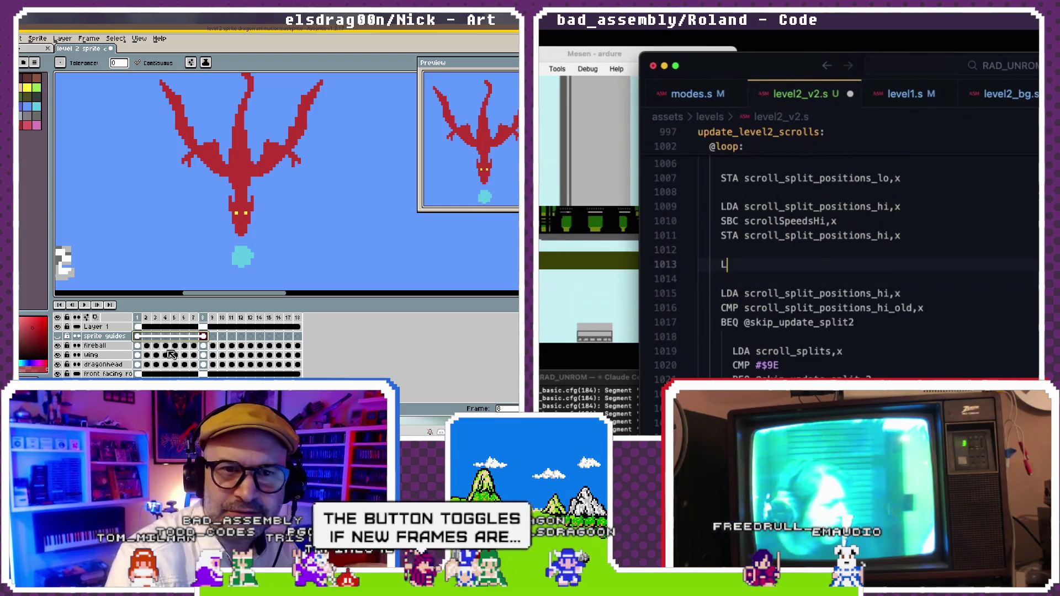
type("LDX")
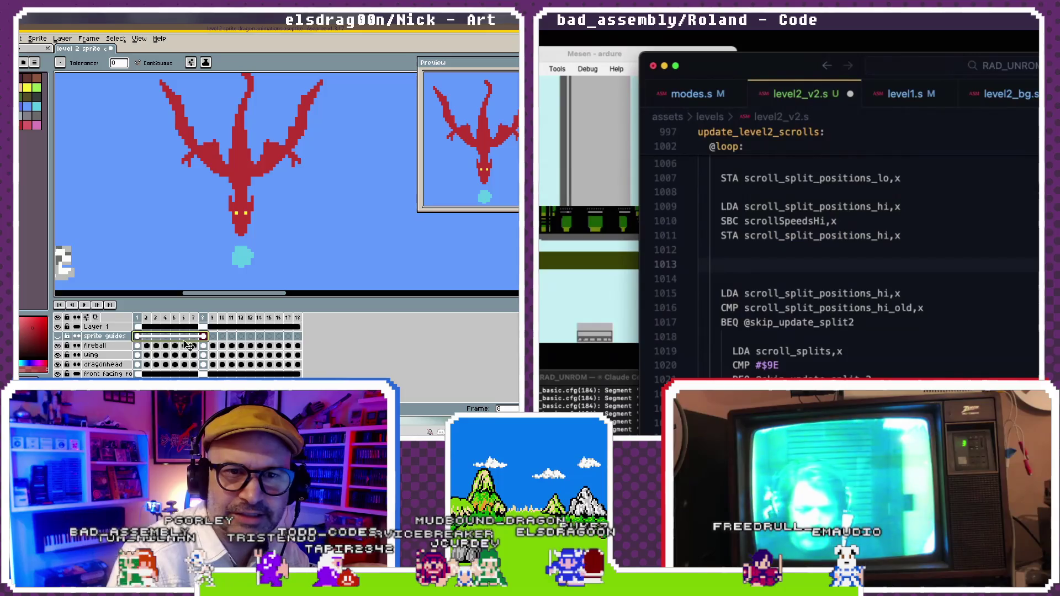
key("ctrl+z")
type("CPX")
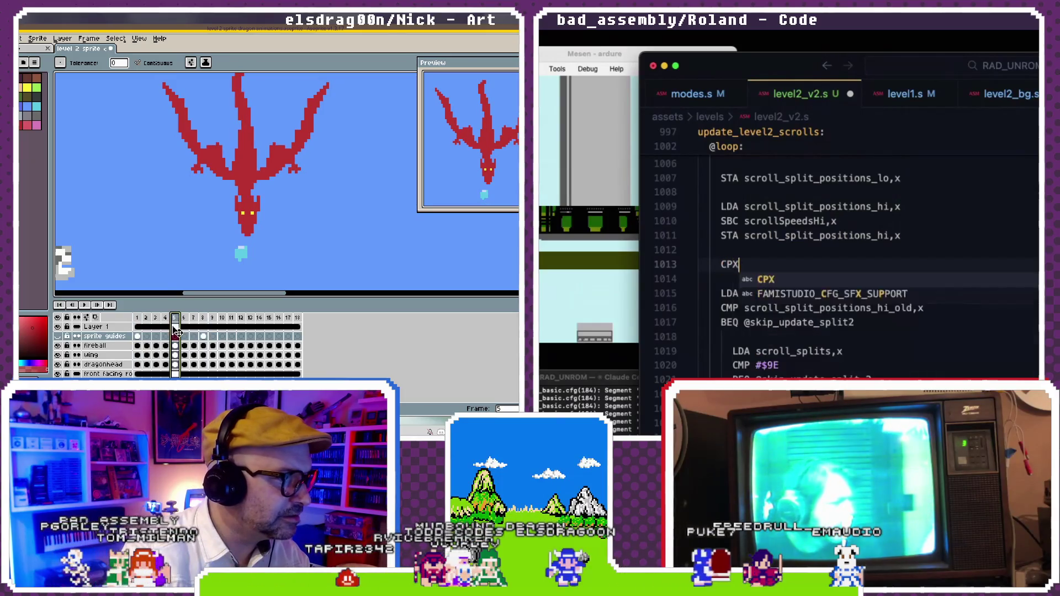
key("Left")
key("Left")
key("BackSpace")
type("LDA #$")
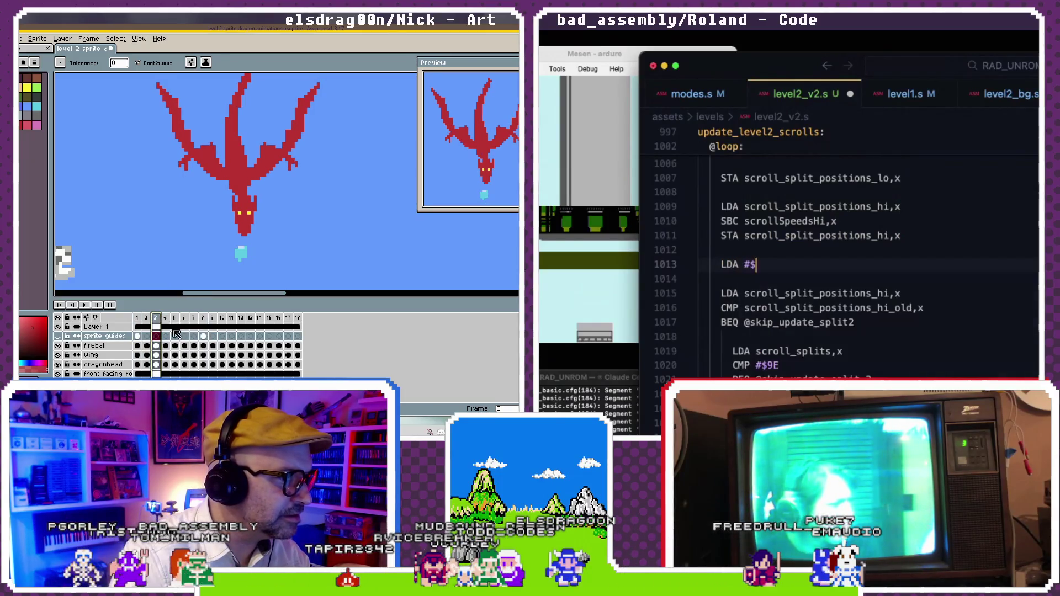
key("ctrl+y")
key("Return")
type("CPX")
key("Return")
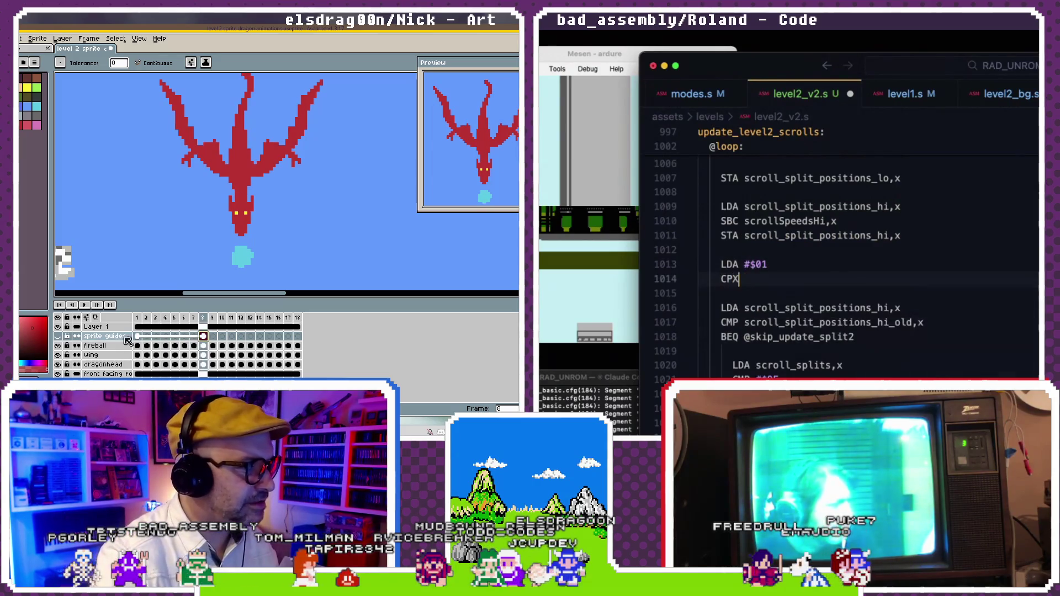
left_click(137, 337)
type("B")
left_click_drag(199, 339, 203, 337)
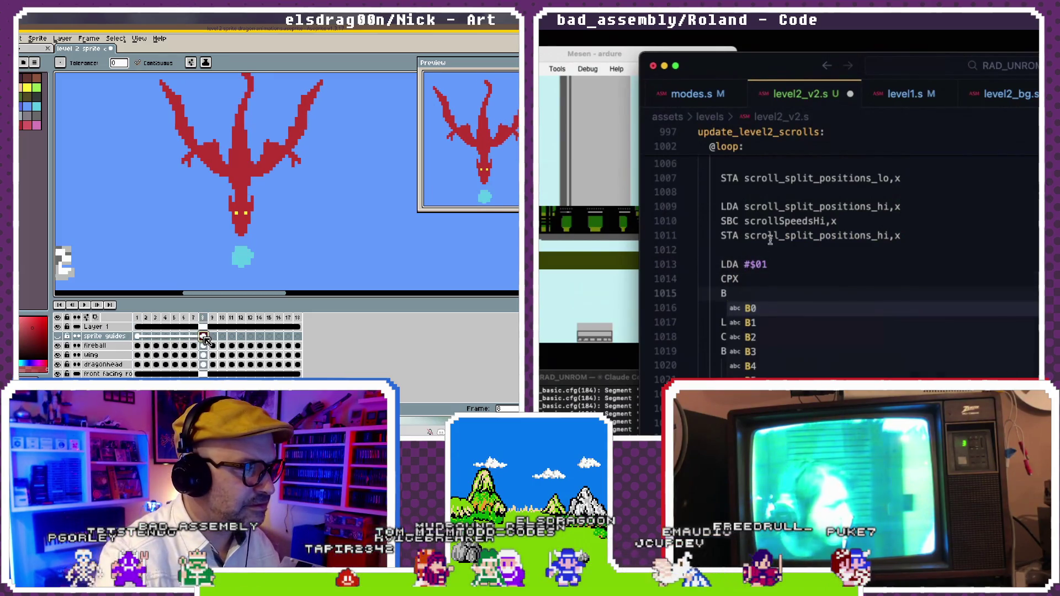
scroll(740, 209, "down", 2)
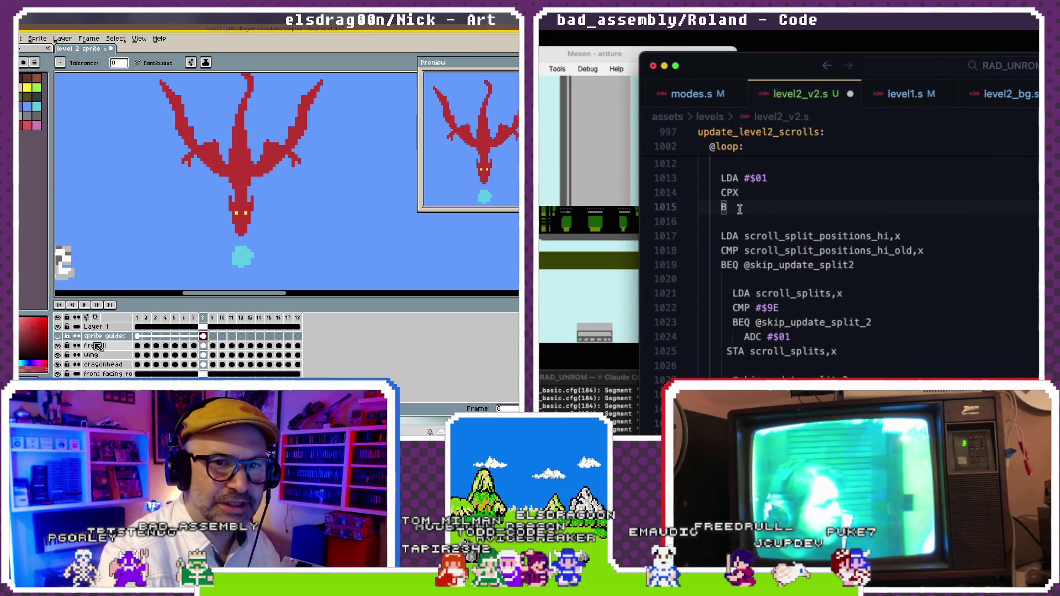
type("NE @s")
left_click(155, 336)
type("kip")
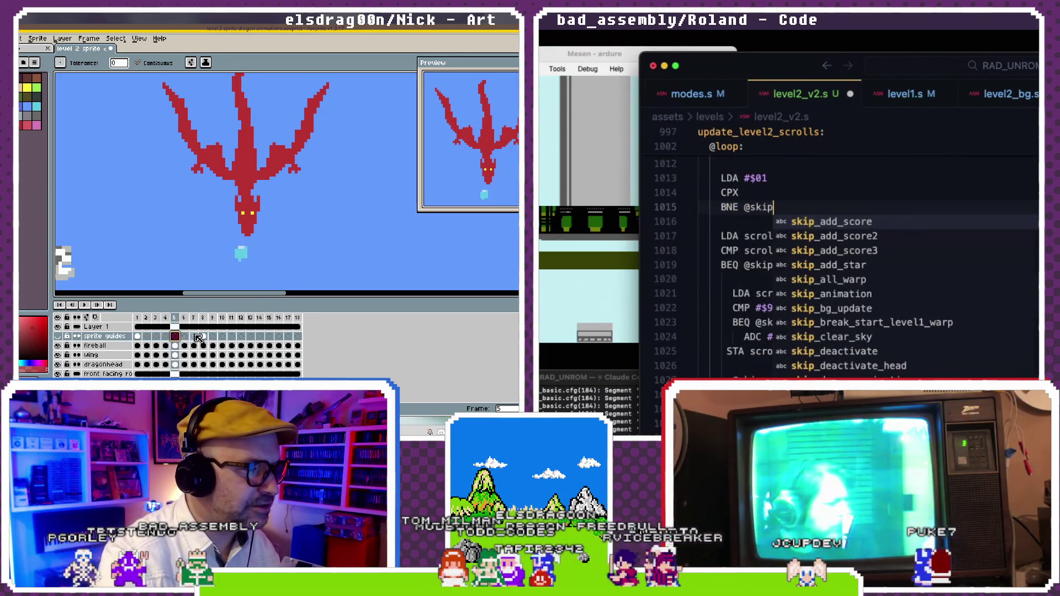
type("_update_split_2")
left_click(147, 336)
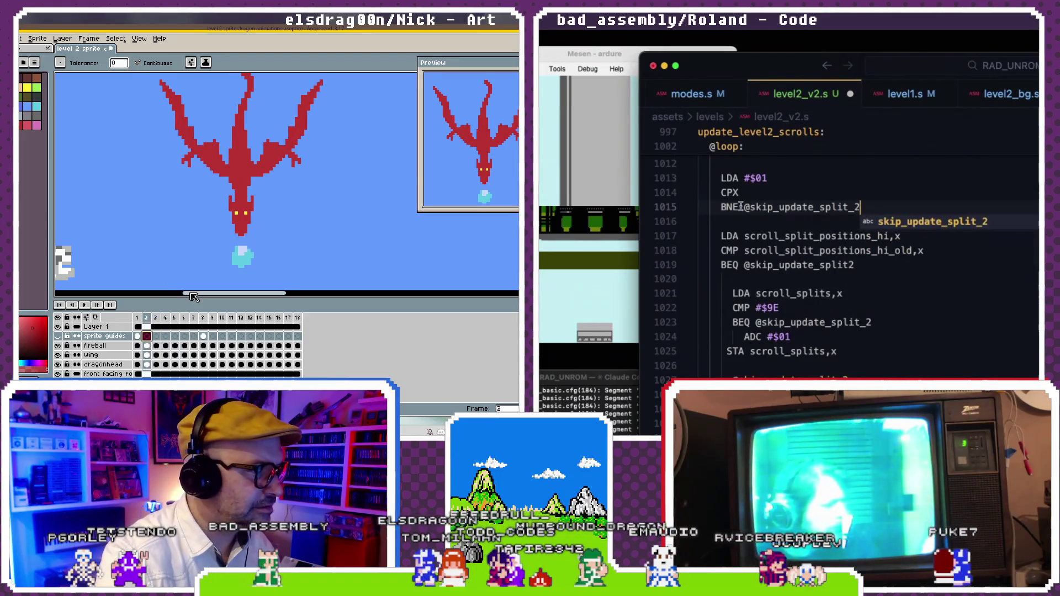
- Save level2_v2.s with the new guard
left_click(729, 192)
left_click_drag(196, 294, 149, 298)
scroll(779, 213, "down", 1)
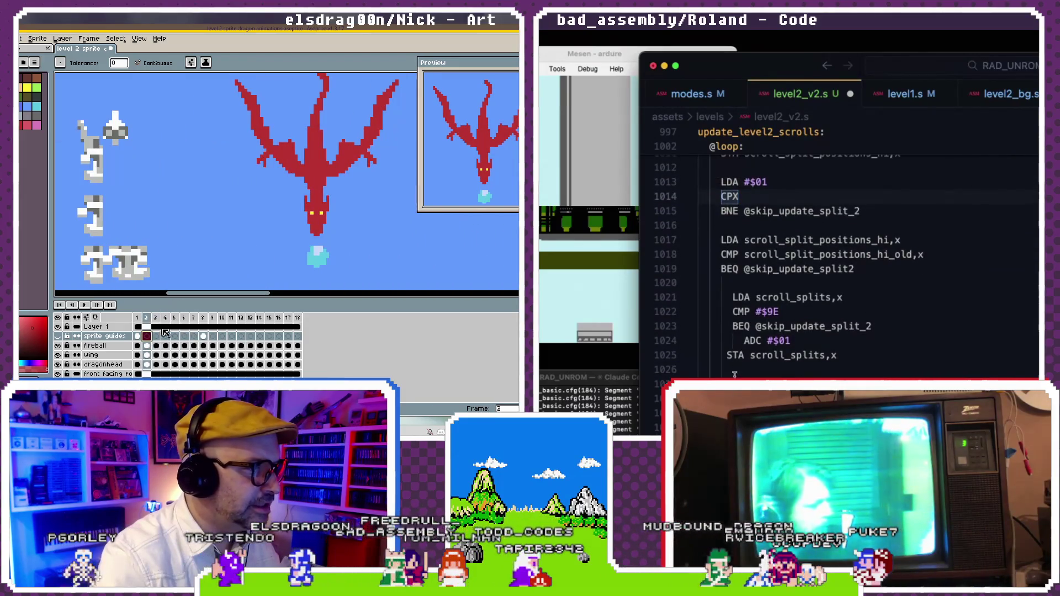
key("Right")
left_click(774, 355)
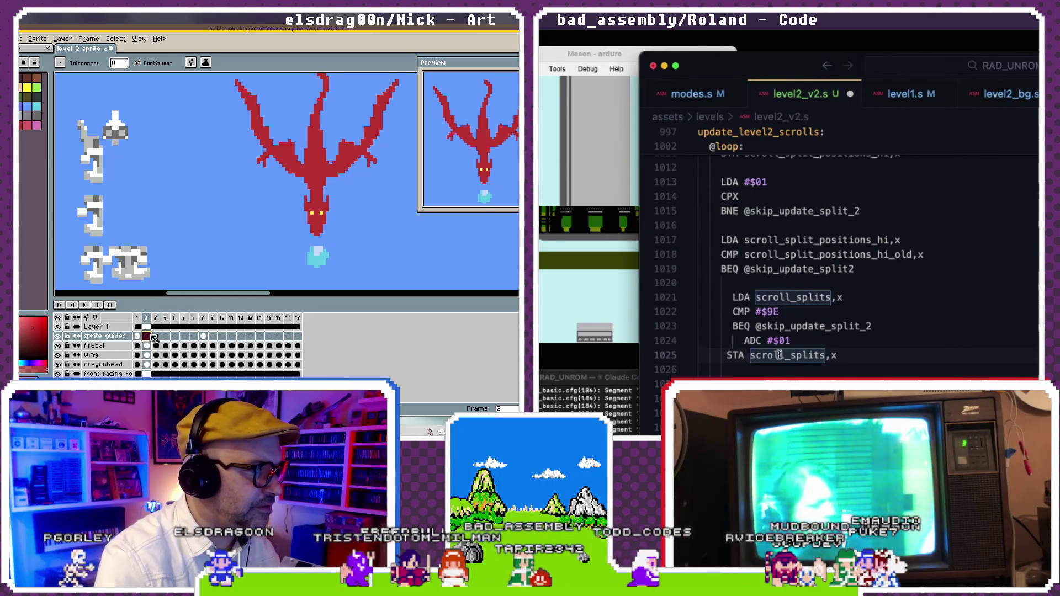
key("ctrl+s")
scroll(774, 355, "down", 1)
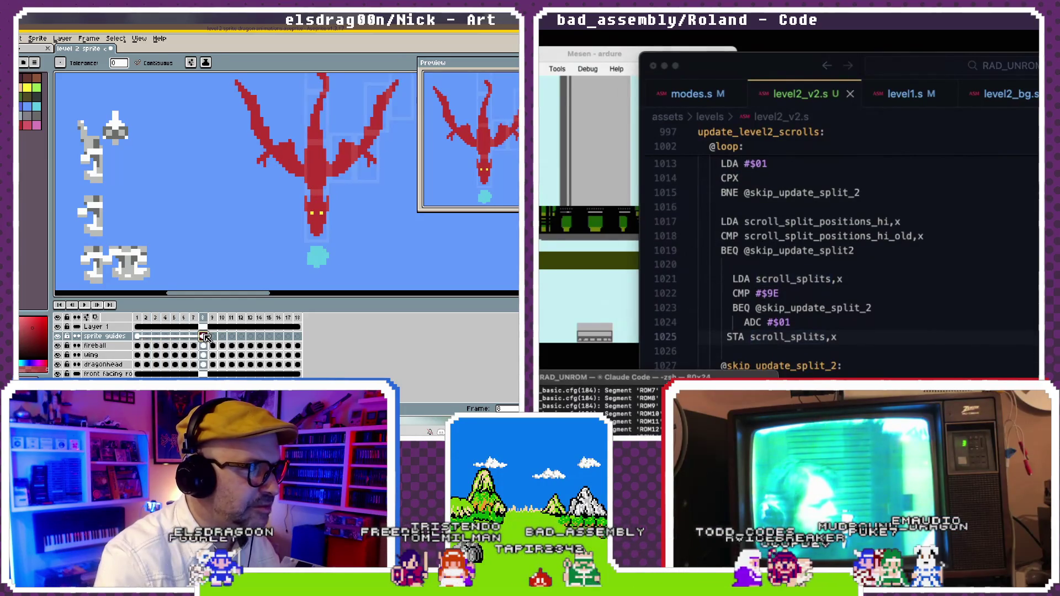
- Change the CPX instruction on line 1014 of level2_v2.s to CMP
left_click(144, 338)
left_click(138, 337)
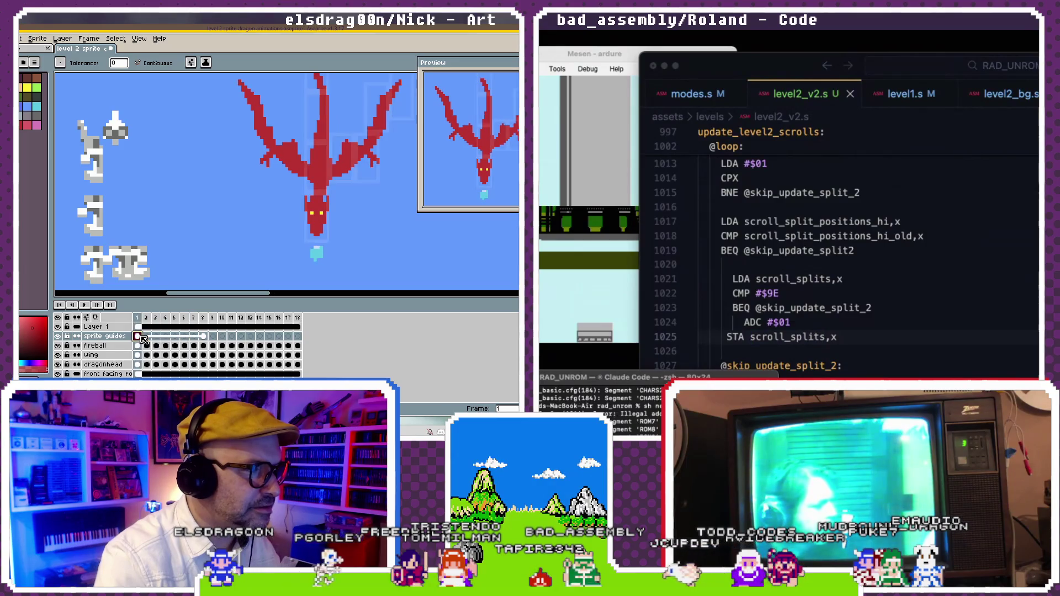
left_click_drag(188, 339, 203, 337)
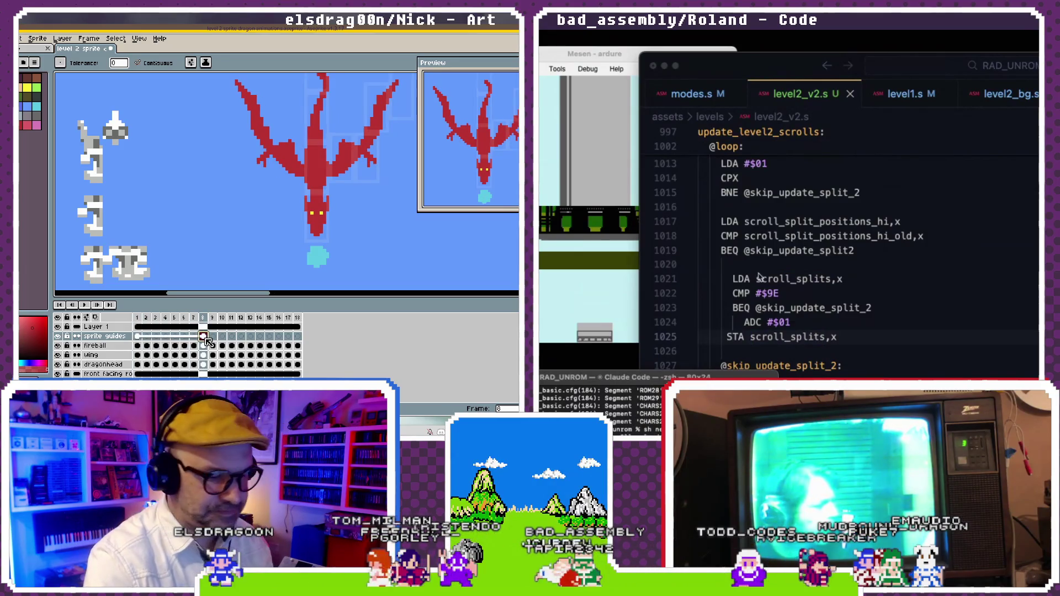
scroll(771, 266, "up", 1)
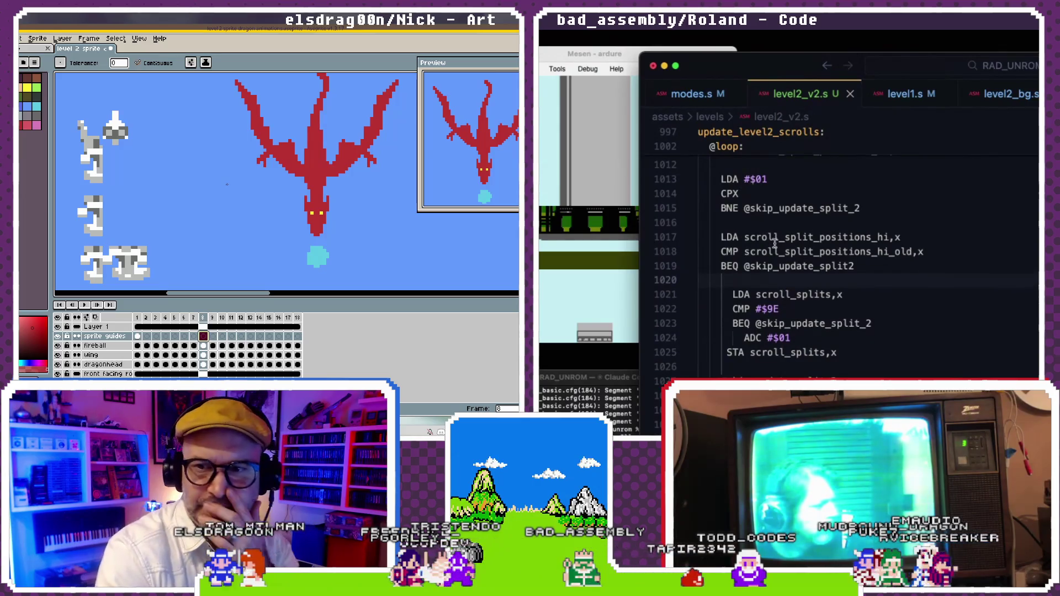
scroll(769, 209, "up", 1)
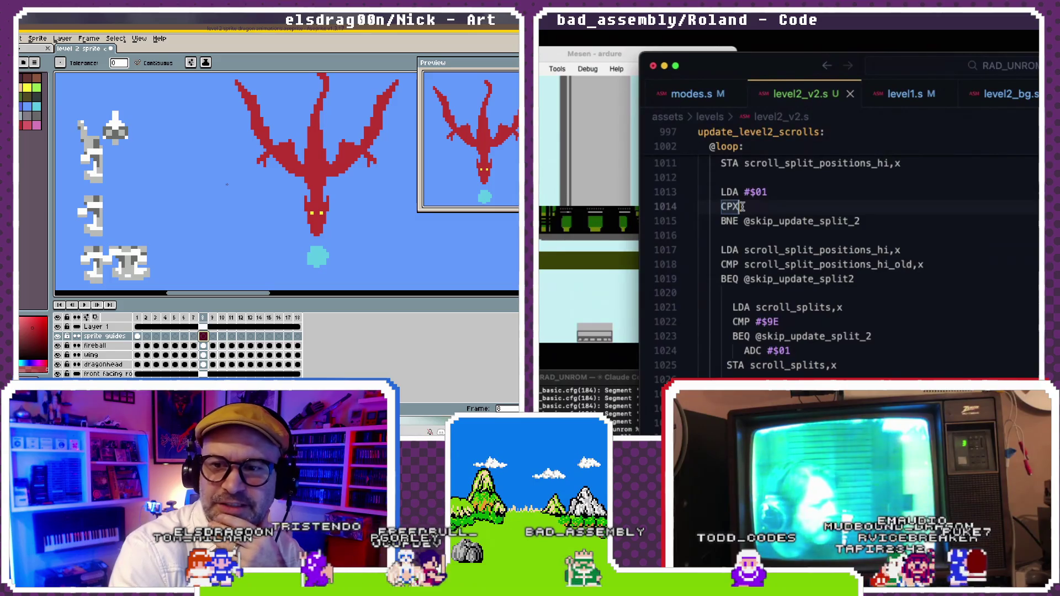
scroll(742, 204, "up", 1)
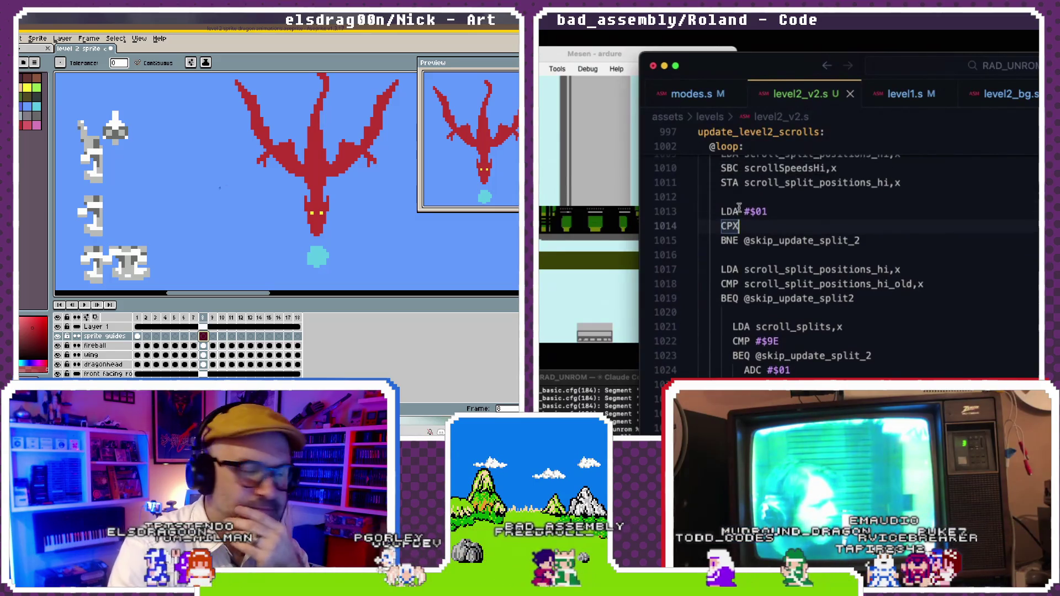
double_click(741, 225)
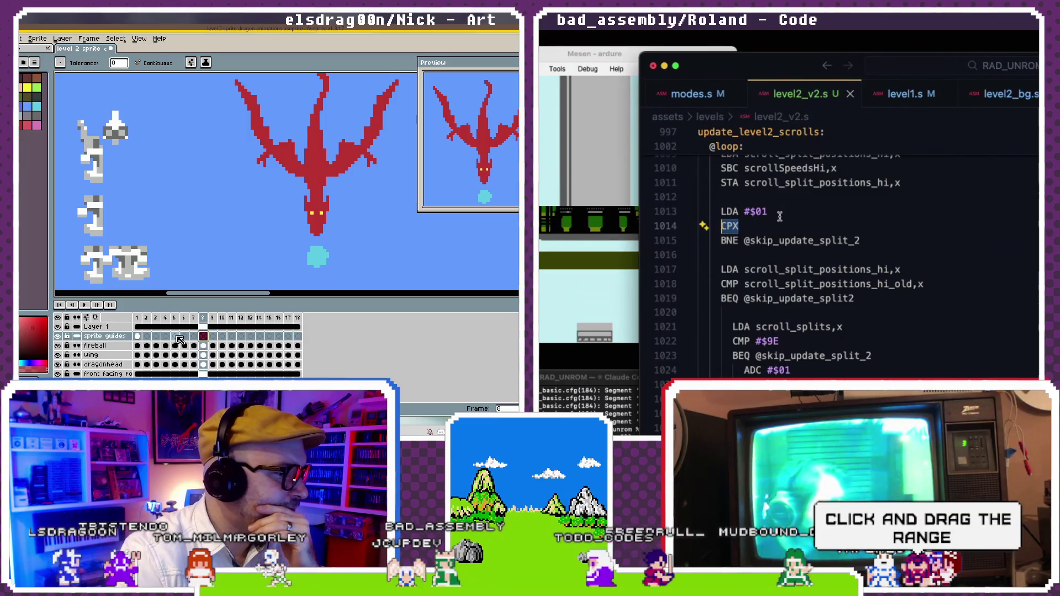
type("CMP")
scroll(839, 265, "up", 1)
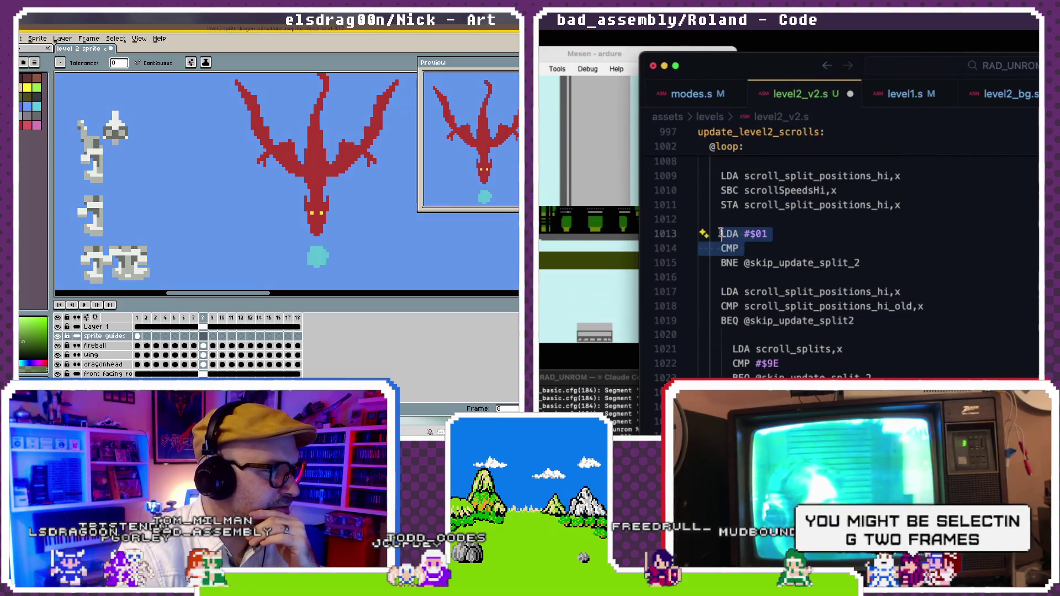
key("b")
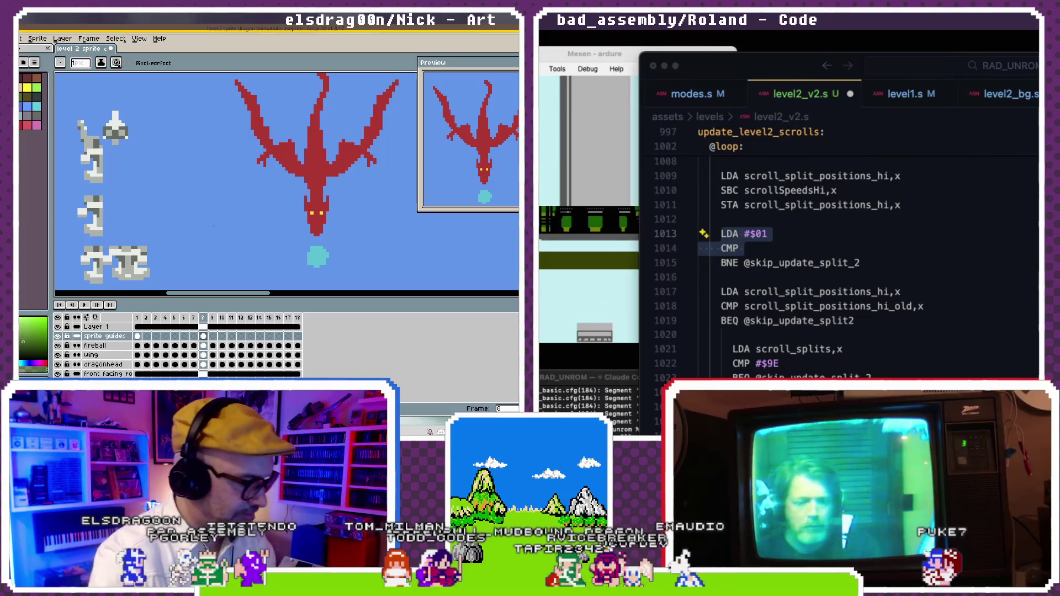
left_click(203, 336)
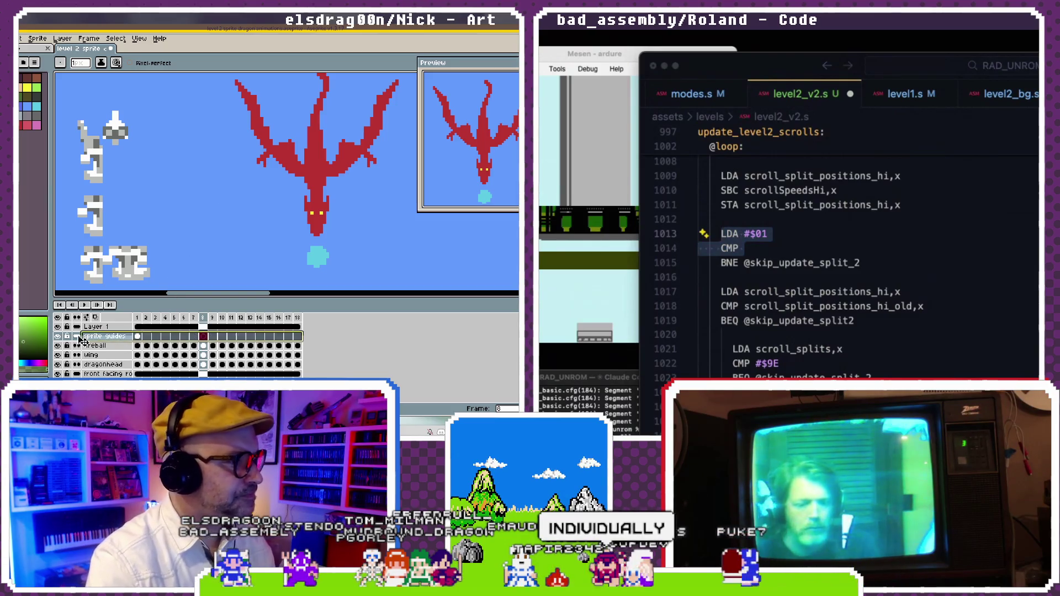
- Rewrite the guard's LDA #$01 line to compare X against #$01
scroll(247, 140, "right", 5)
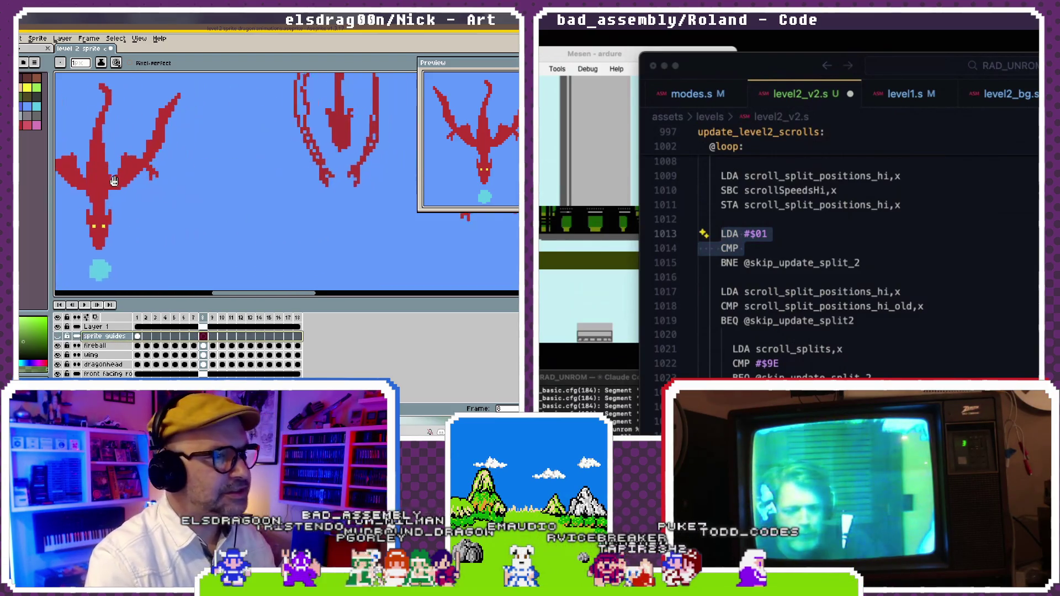
scroll(304, 166, "right", 2)
scroll(249, 187, "right", 1)
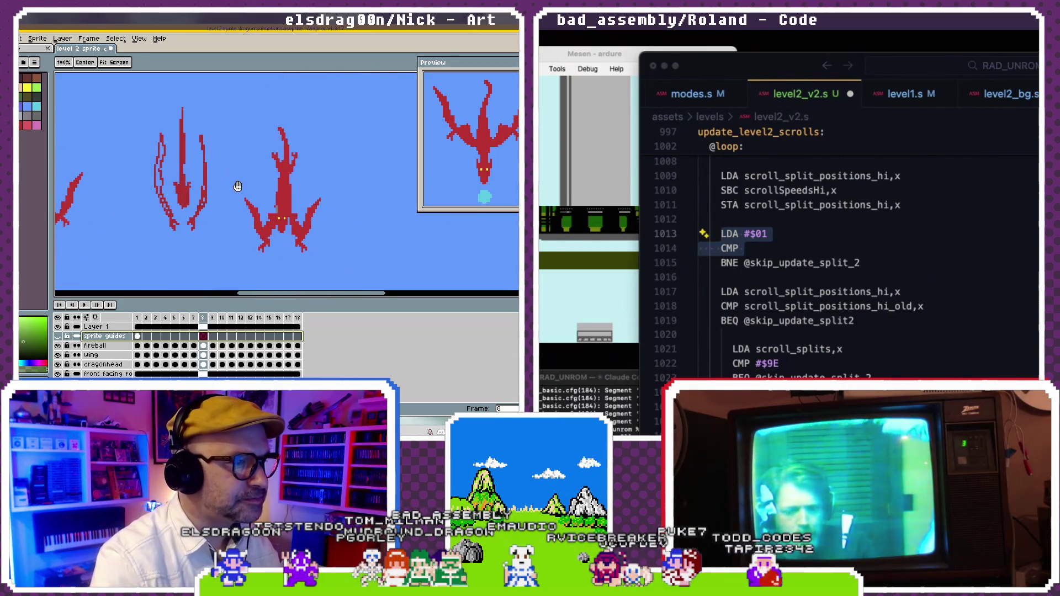
scroll(238, 177, "right", 1)
scroll(281, 210, "right", 1)
scroll(288, 215, "up", 2)
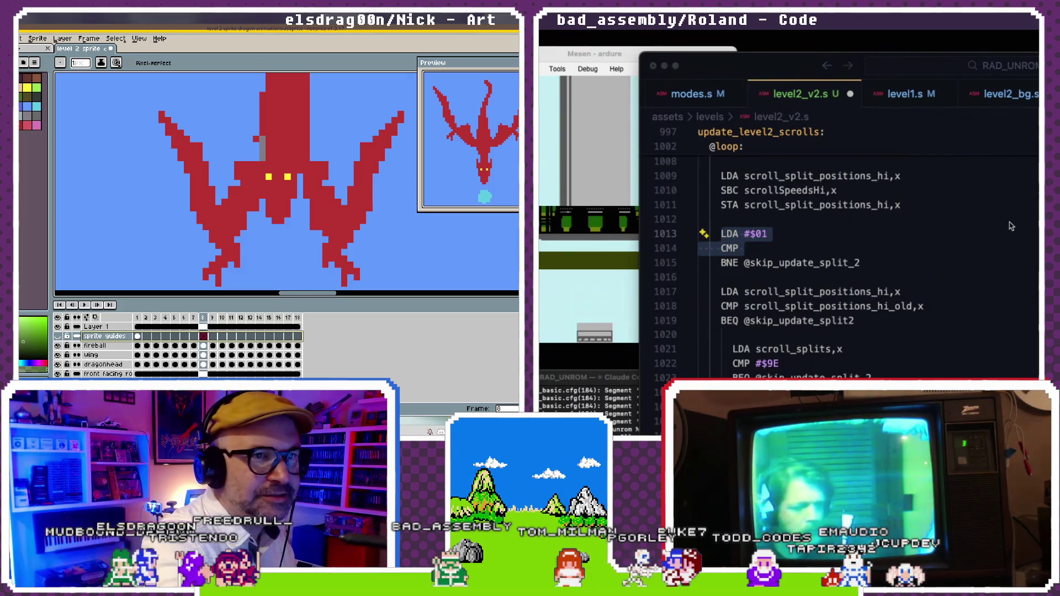
left_click(823, 254)
key("b")
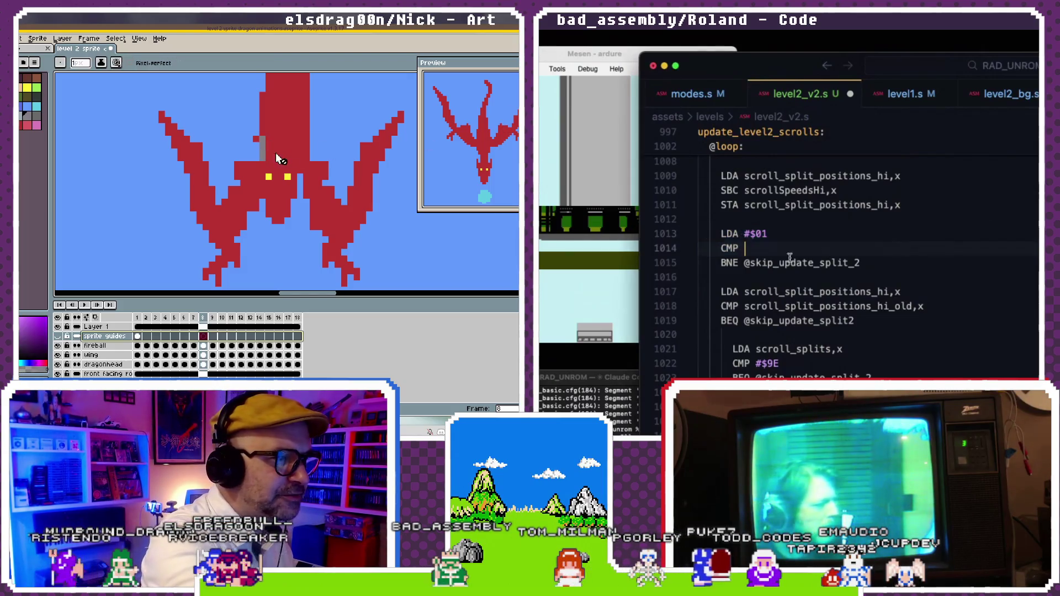
left_click_drag(744, 253, 719, 233)
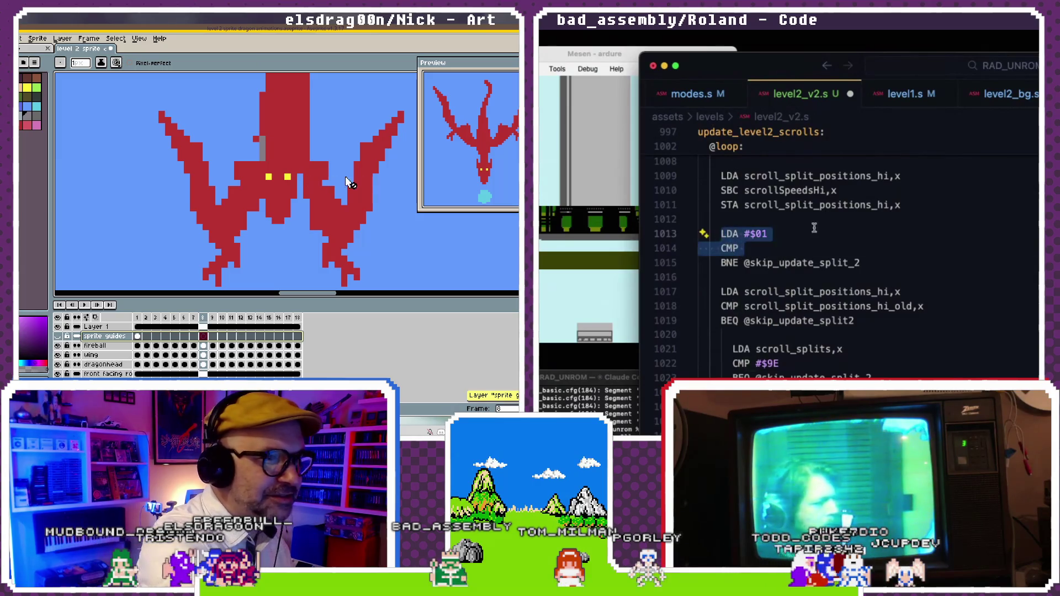
type("CMP ")
type("X #$01")
- Open the Layer Properties dialog for Layer 1 in Aseprite
scroll(856, 216, "down", 1)
left_click(96, 326)
double_click(97, 326)
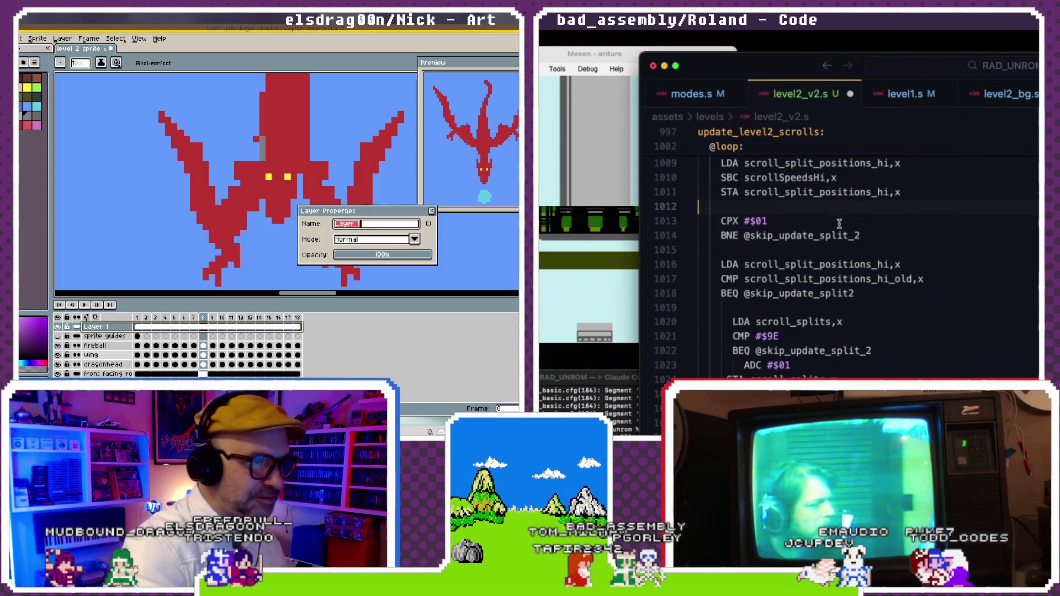
- Rename Layer 1 to 'divebomber' and confirm the dialog
scroll(856, 217, "down", 1)
left_click(852, 224)
key("super+Tab")
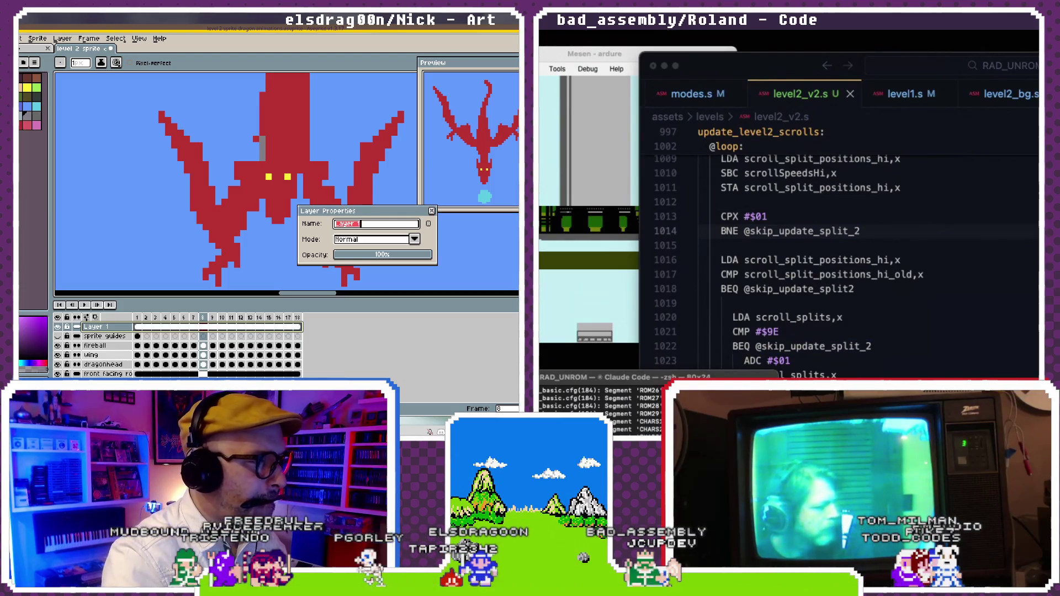
left_click(820, 317)
type("divebomber")
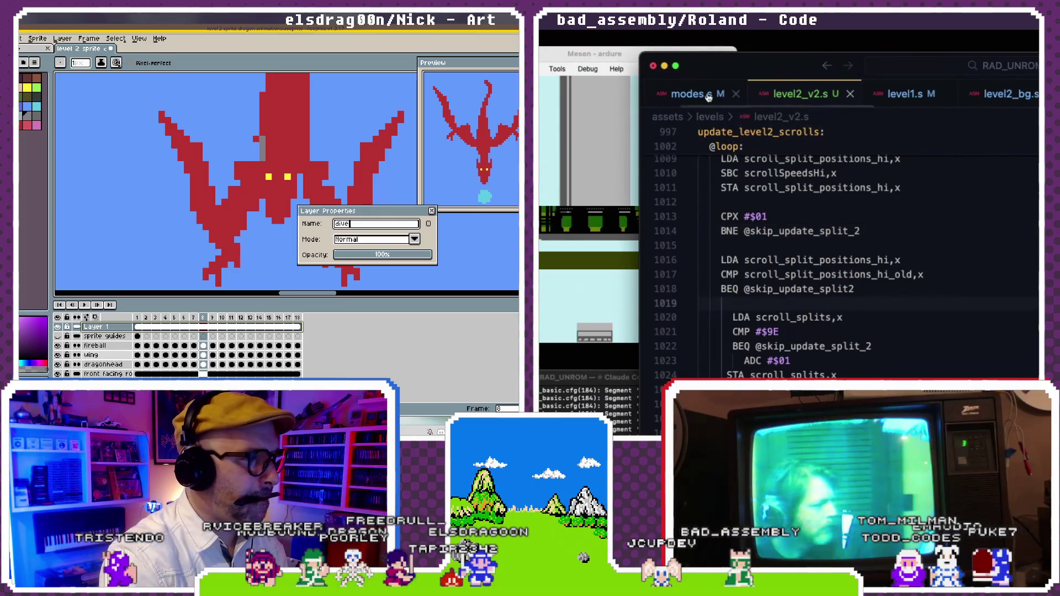
left_click(819, 317, "super")
key("Return")
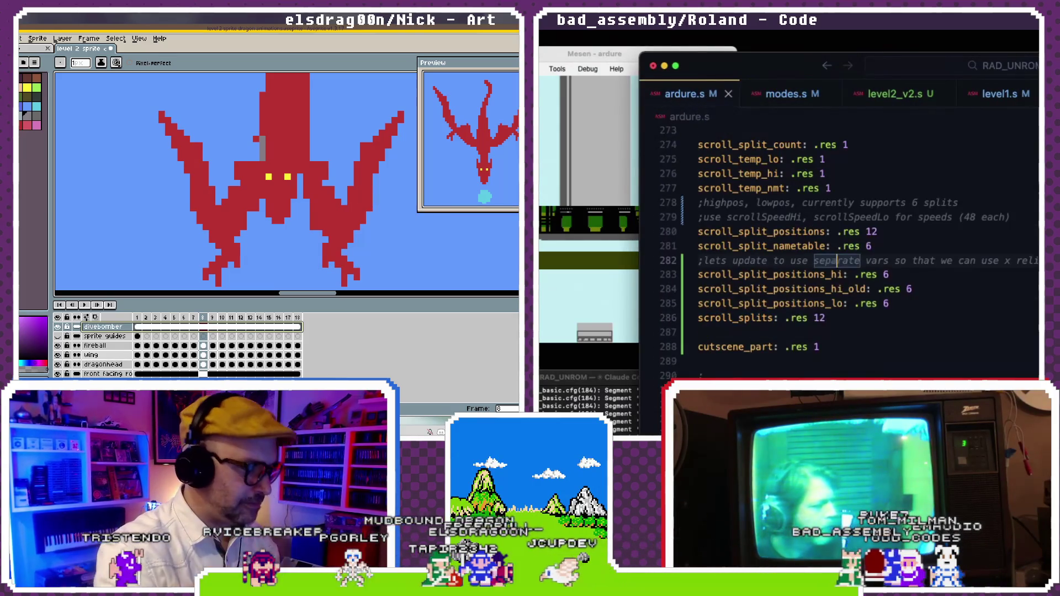
key("super+s")
key("super+Tab")
- Paint a small grey detail on the dragon's head
key("ctrl+z")
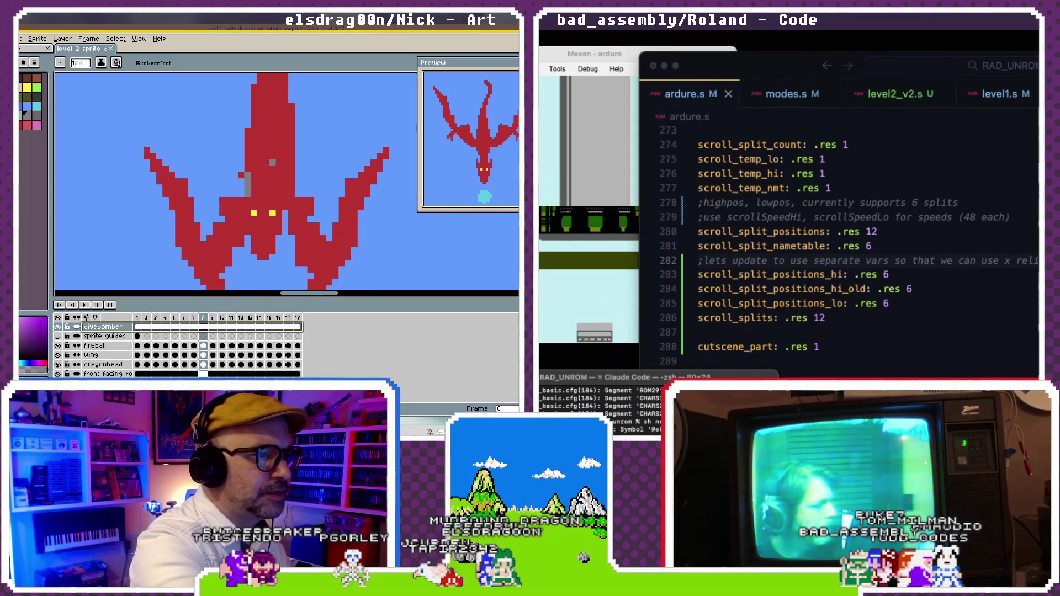
left_click_drag(279, 194, 279, 177)
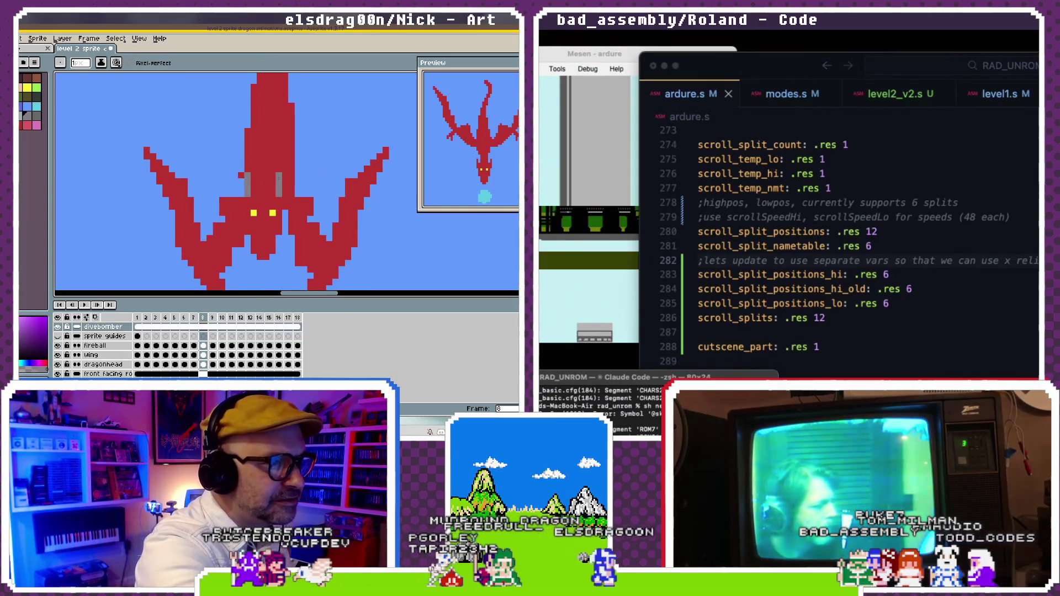
key("ctrl+z")
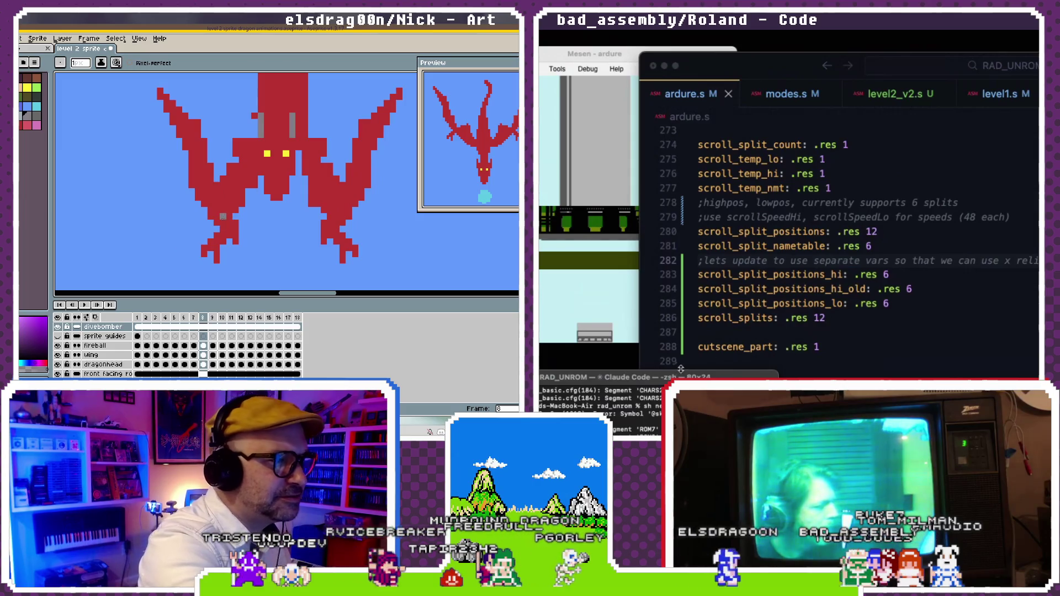
- Locate the skip_update_split branch label in level2_v2.s
left_click(794, 287)
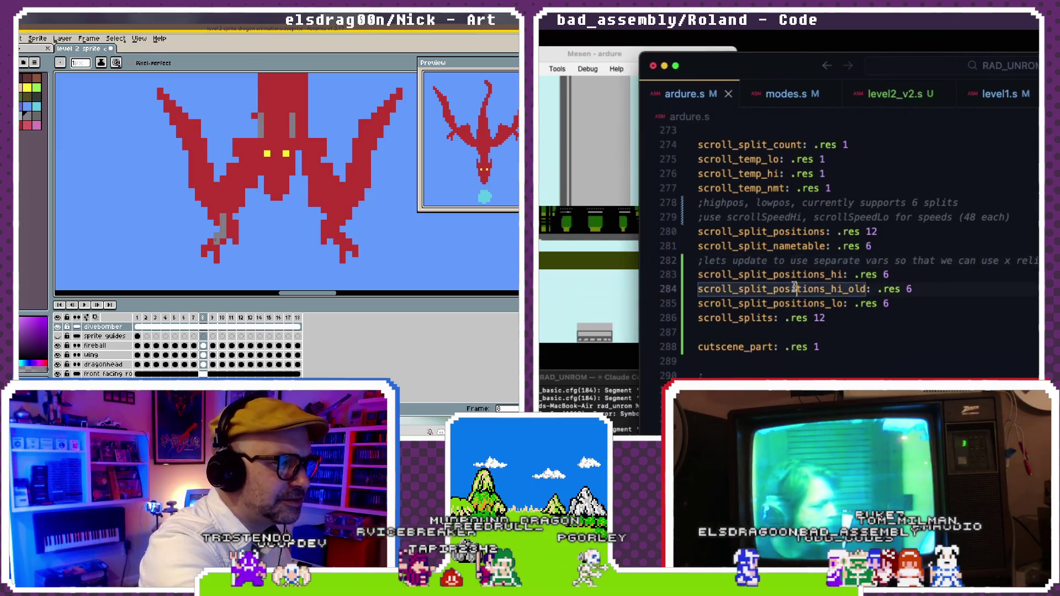
left_click(903, 97)
scroll(864, 243, "down", 2)
left_click(864, 243)
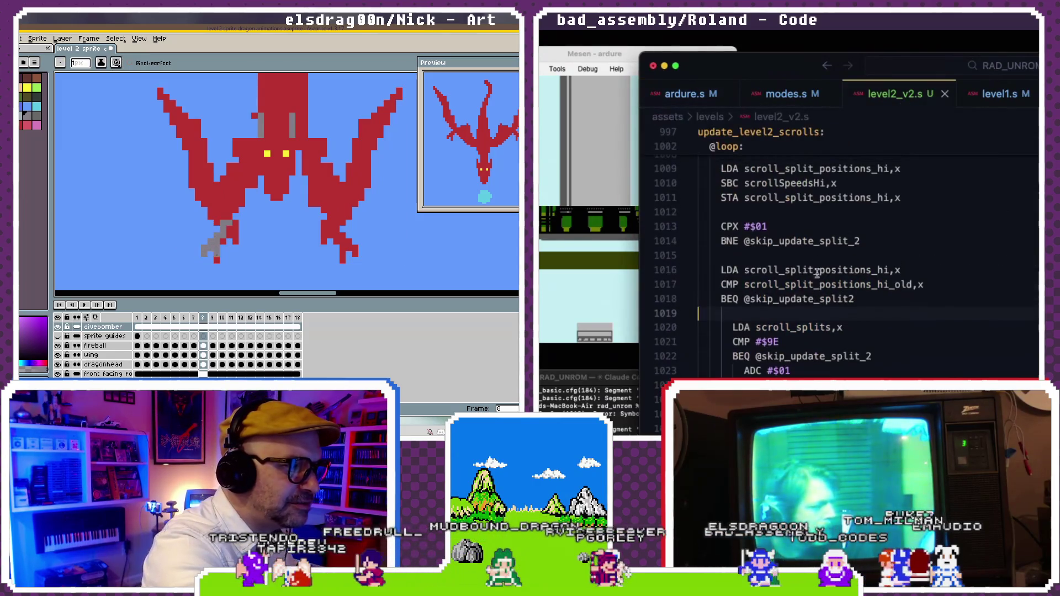
double_click(860, 241)
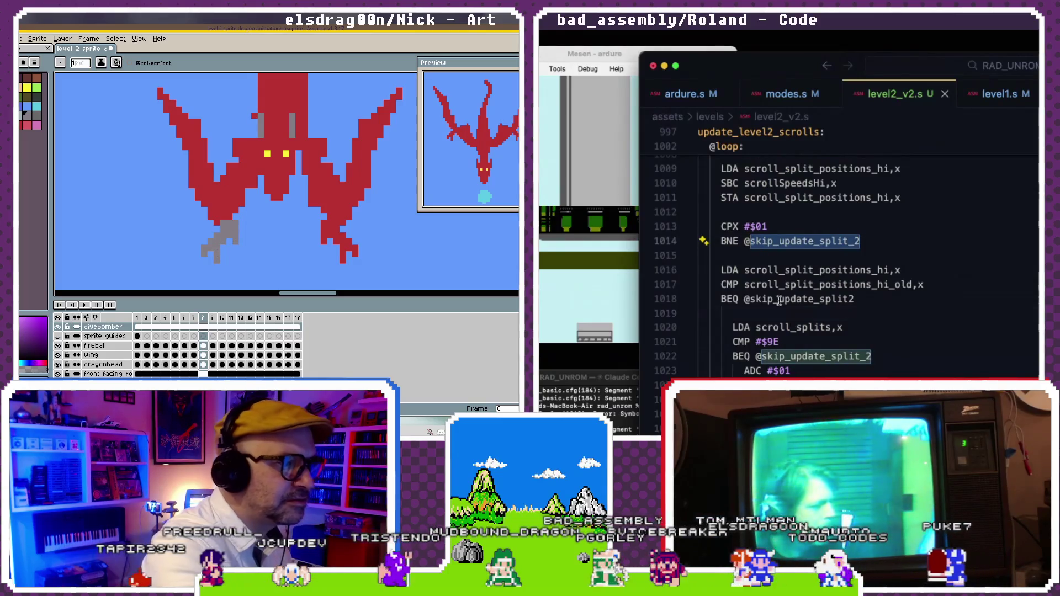
left_click(801, 251)
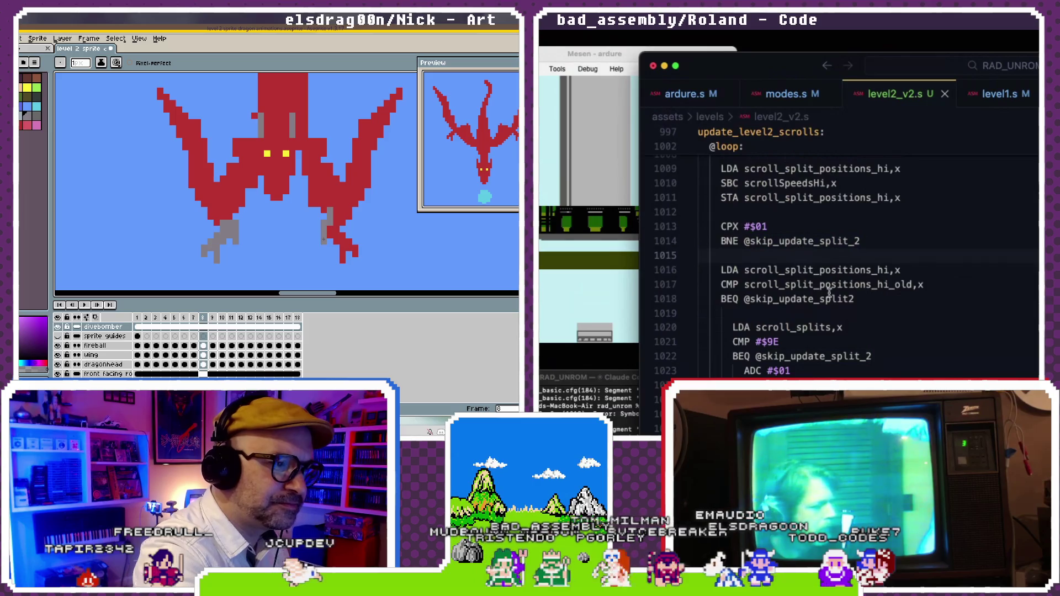
- Paint red over the grey top of the dragon's leg
left_click(585, 410)
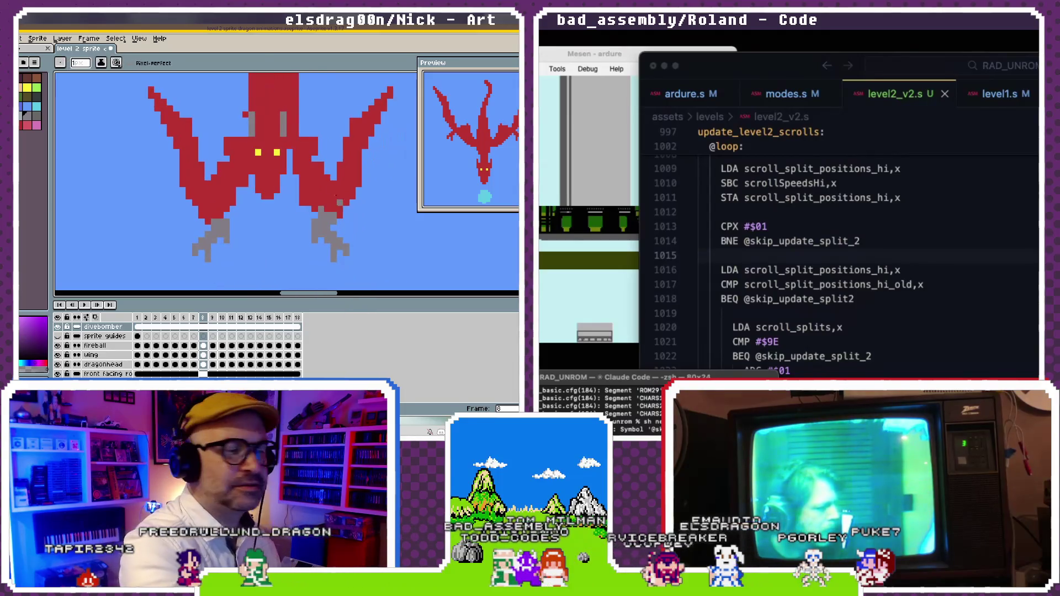
left_click(321, 209, "alt")
left_click_drag(321, 210, 316, 238)
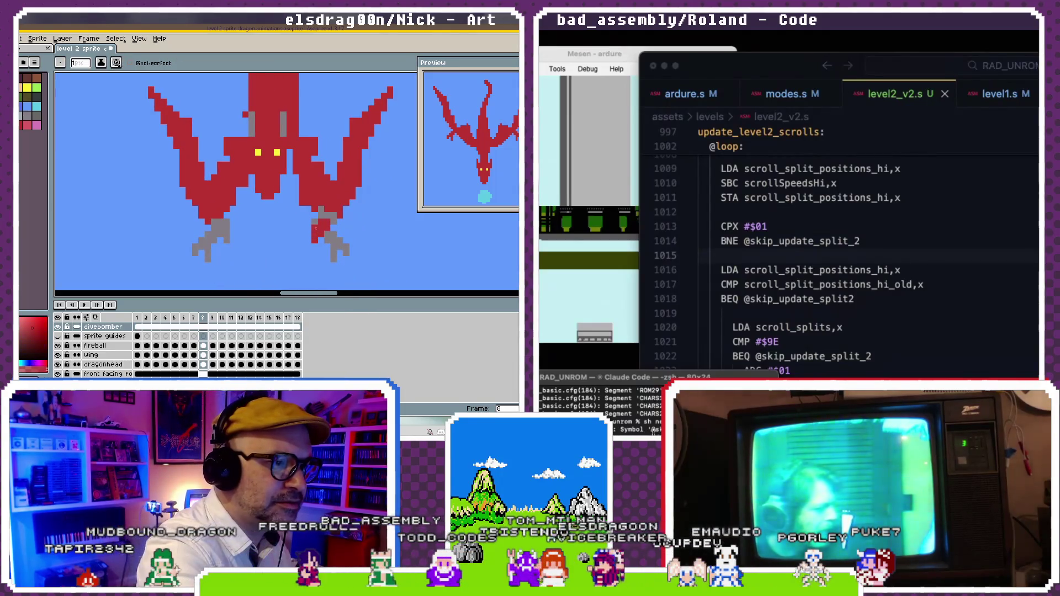
left_click(780, 297)
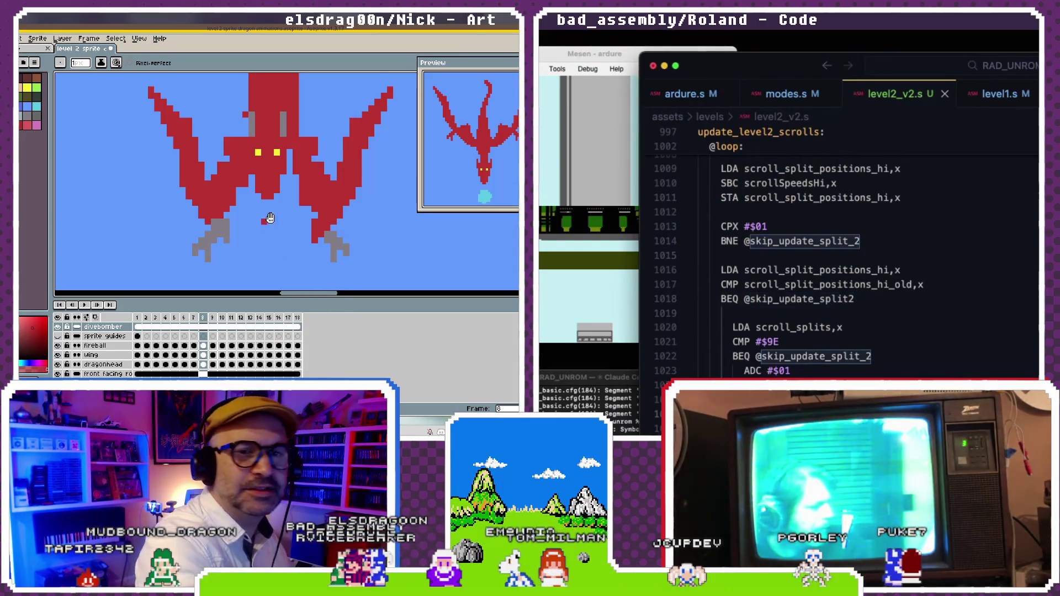
left_click_drag(279, 232, 320, 221)
type("_")
- Rebuild the game in the terminal and launch the ROM in Mesen
left_click(862, 270)
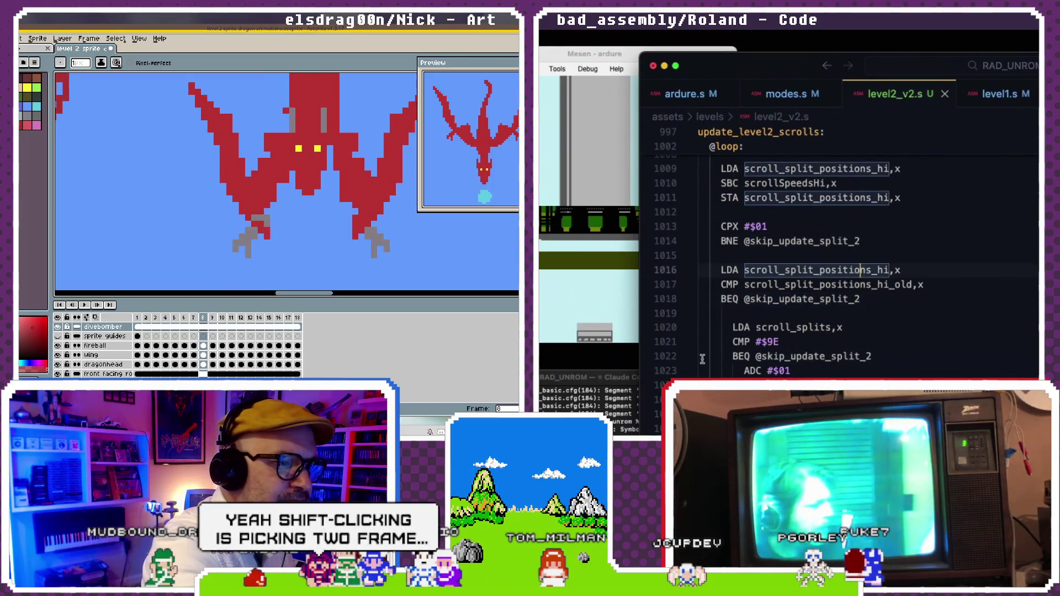
left_click(624, 429)
left_click_drag(323, 255, 269, 283)
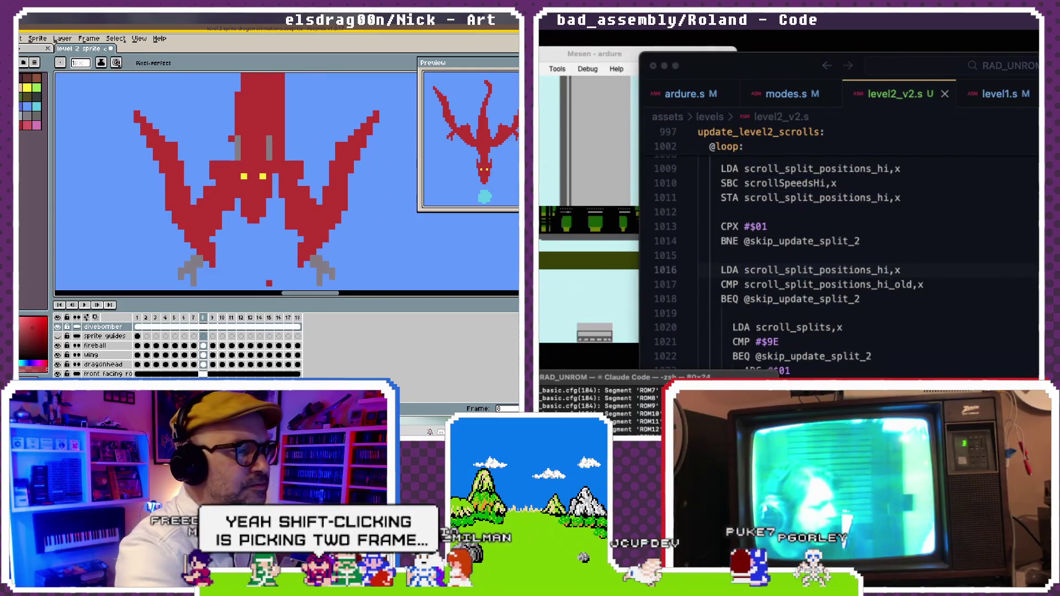
left_click(584, 239)
mouse_move(285, 77)
left_mouse_down()
mouse_move(271, 132)
mouse_move(284, 255)
mouse_move(287, 121)
left_mouse_up()
scroll(244, 178, "down", 4)
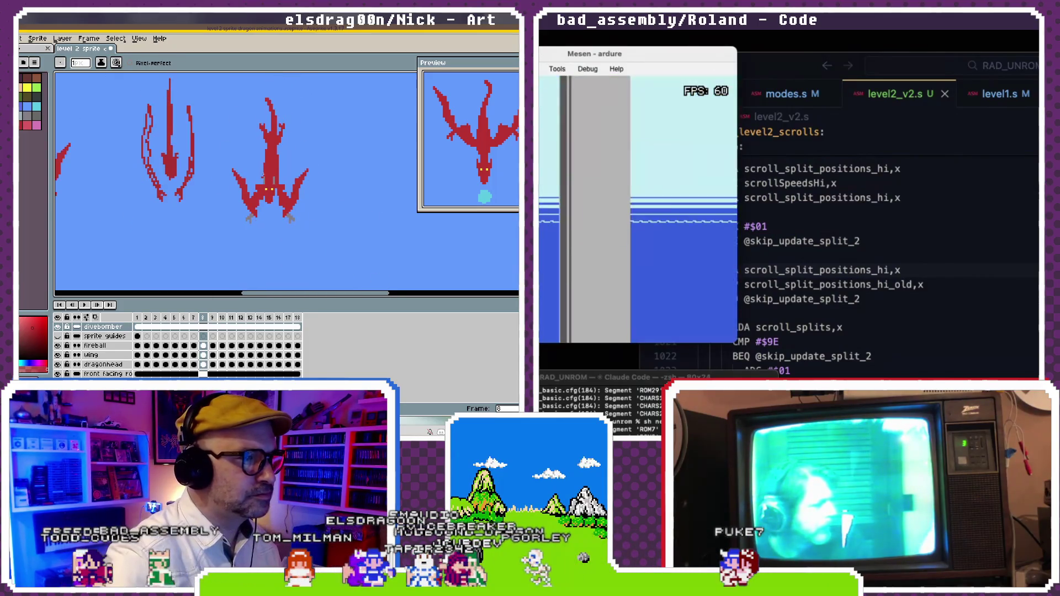
- Watch the rebuilt level run in Mesen, then bring the VS Code scroll code forward
left_click_drag(244, 179, 327, 199)
left_click(800, 251)
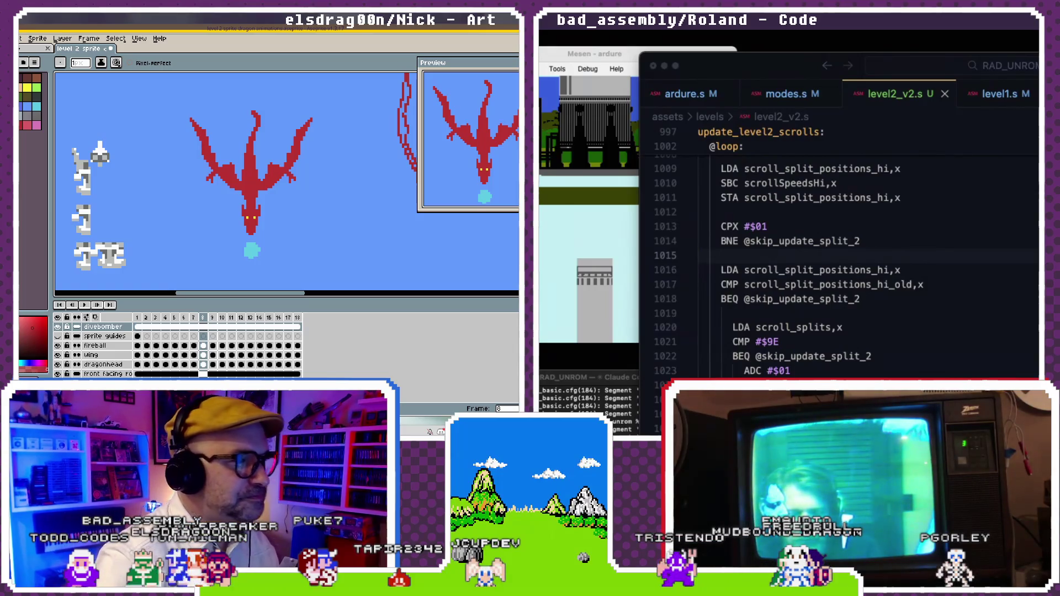
left_click_drag(349, 164, 155, 212)
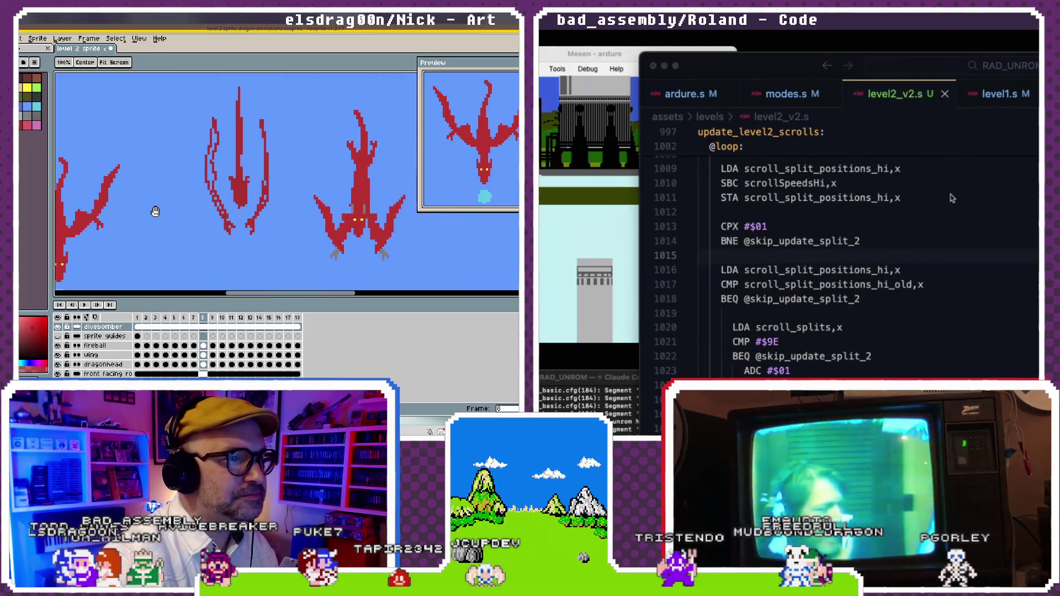
- Select and delete the middle side-on dragon pose from the sheet
left_click(885, 241)
key("w")
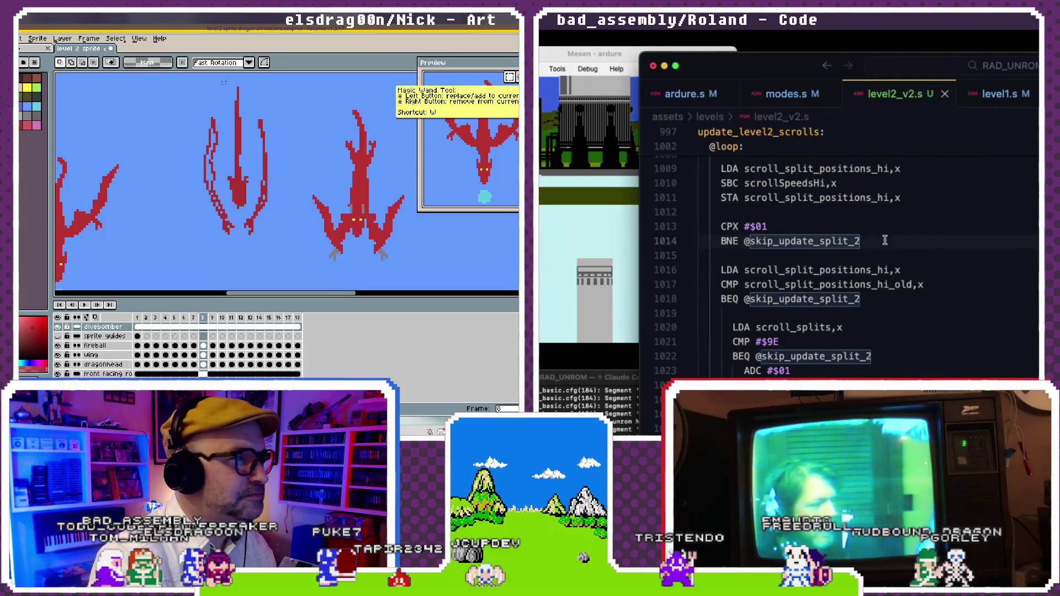
left_click_drag(203, 81, 279, 259)
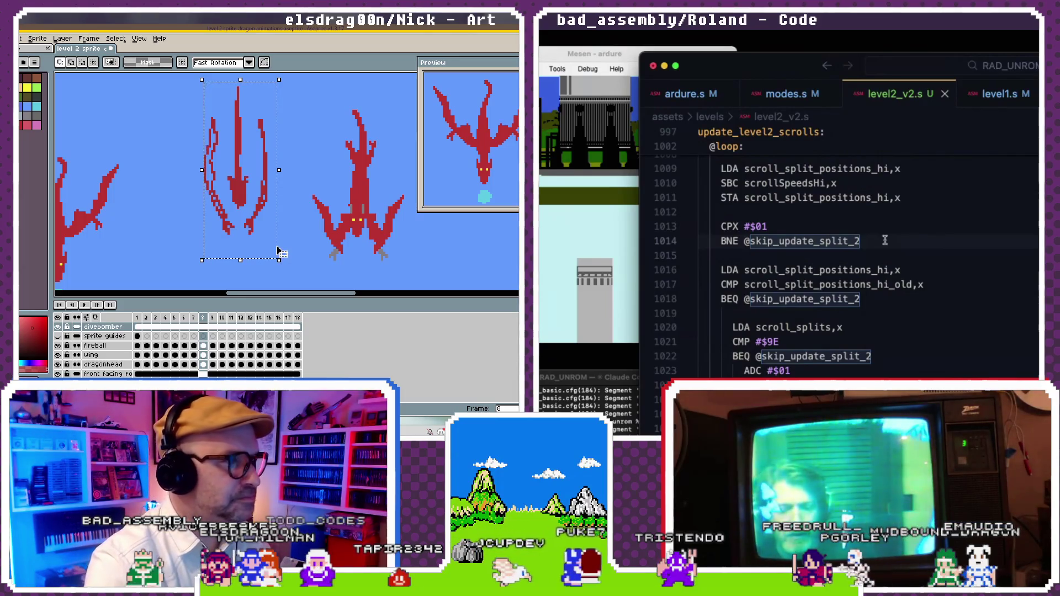
key("Delete")
- Turn on the pixel grid and centre the remaining dragon in view
scroll(302, 205, "up", 2)
scroll(340, 206, "down", 1)
key("ctrl+apostrophe")
key("space")
mouse_move(339, 209)
left_mouse_down()
mouse_move(235, 202)
mouse_move(228, 221)
left_mouse_up()
key("space")
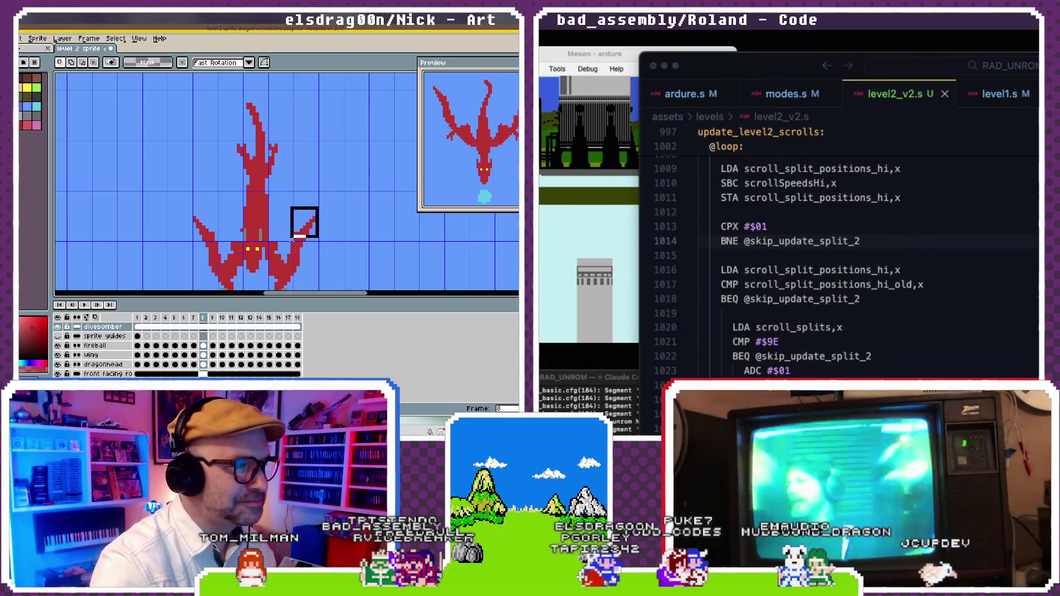
- Delete the stray pixels by the right wing tip and check the dragon's claws
key("ctrl+z")
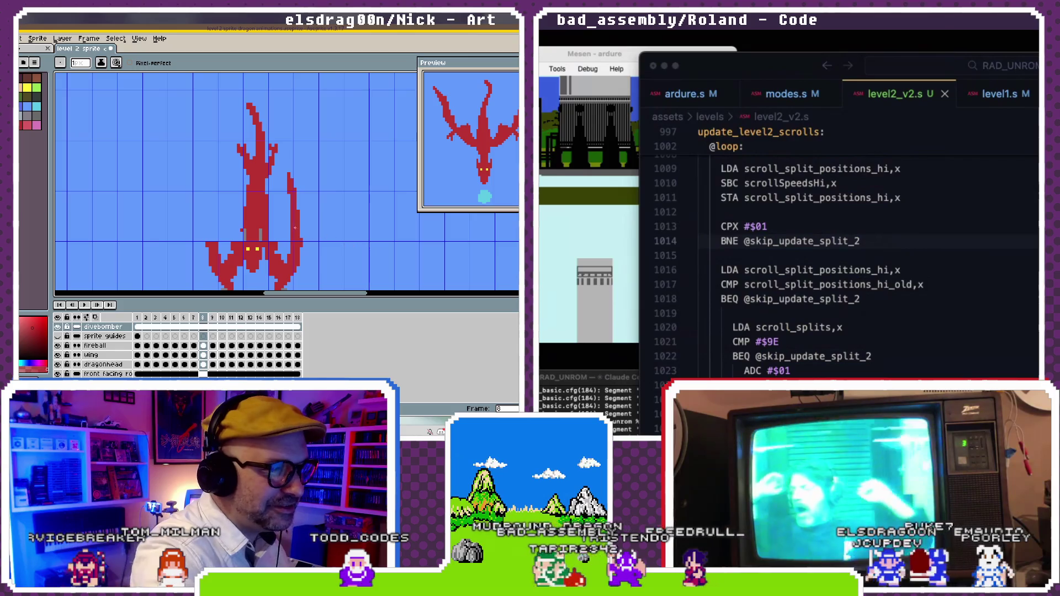
left_click_drag(294, 236, 307, 209)
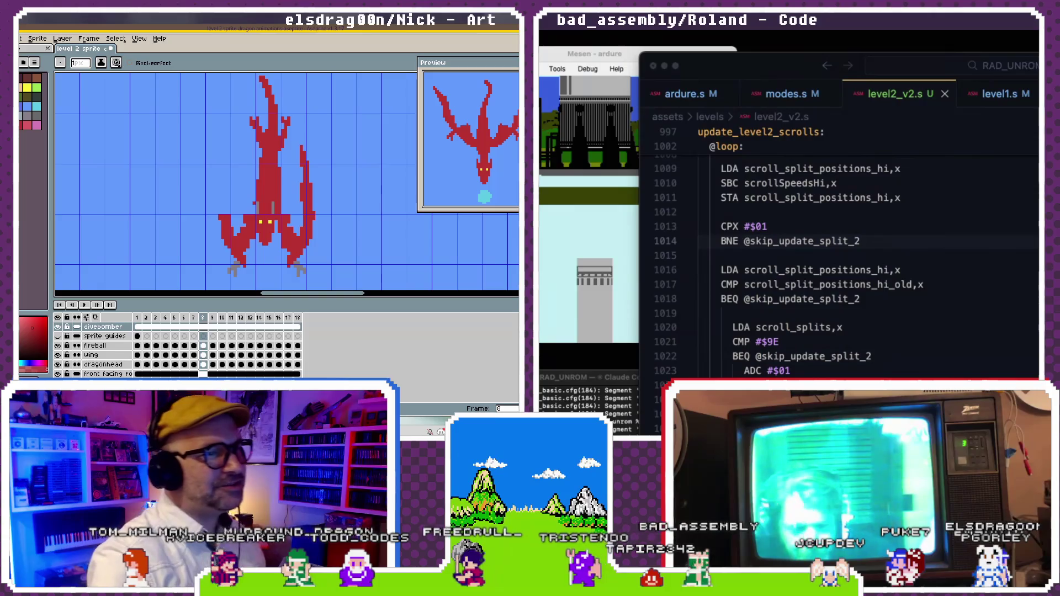
mouse_move(227, 216)
left_mouse_down()
mouse_move(190, 186)
mouse_move(203, 207)
left_mouse_up()
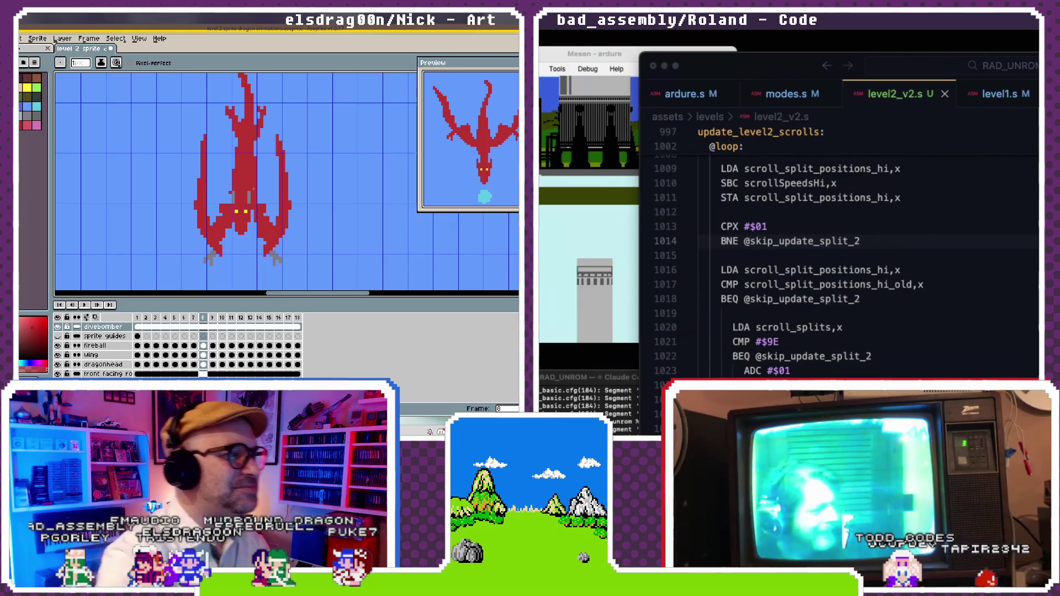
left_click(889, 270)
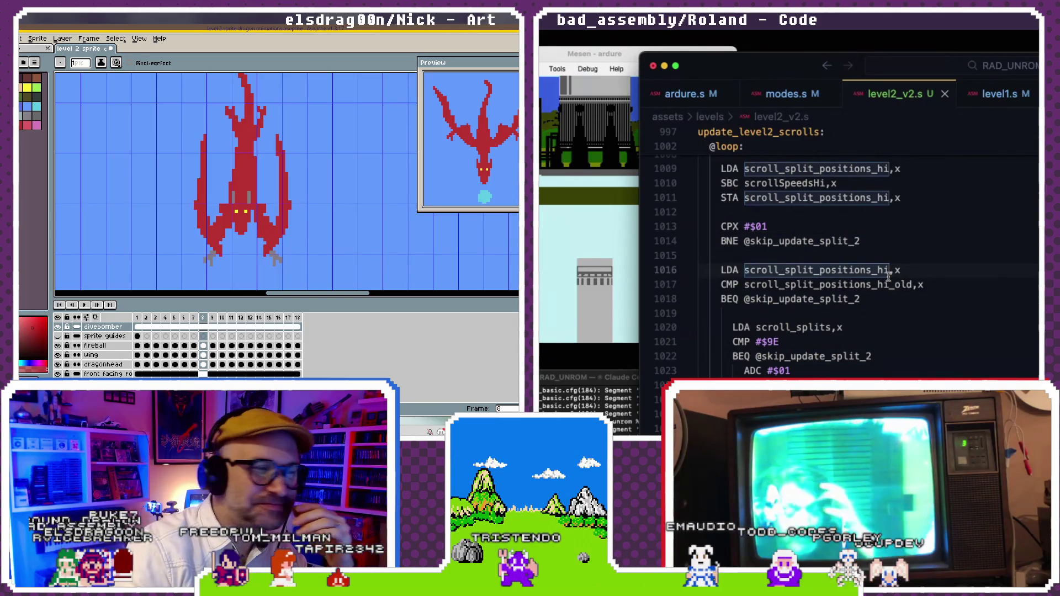
left_click_drag(251, 189, 256, 211)
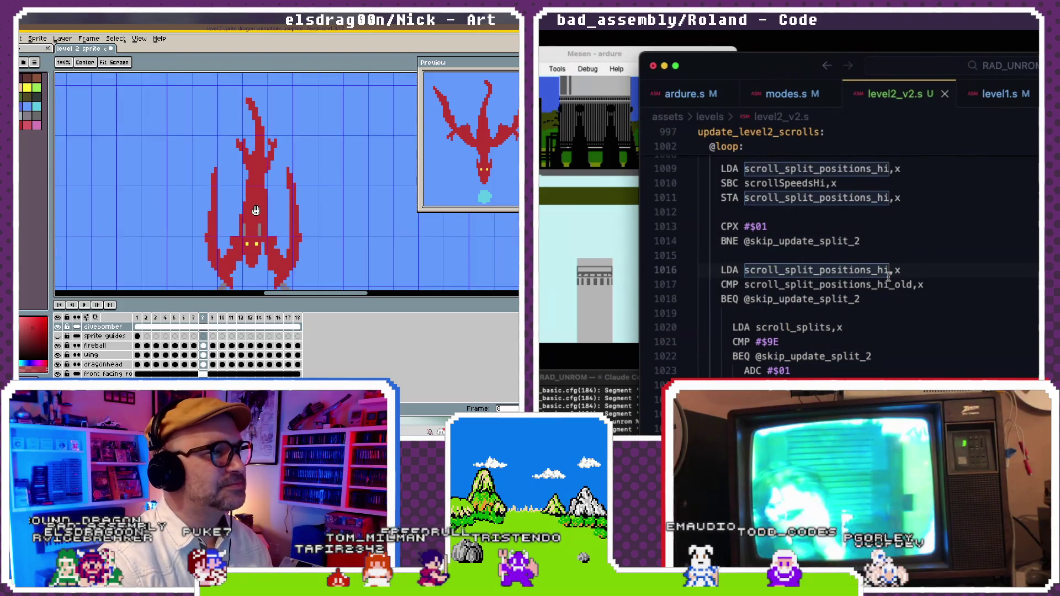
key("b")
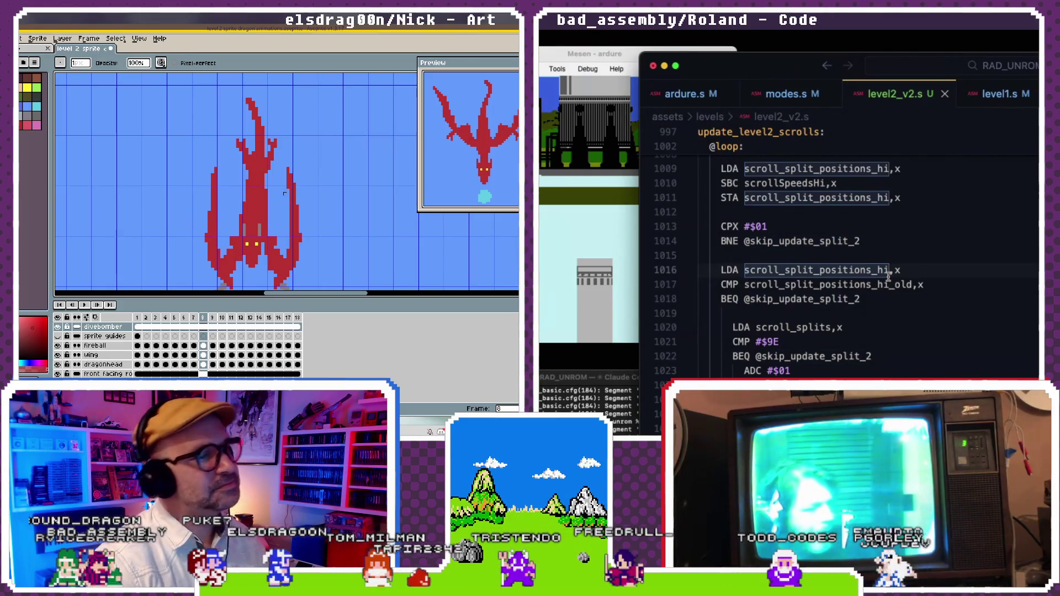
scroll(284, 193, "down", 1)
scroll(285, 196, "down", 2)
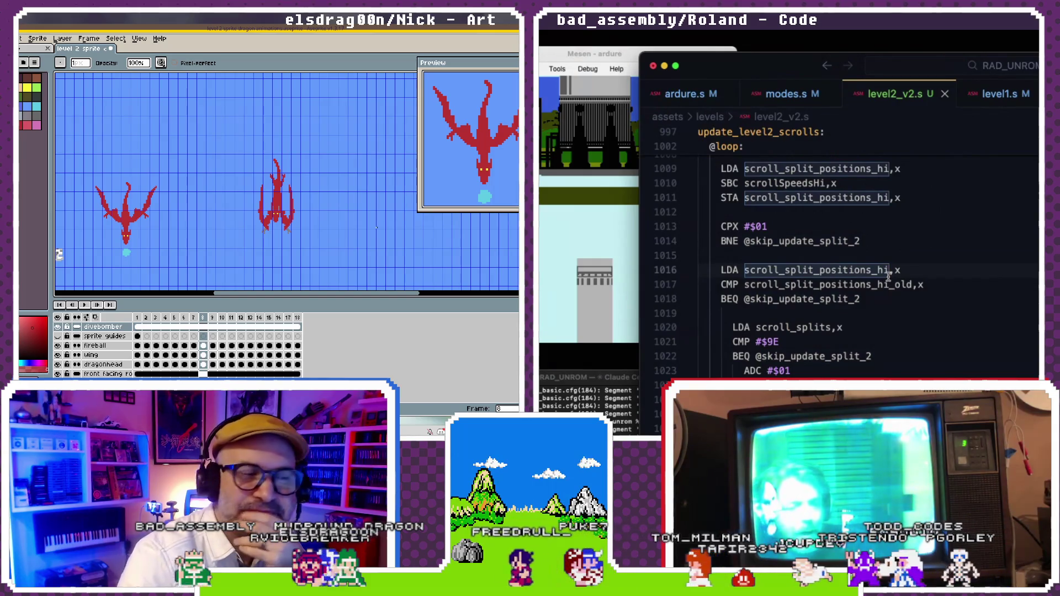
- Move the upright dragon's left arm a few pixels left and commit it
key("plus")
scroll(277, 192, "up", 1)
scroll(277, 193, "up", 1)
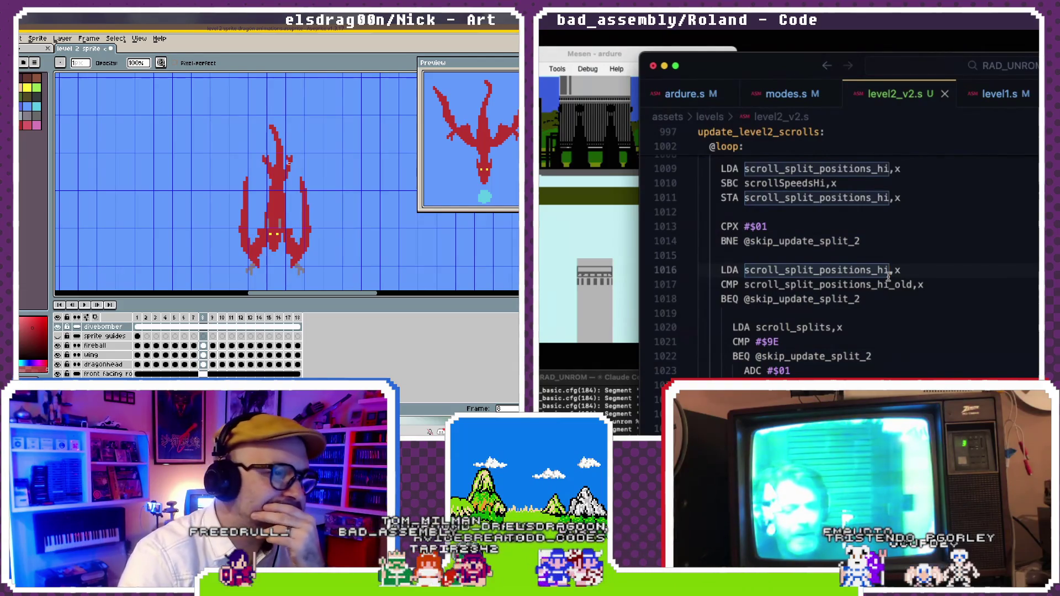
scroll(288, 163, "up", 1)
scroll(289, 163, "up", 1)
scroll(288, 163, "up", 1)
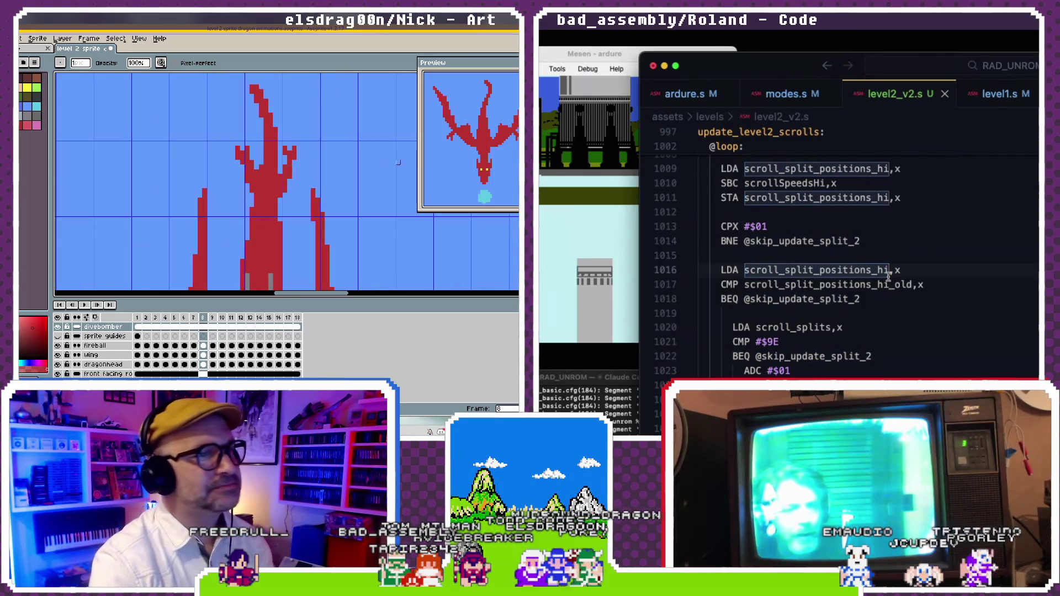
key("v")
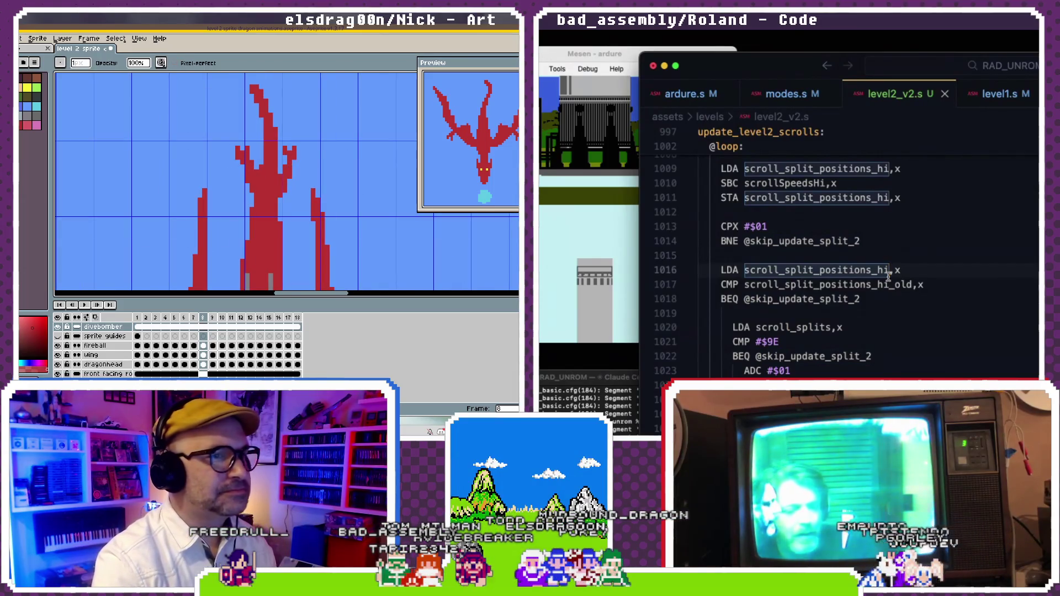
left_click_drag(232, 138, 252, 185)
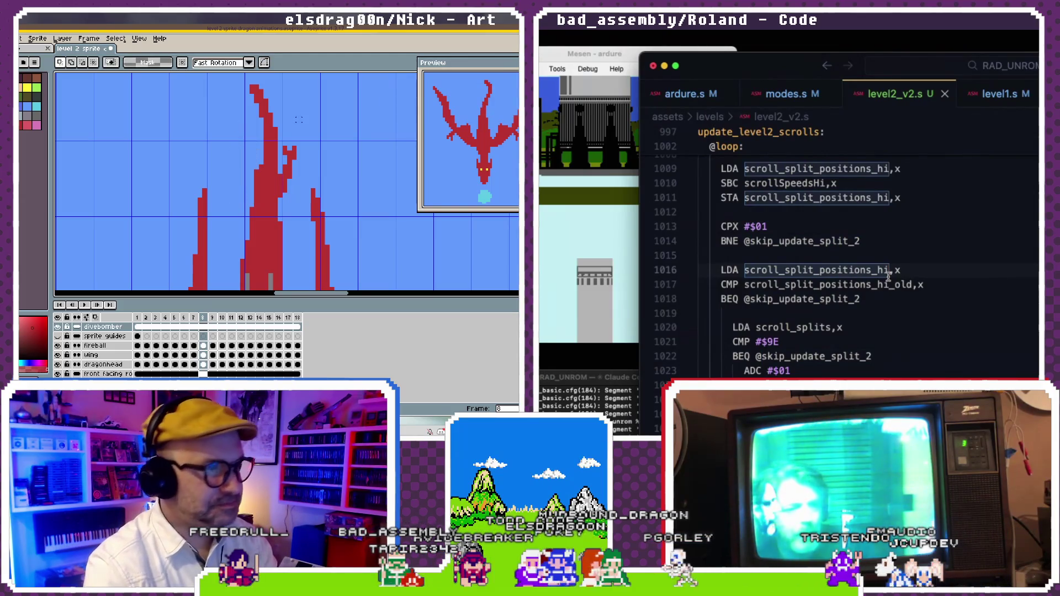
left_click_drag(301, 197, 304, 204)
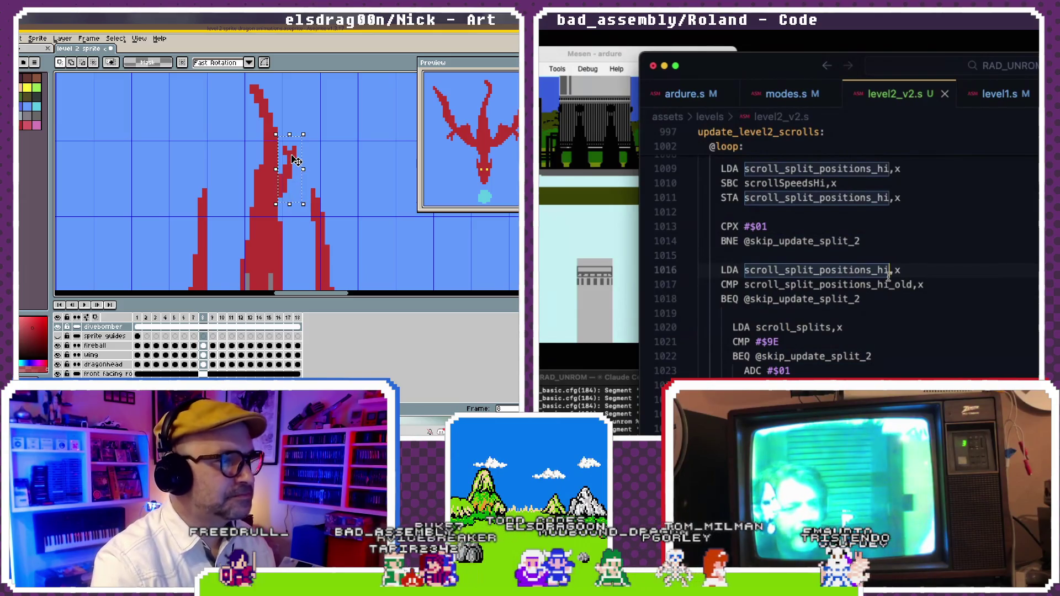
left_click_drag(293, 167, 246, 168)
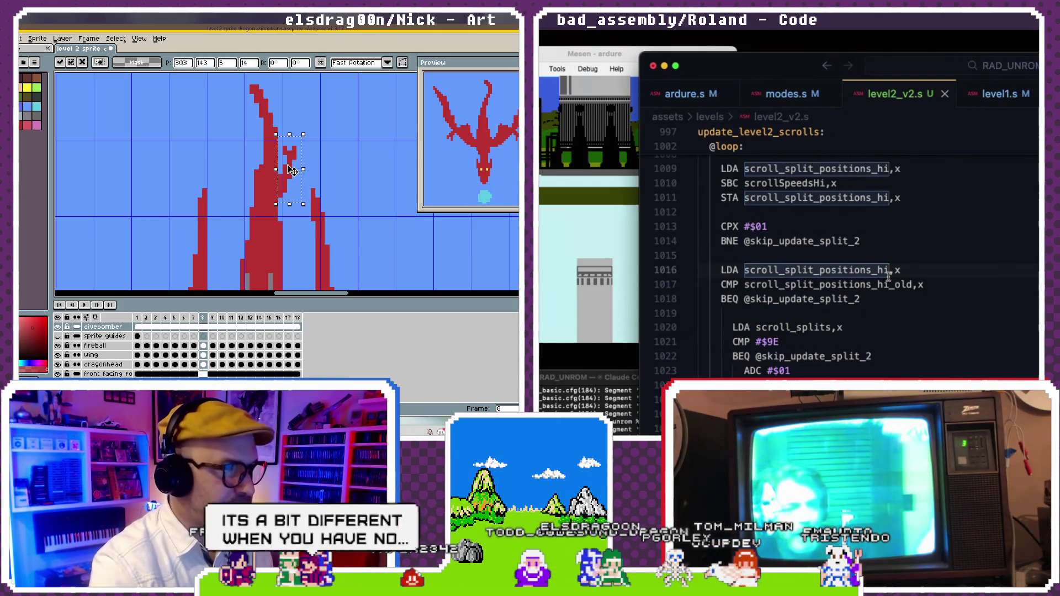
left_click(21, 38)
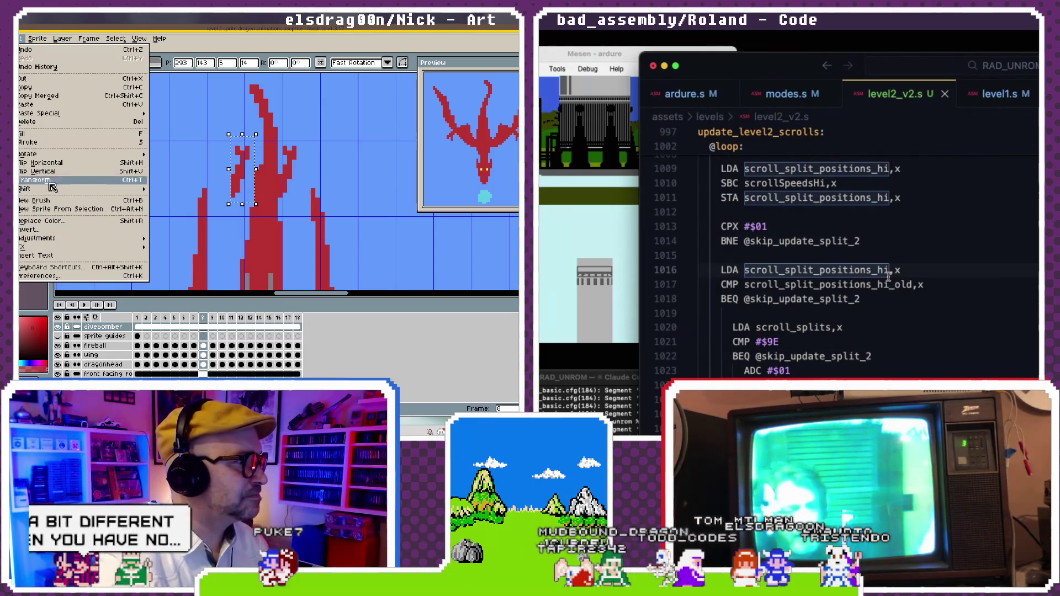
left_click(244, 177)
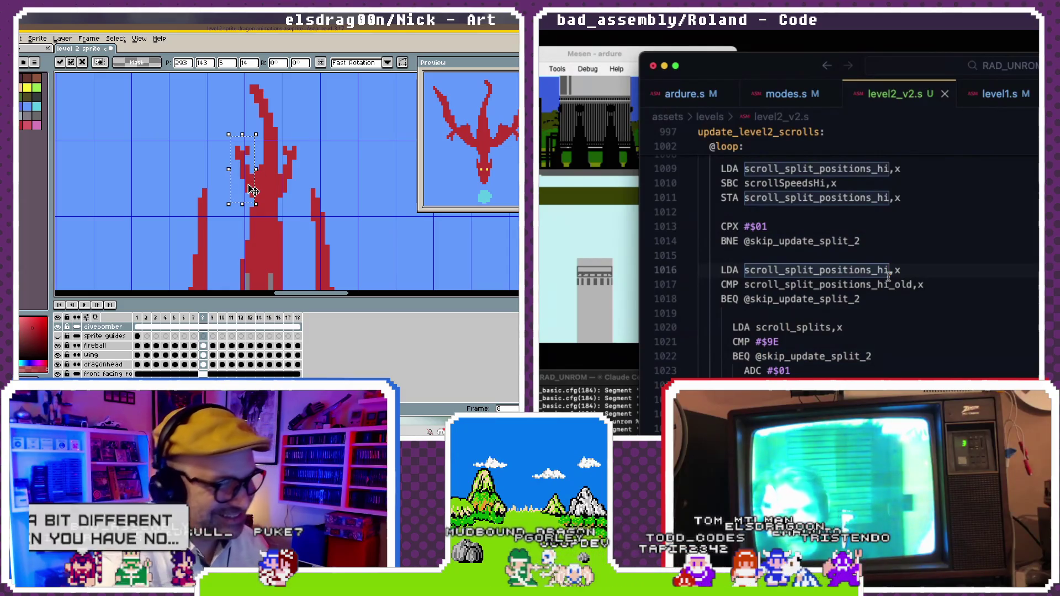
key("Return")
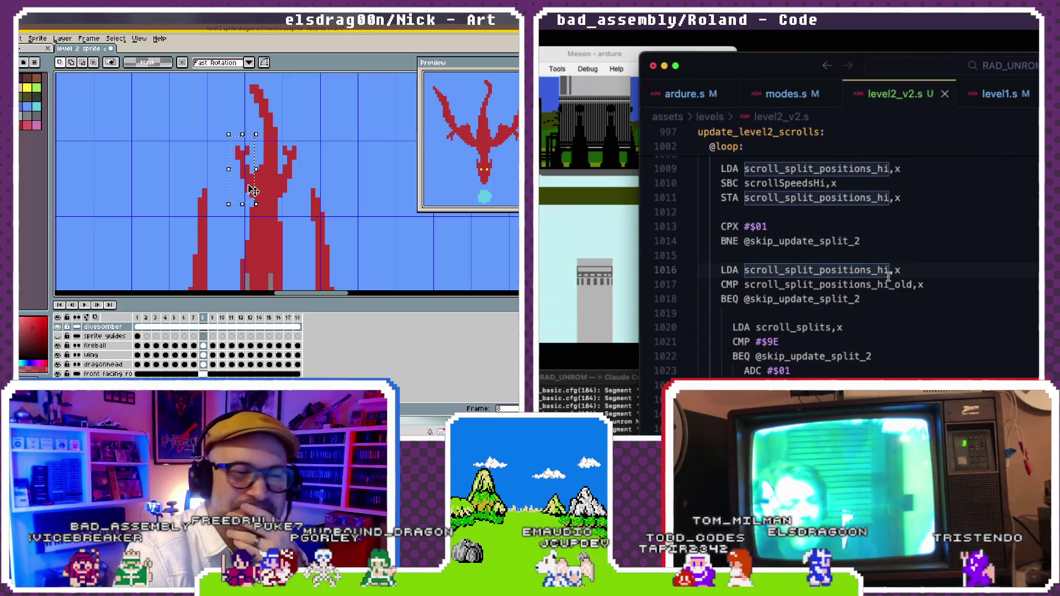
- Switch to the pencil and pan to view the dragon's head, wings and other pose
key("b")
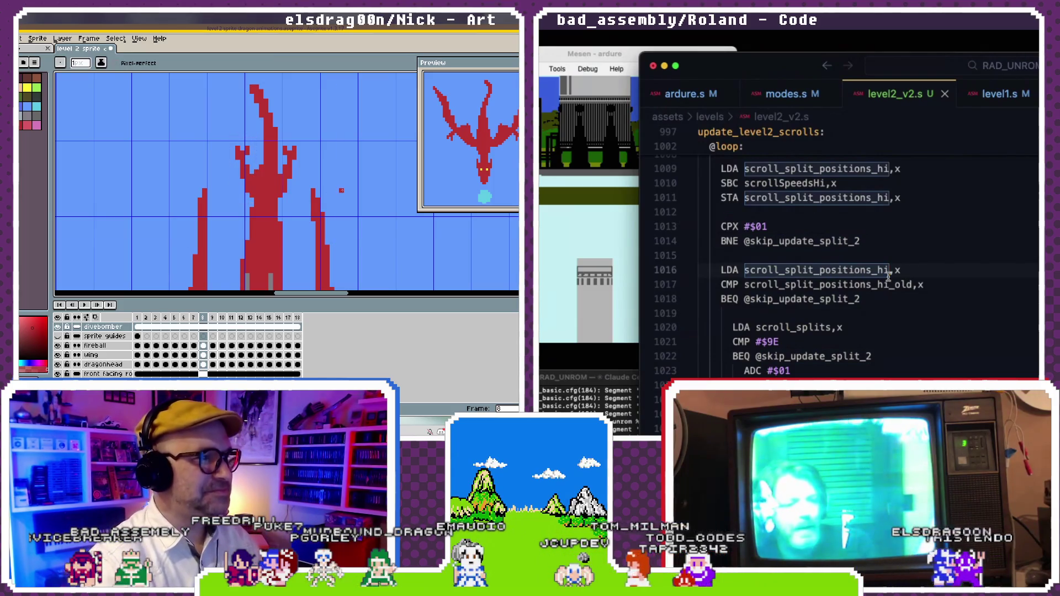
left_click_drag(249, 287, 249, 226)
scroll(249, 226, "up", 2)
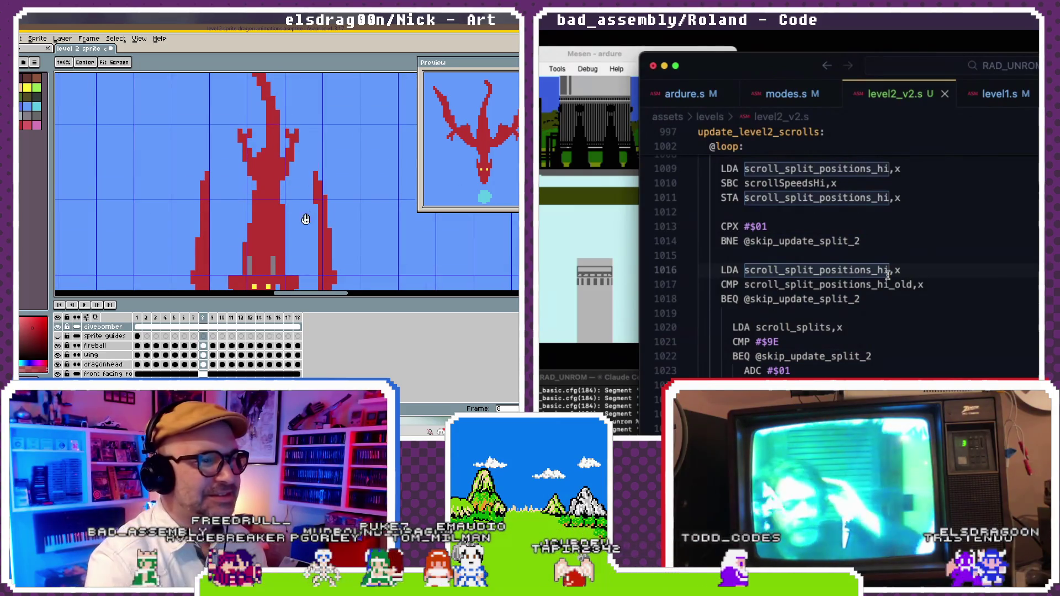
left_click_drag(308, 216, 306, 142)
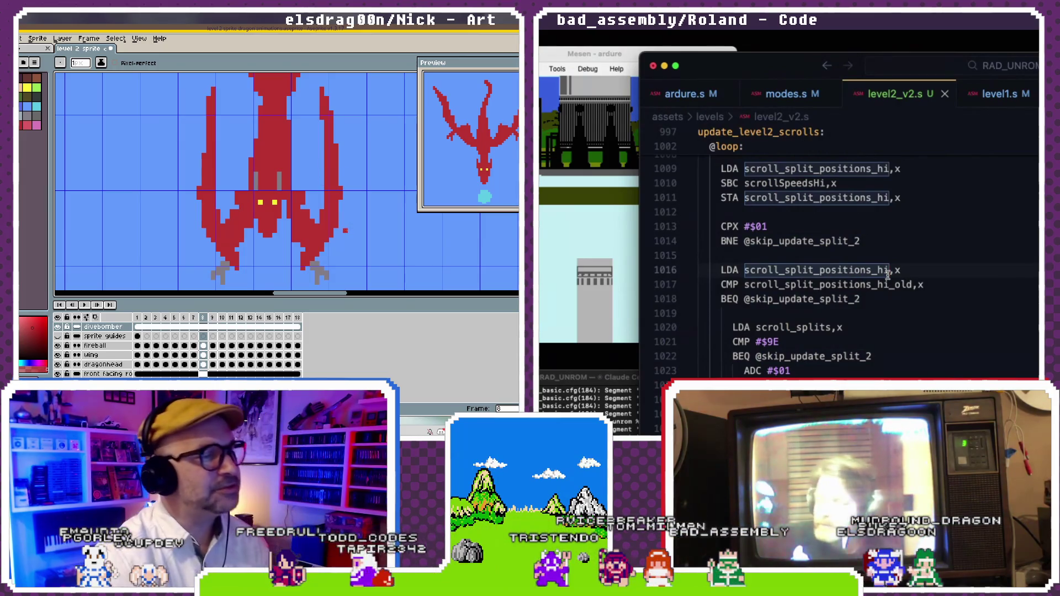
scroll(345, 230, "down", 2)
mouse_move(215, 226)
left_mouse_down()
mouse_move(393, 227)
mouse_move(241, 151)
left_mouse_up()
scroll(239, 164, "down", 1)
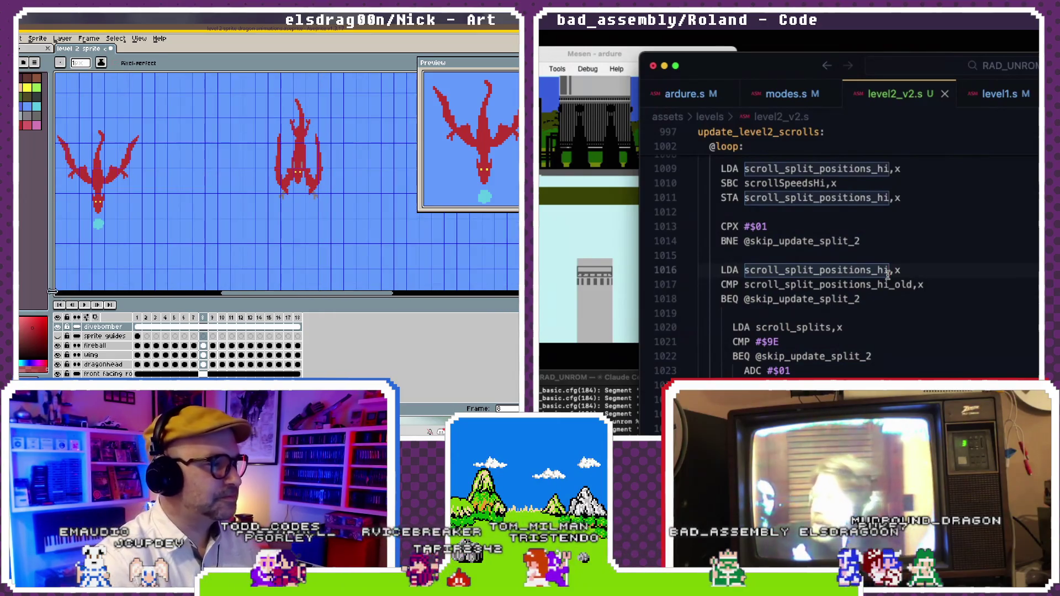
key("Return")
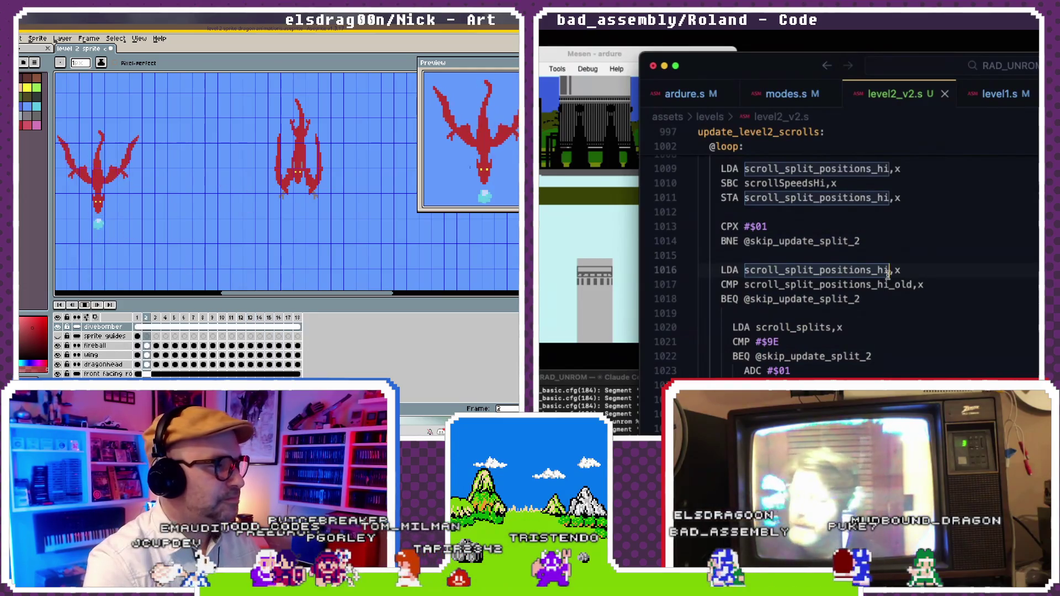
key("v")
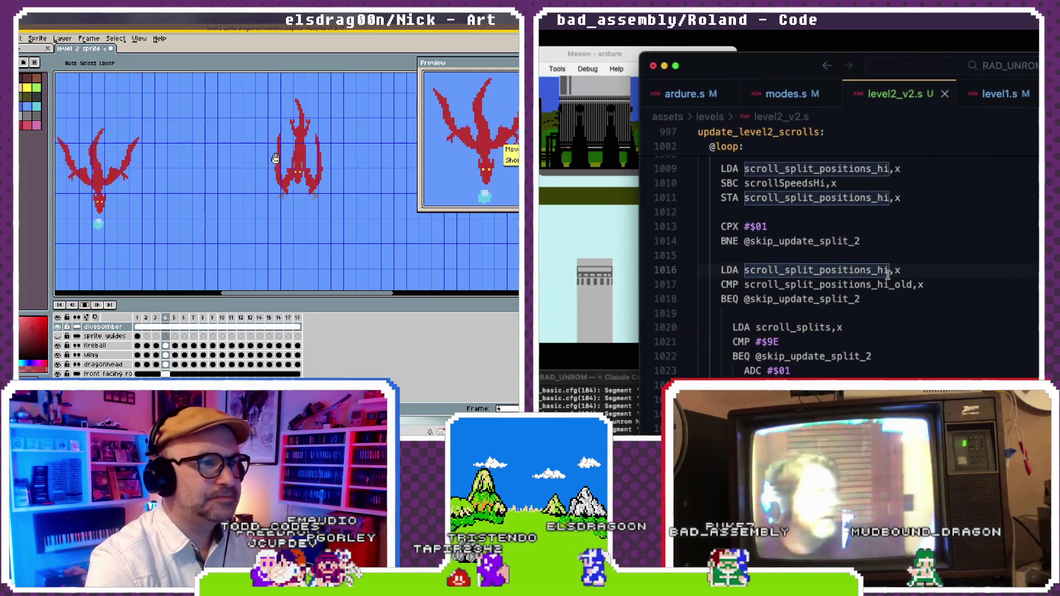
left_click(845, 239)
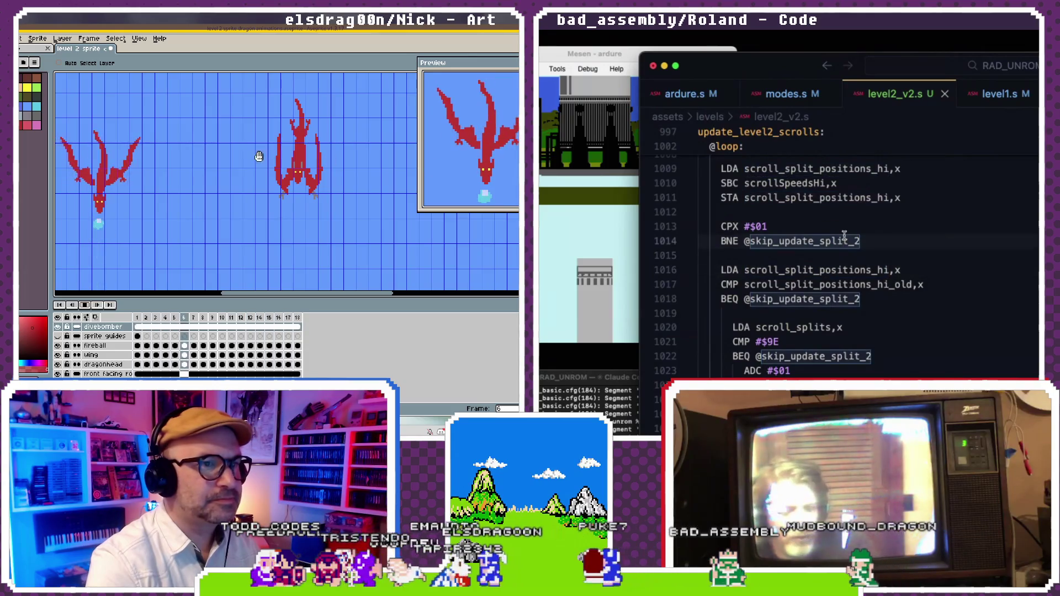
left_click_drag(259, 156, 337, 159)
scroll(845, 226, "up", 2)
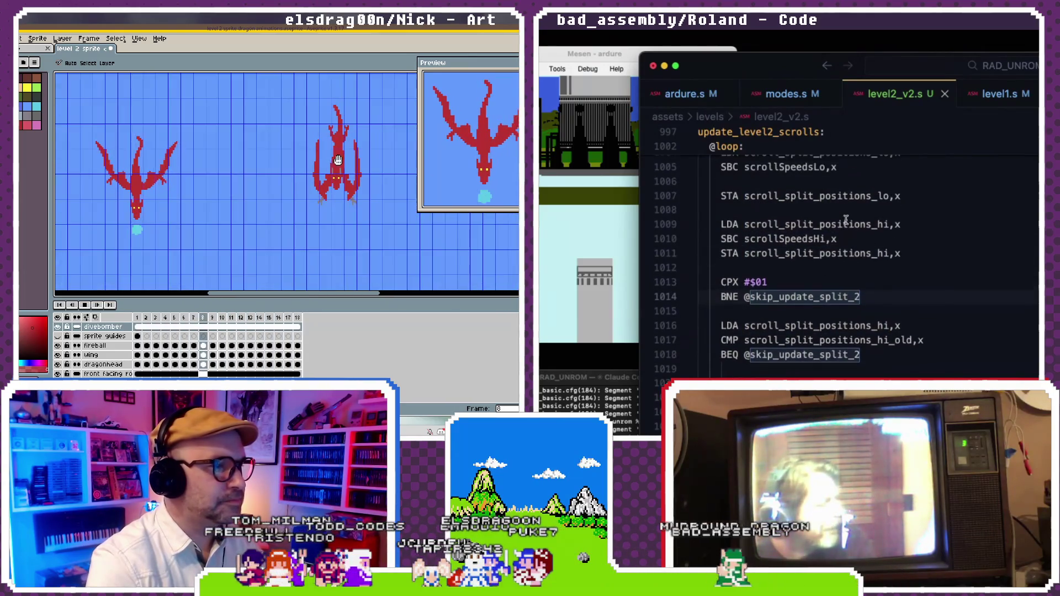
scroll(845, 220, "up", 15)
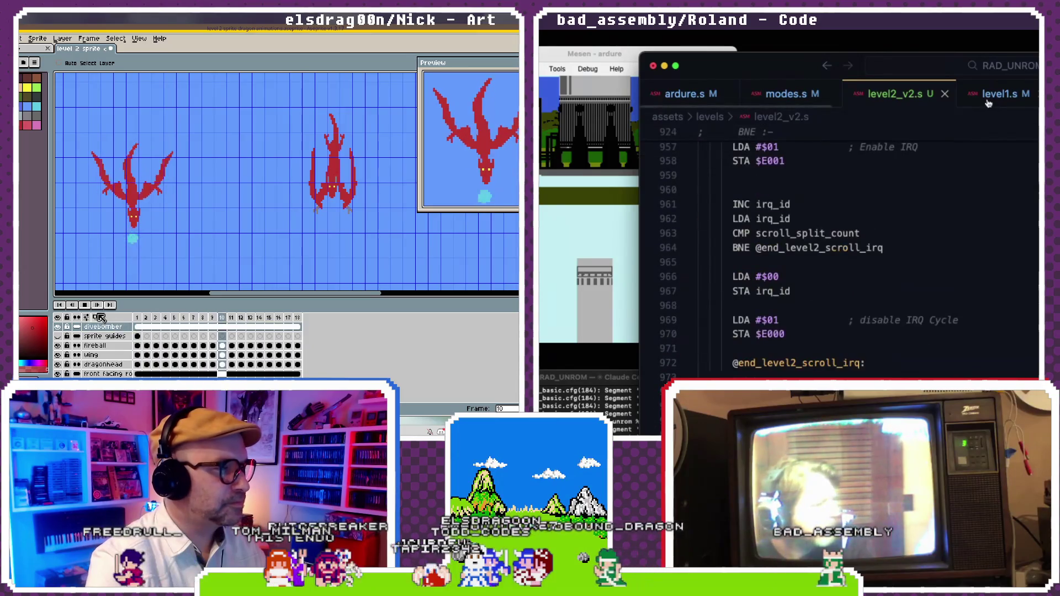
scroll(988, 104, "down", 3)
- Open level2.s and scroll down to the level2_cutscene_sequence table and init_rocket_stage_1
left_click(1026, 94)
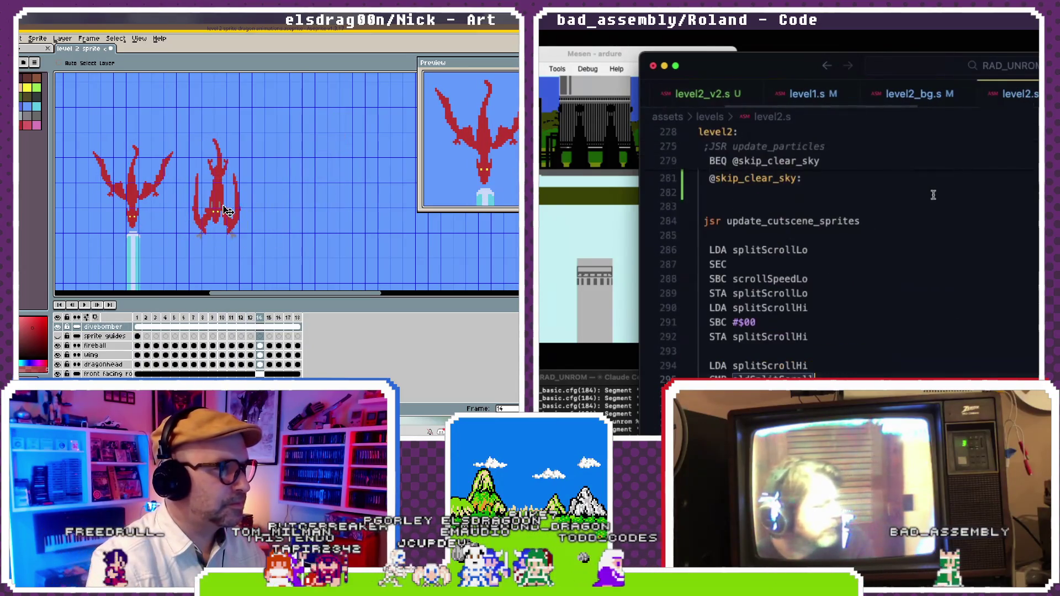
scroll(933, 195, "down", 20)
left_click_drag(199, 202, 264, 202)
scroll(933, 195, "down", 12)
scroll(933, 195, "down", 12)
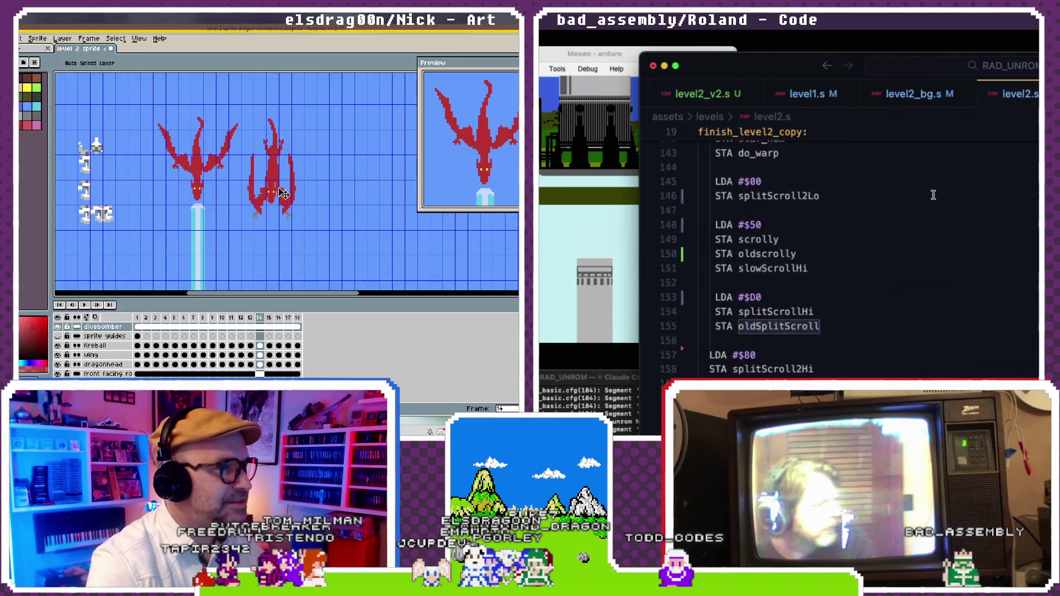
scroll(933, 195, "down", 12)
scroll(933, 194, "down", 12)
scroll(933, 195, "down", 5)
key("v")
scroll(260, 243, "up", 2)
scroll(933, 195, "down", 5)
scroll(933, 195, "up", 5)
scroll(933, 195, "up", 5)
scroll(933, 195, "down", 5)
scroll(933, 195, "down", 5)
left_click_drag(272, 263, 285, 229)
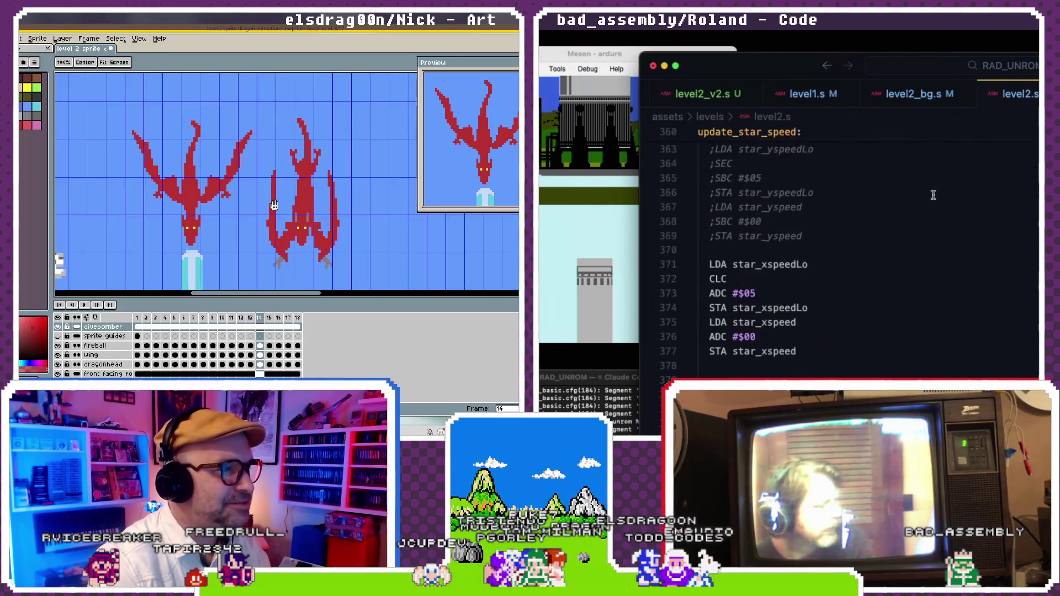
scroll(933, 195, "down", 5)
scroll(933, 192, "down", 5)
scroll(933, 192, "down", 5)
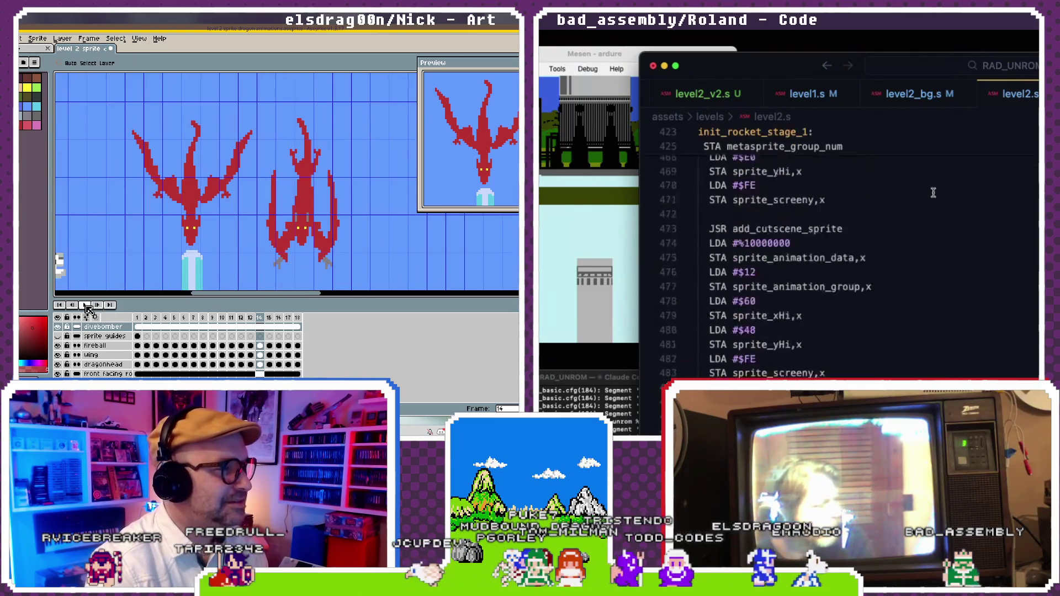
scroll(933, 192, "down", 5)
scroll(933, 192, "down", 5)
scroll(932, 191, "down", 4)
scroll(930, 189, "down", 4)
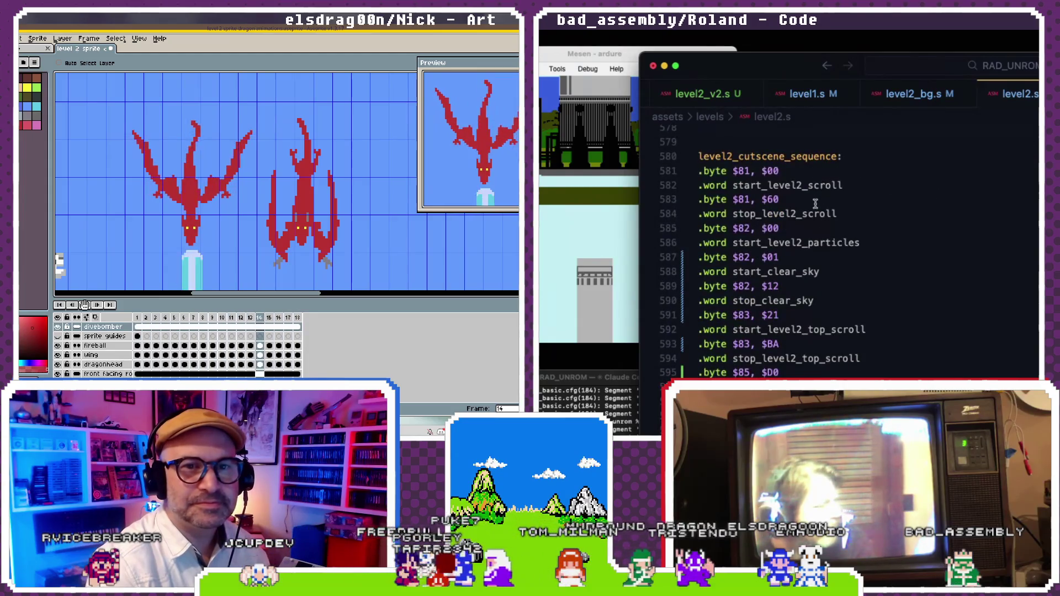
- Select the stop_level2_scroll entry, then search level2.s for 'stop_level2_scr'
left_click_drag(837, 215, 680, 204)
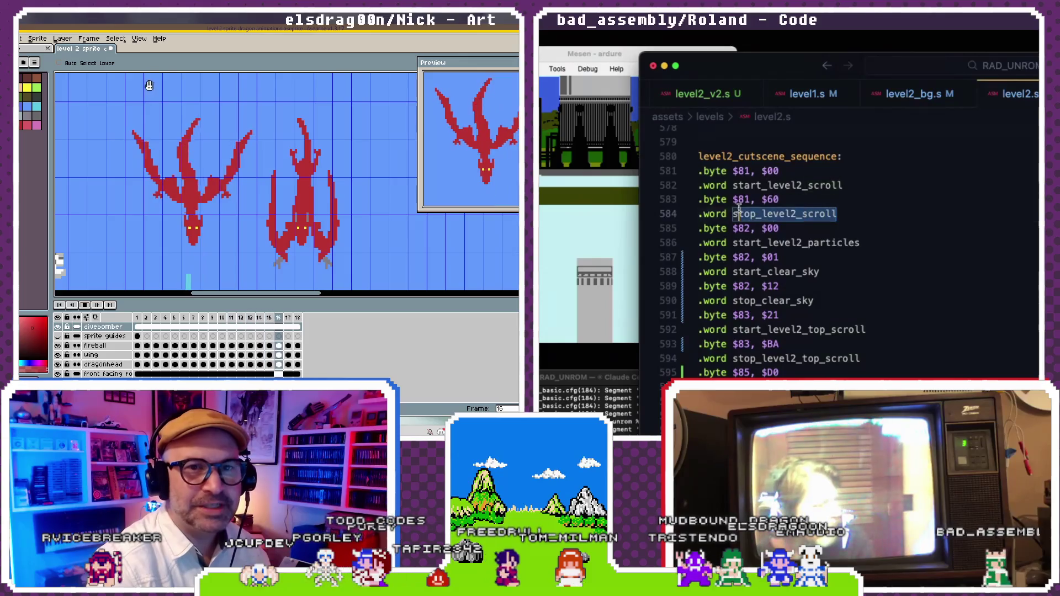
left_click(831, 226)
key("super+f")
type("stp[+;e")
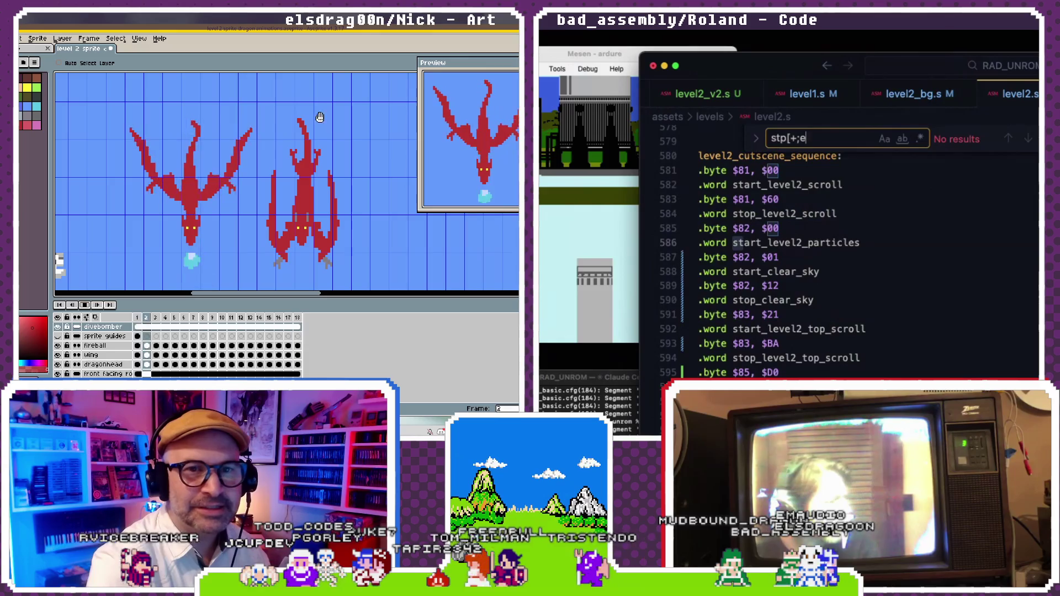
type("ve;2+scrp;;")
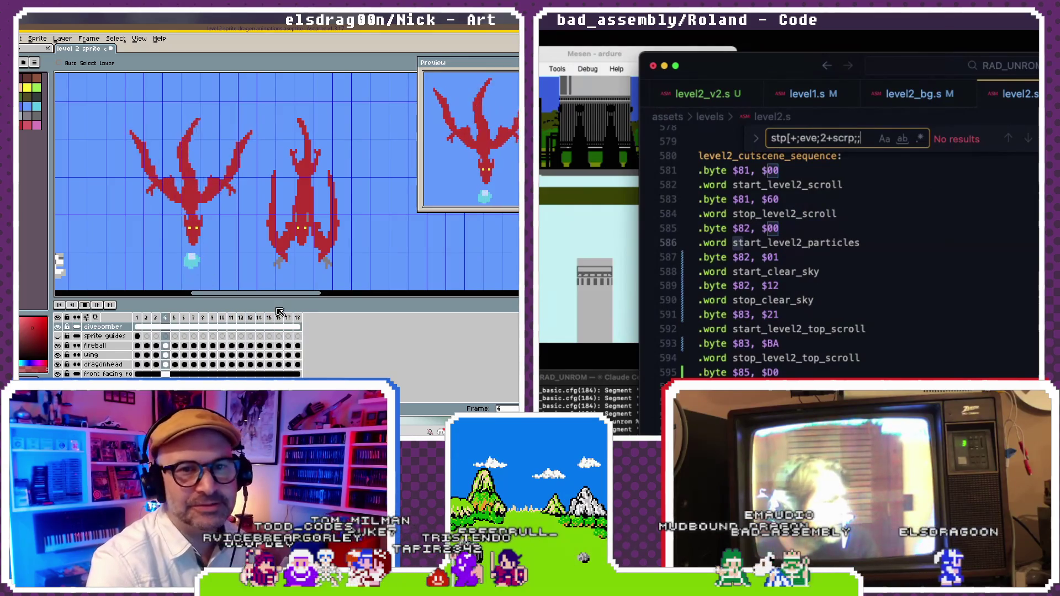
key("BackSpace")
key("BackSpace")
key("BackSpace")
key("BackSpace")
key("BackSpace")
key("BackSpace")
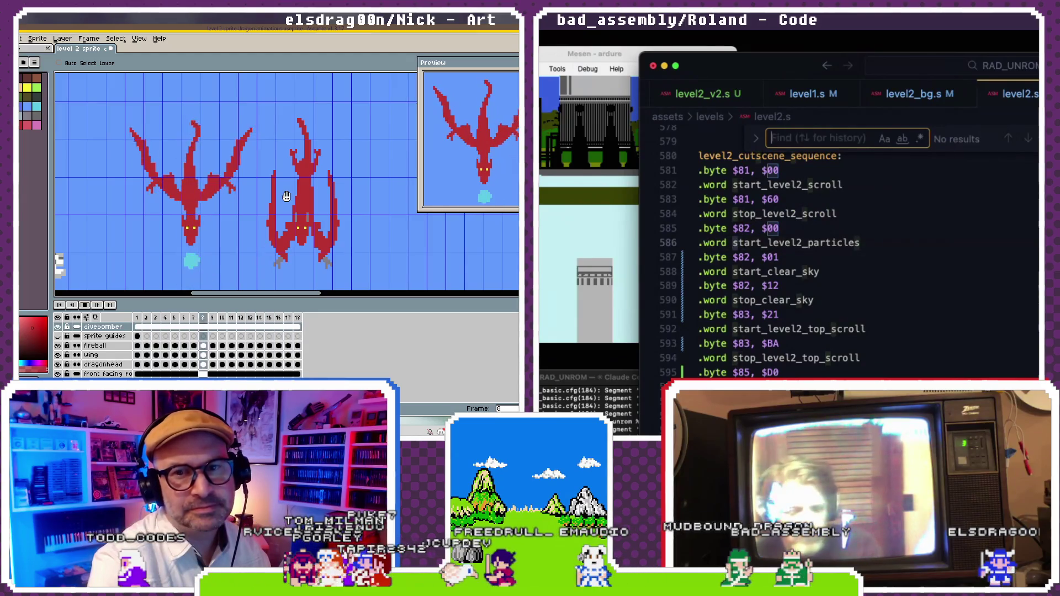
type("stop_level2")
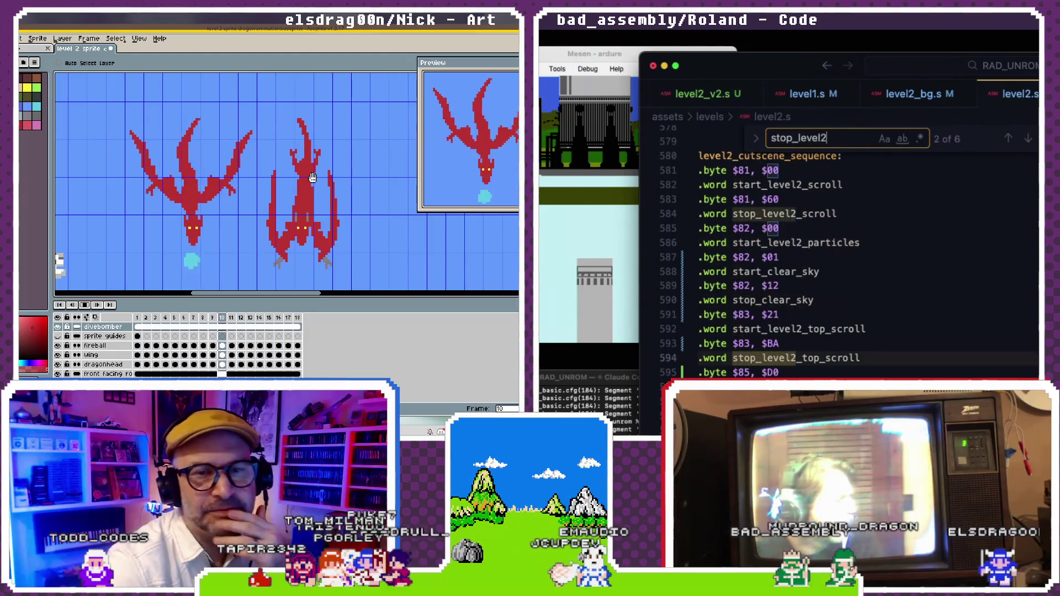
type("_scroll")
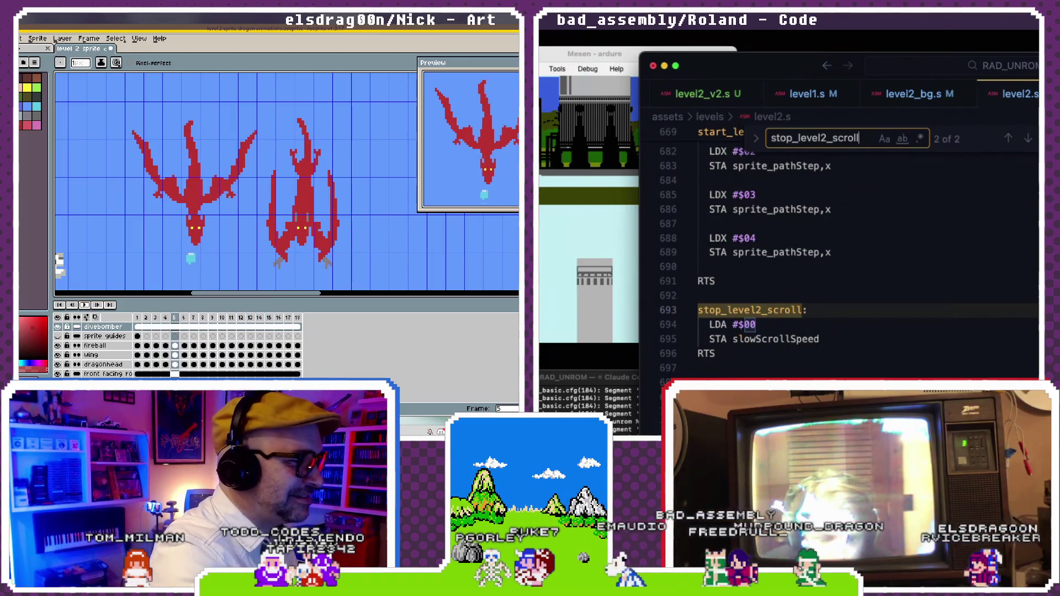
key("Return")
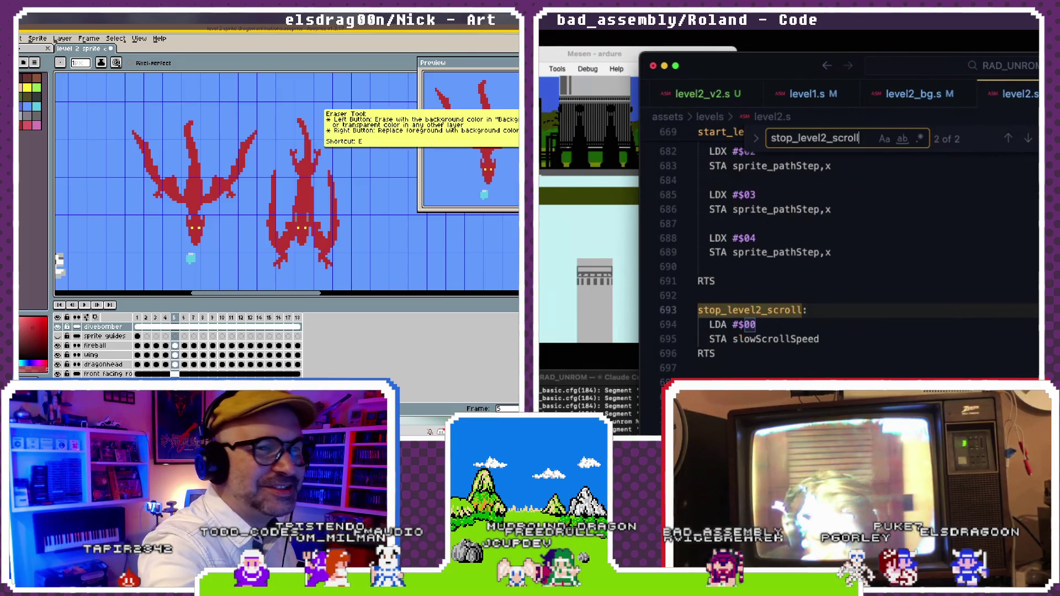
key("e")
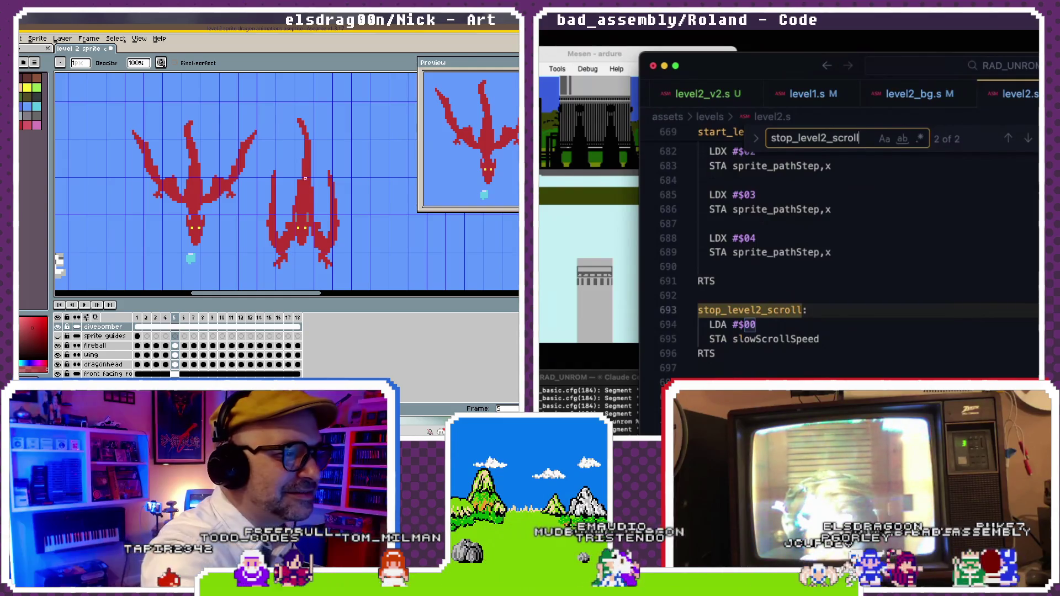
left_click_drag(305, 118, 310, 143)
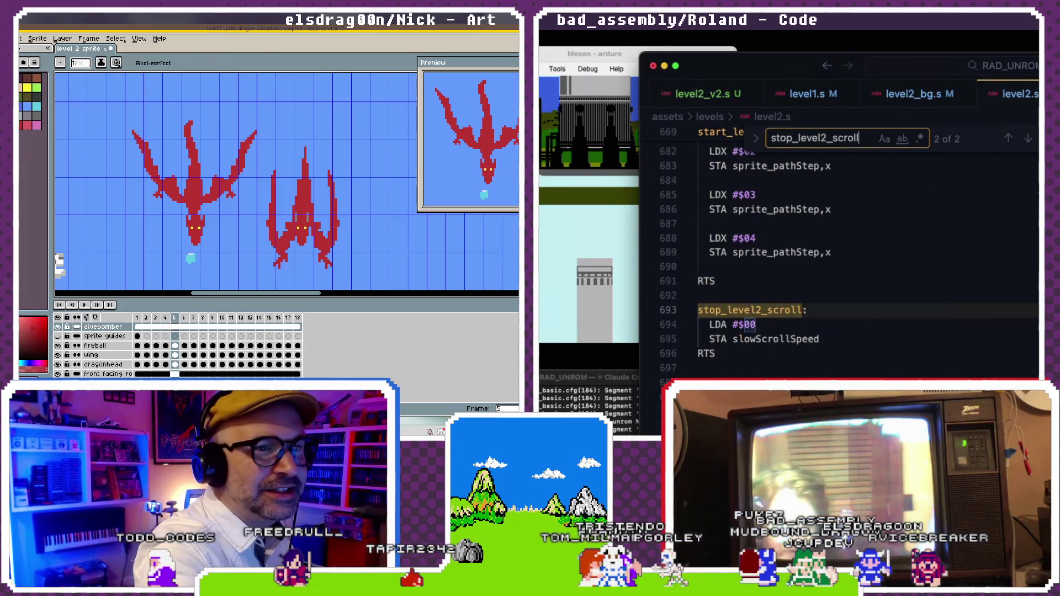
key("b")
left_click_drag(303, 127, 303, 145)
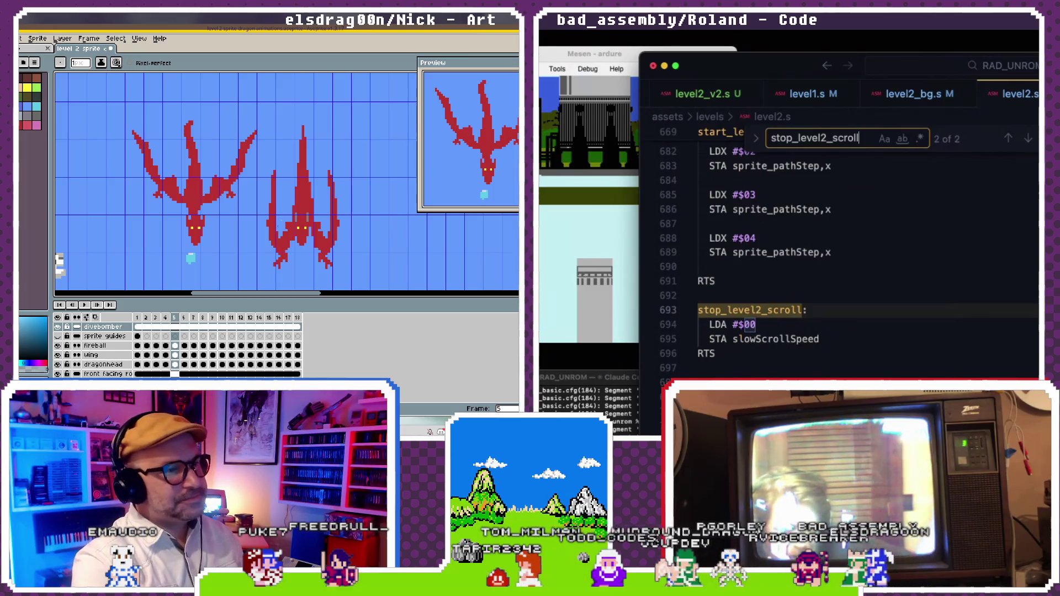
- Zoom and pan the canvas to bring the empty area below the dragons into view
mouse_move(185, 221)
left_mouse_down()
mouse_move(191, 215)
mouse_move(171, 219)
left_mouse_up()
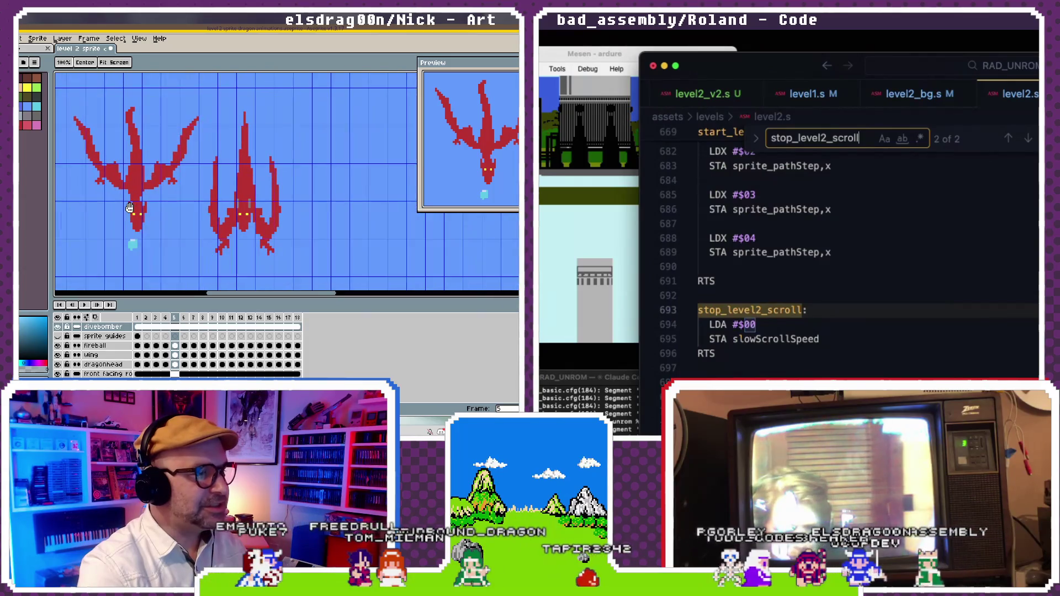
scroll(171, 219, "down", 1)
scroll(169, 212, "down", 1)
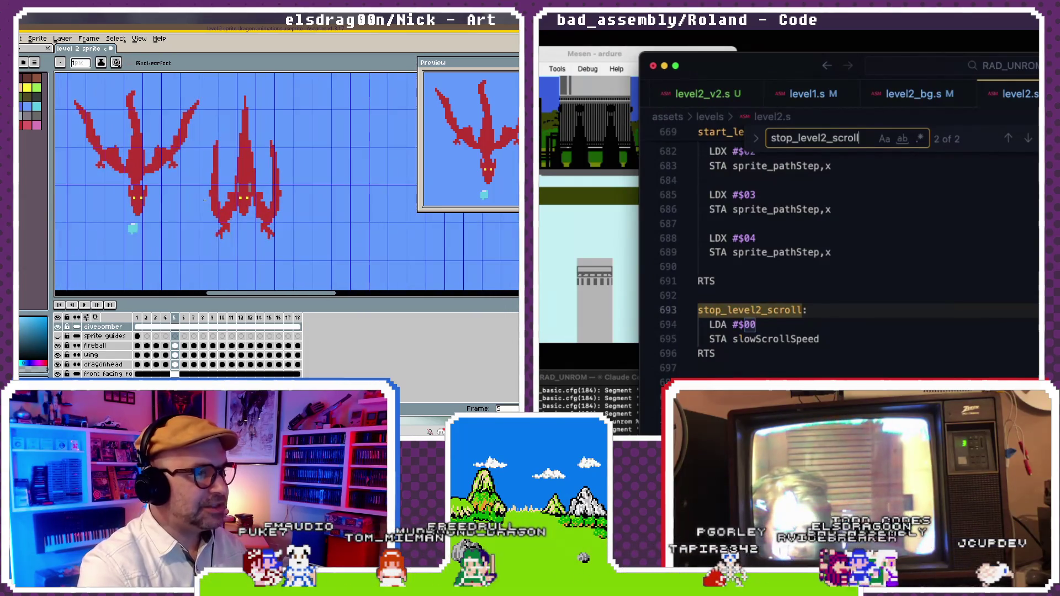
scroll(167, 204, "down", 2)
scroll(167, 199, "down", 2)
scroll(166, 190, "up", 2)
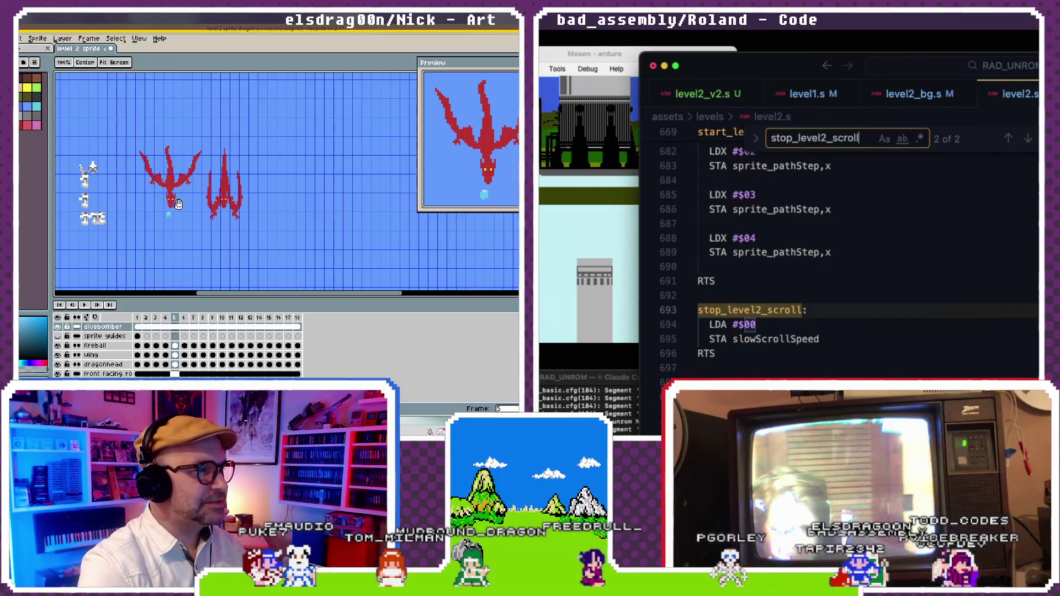
left_click_drag(175, 205, 254, 214)
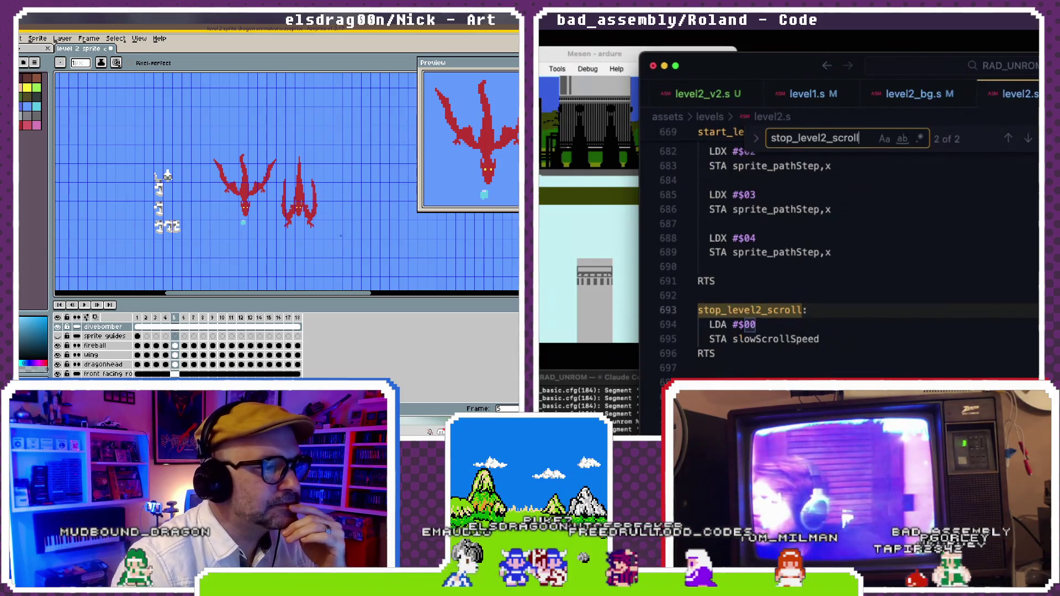
scroll(320, 215, "up", 2)
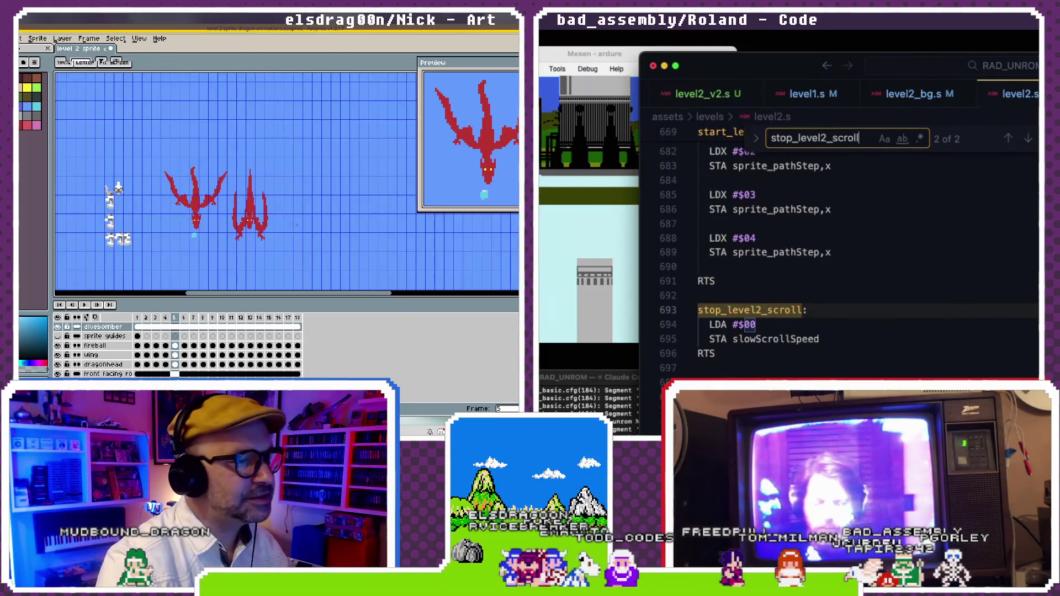
scroll(296, 216, "up", 1)
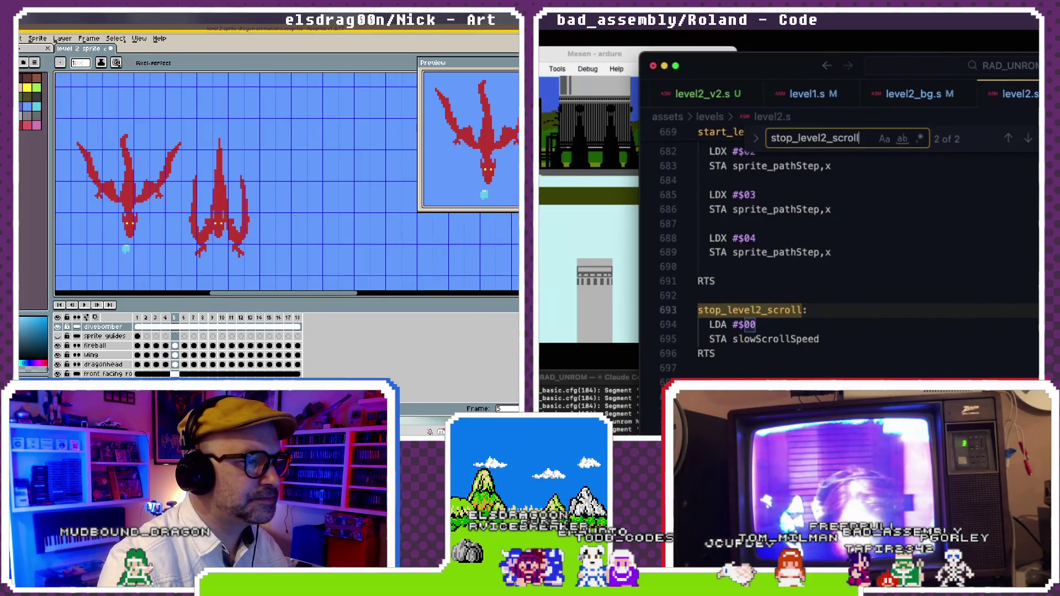
scroll(295, 215, "down", 2)
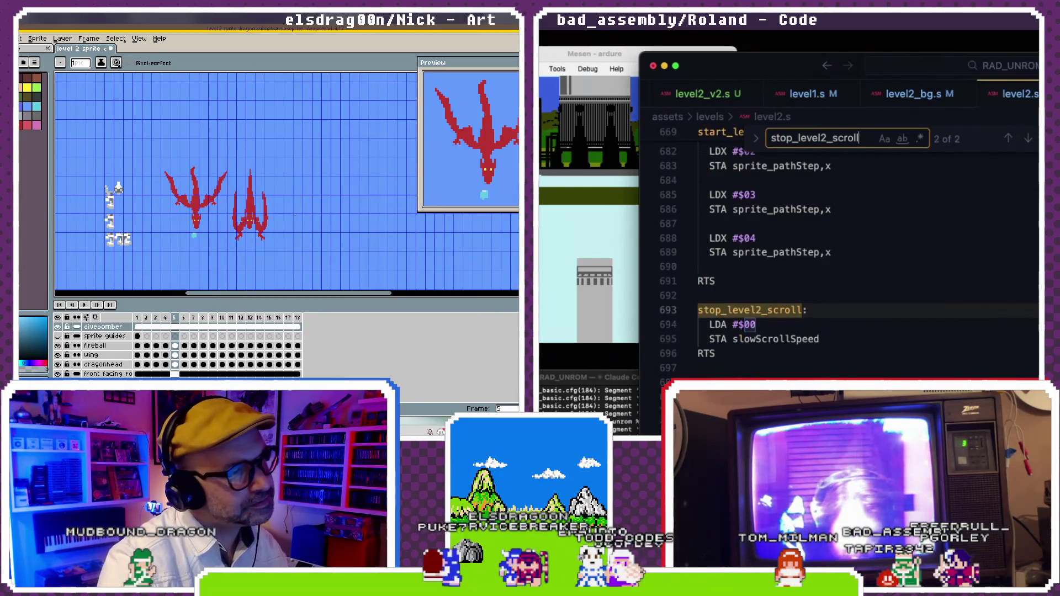
scroll(296, 215, "up", 1)
scroll(295, 215, "up", 3)
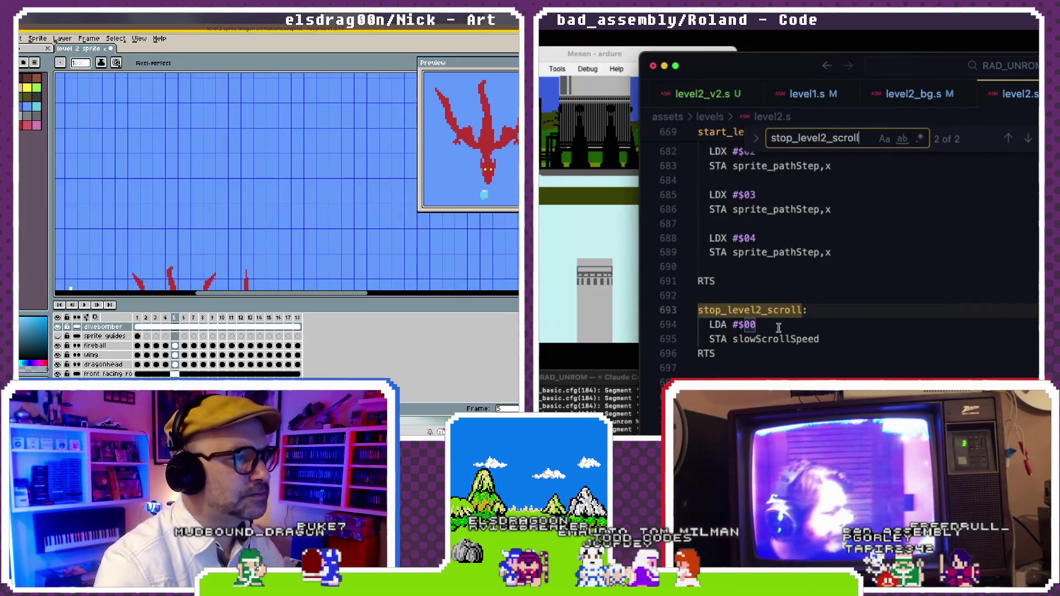
scroll(779, 327, "down", 1)
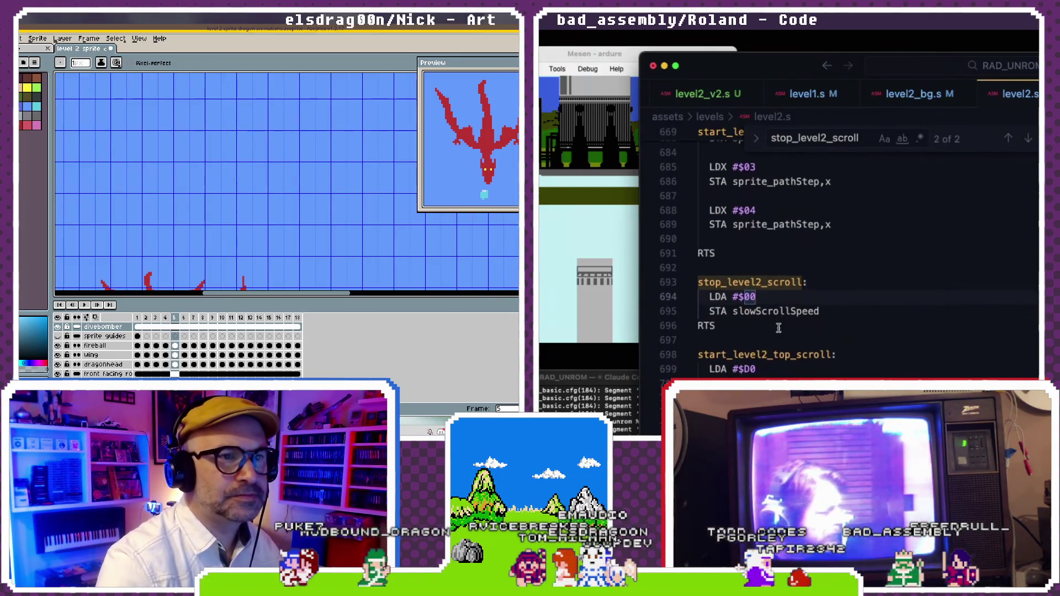
scroll(151, 181, "down", 3)
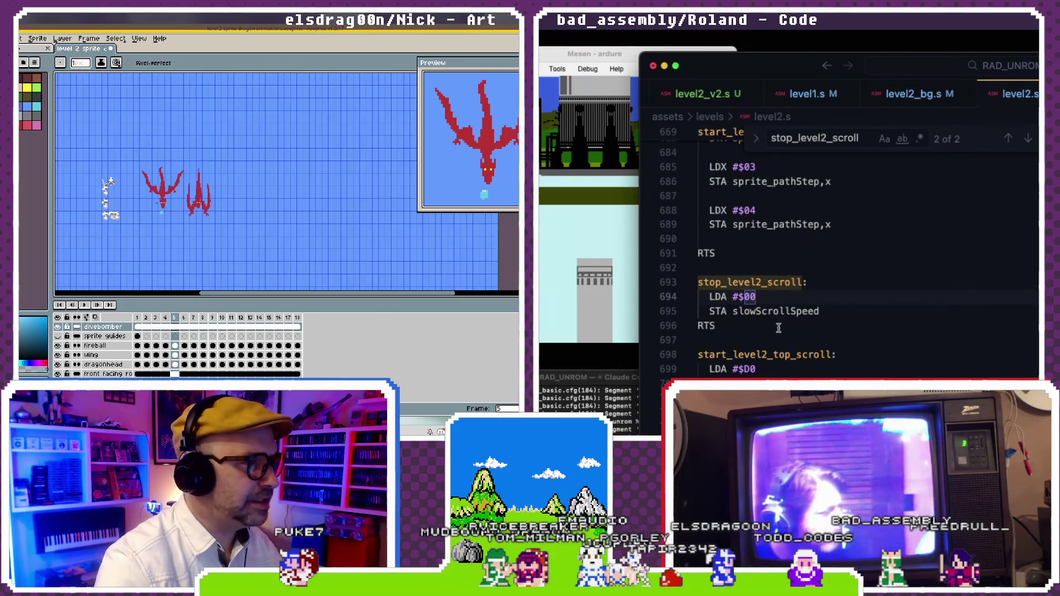
scroll(296, 169, "up", 2)
- Switch to the Rectangular Marquee tool (M) to select the area below the dragons
left_click_drag(296, 169, 331, 105)
scroll(779, 328, "up", 2)
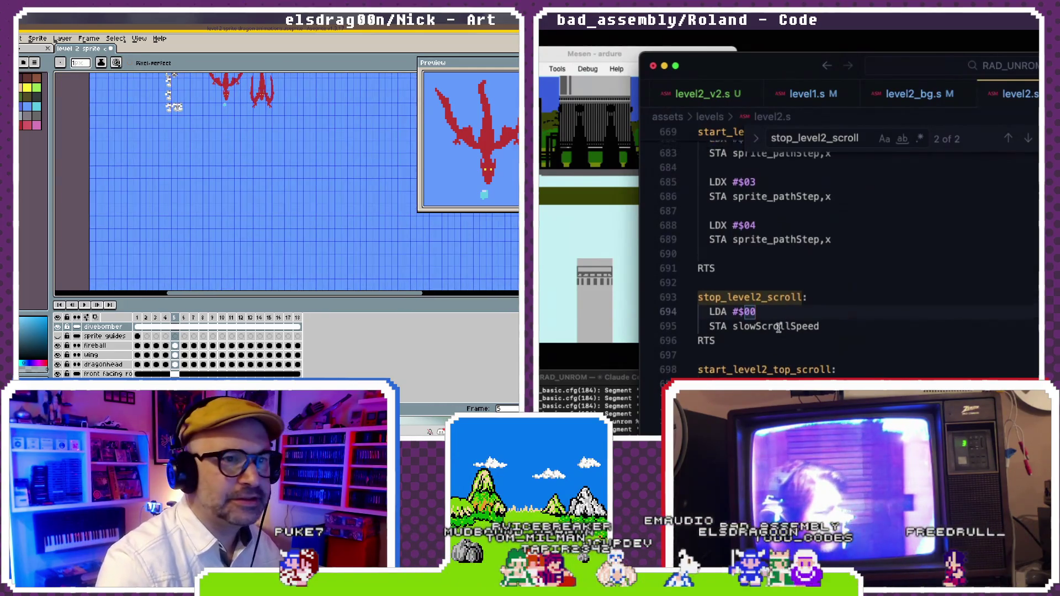
key("m")
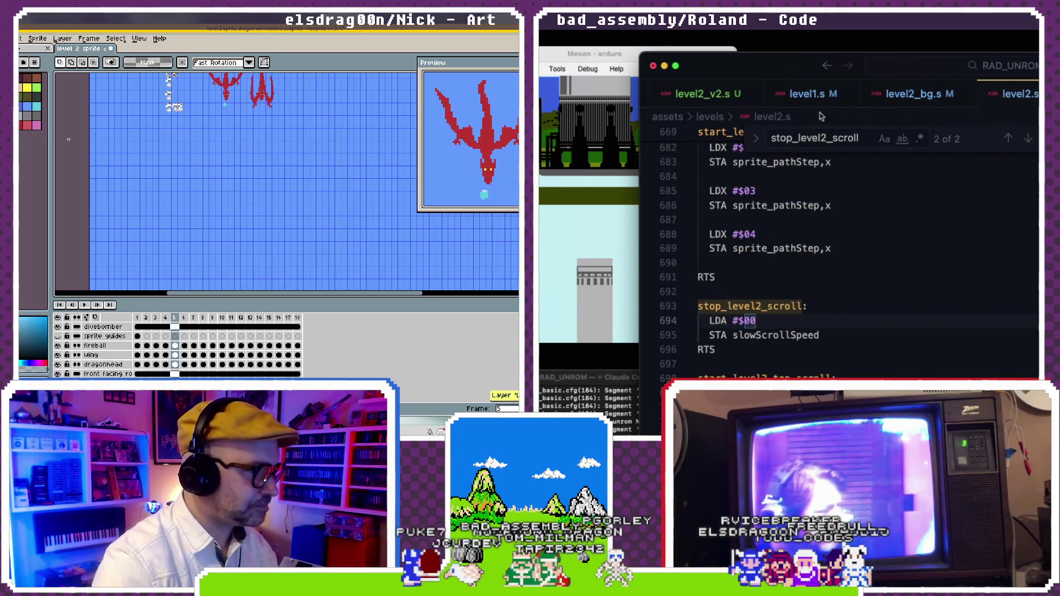
scroll(823, 102, "left", 2)
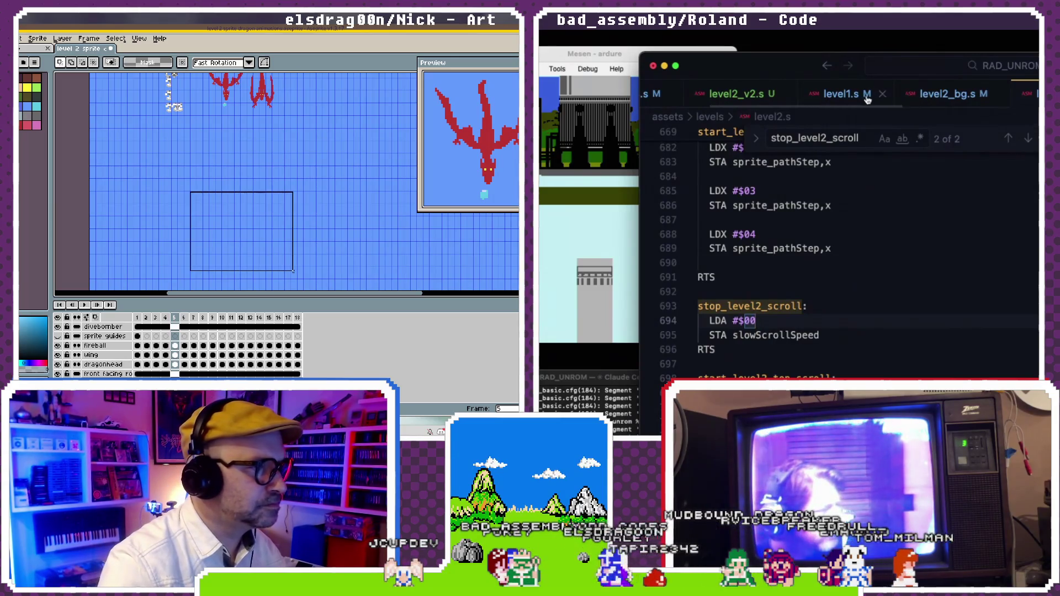
scroll(825, 98, "left", 1)
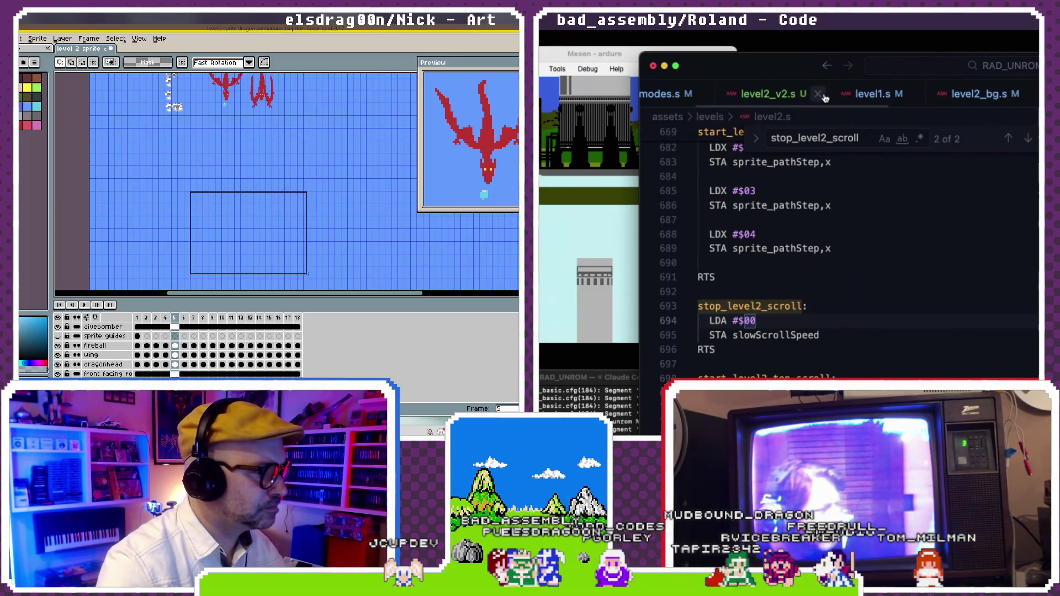
- In level2_v2.s, search for stop_level2_scroll and jump to its definition
left_click(770, 99)
scroll(800, 239, "down", 2)
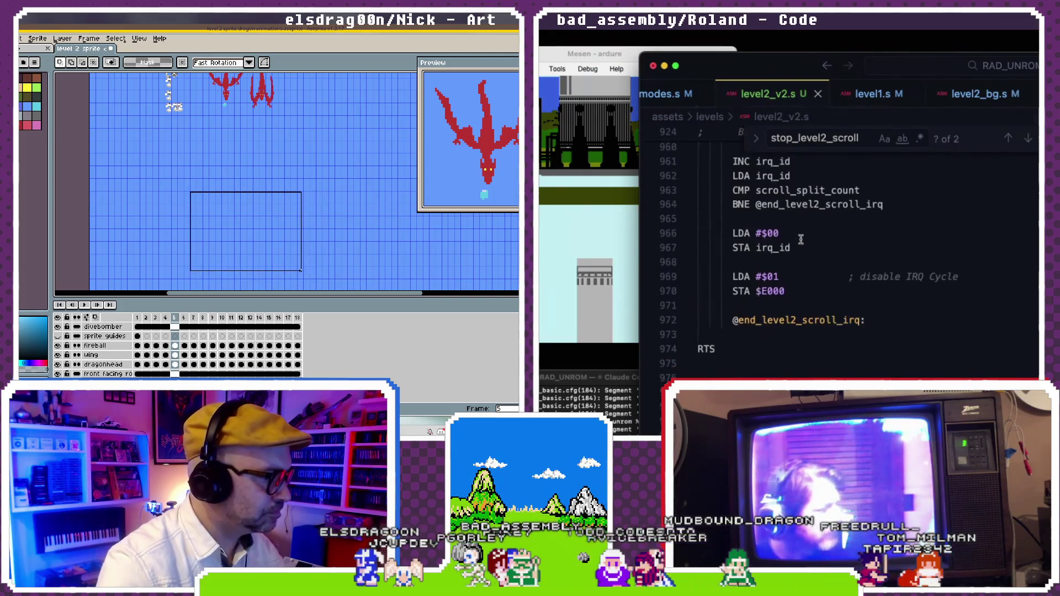
type("sta")
key("BackSpace")
key("BackSpace")
type("op_lev")
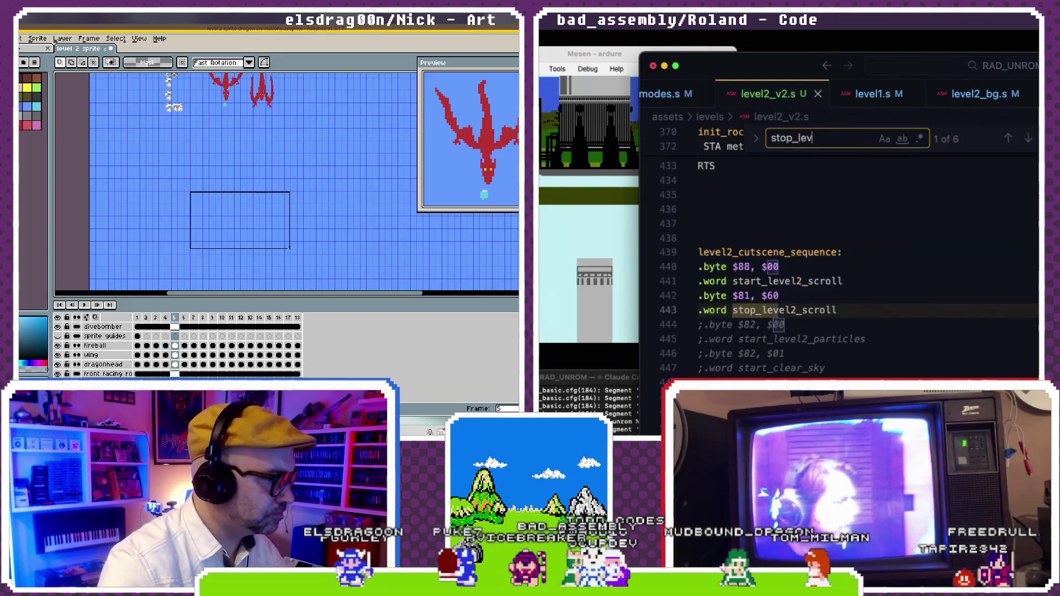
type("el2_scroll")
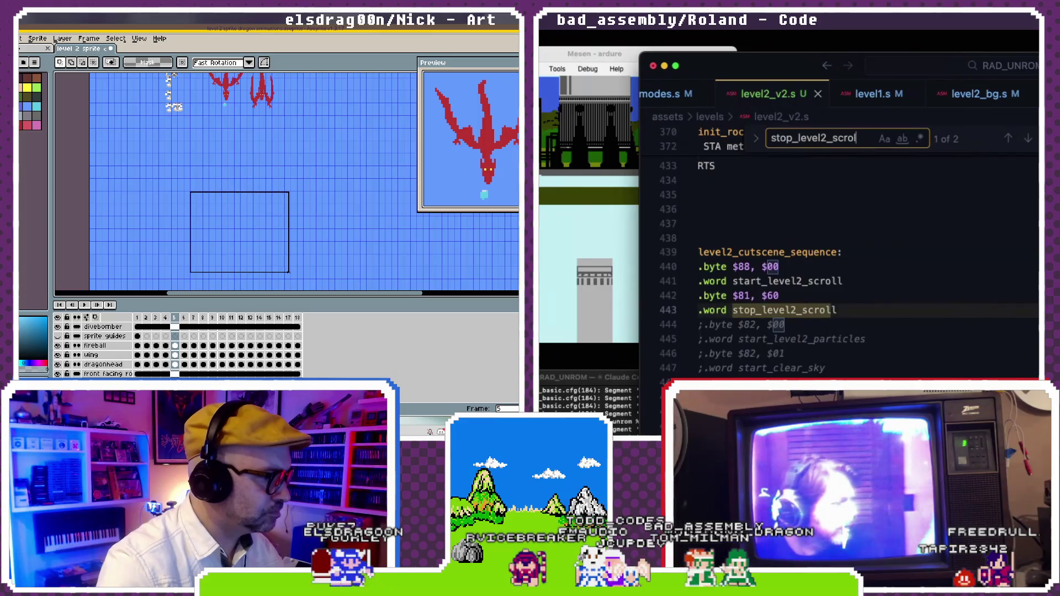
key("Return")
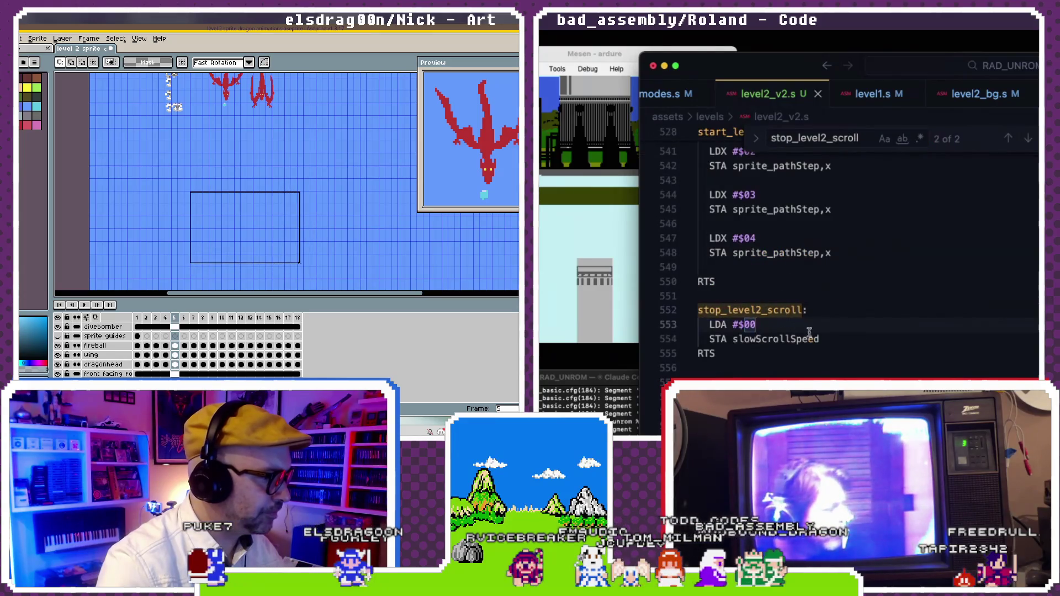
- Insert an LDX #$02 line above the STA slowScrollSpeed store
double_click(778, 339)
key("Up")
key("End")
key("Return")
type("LDA #")
key("BackSpace")
key("BackSpace")
key("BackSpace")
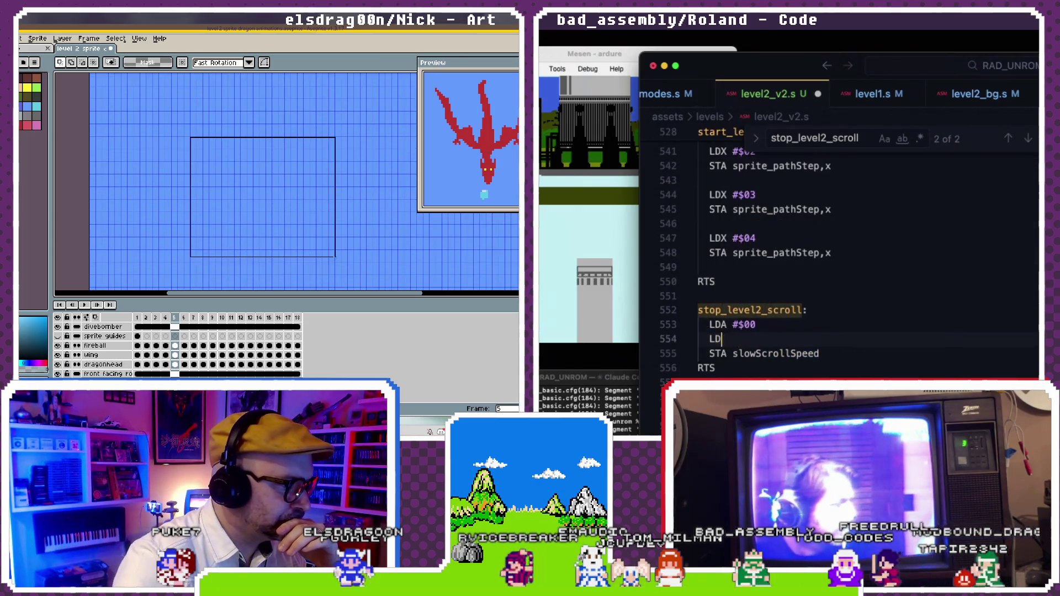
type("X #$02")
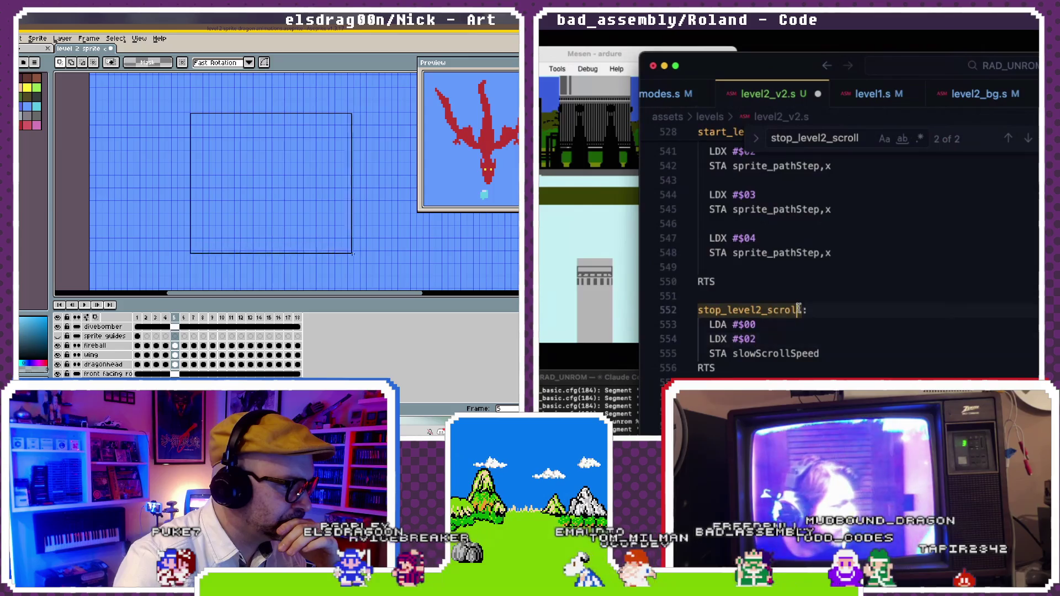
- Change the store to slowScrollSpeeds,x and save level2_v2.s
double_click(733, 353)
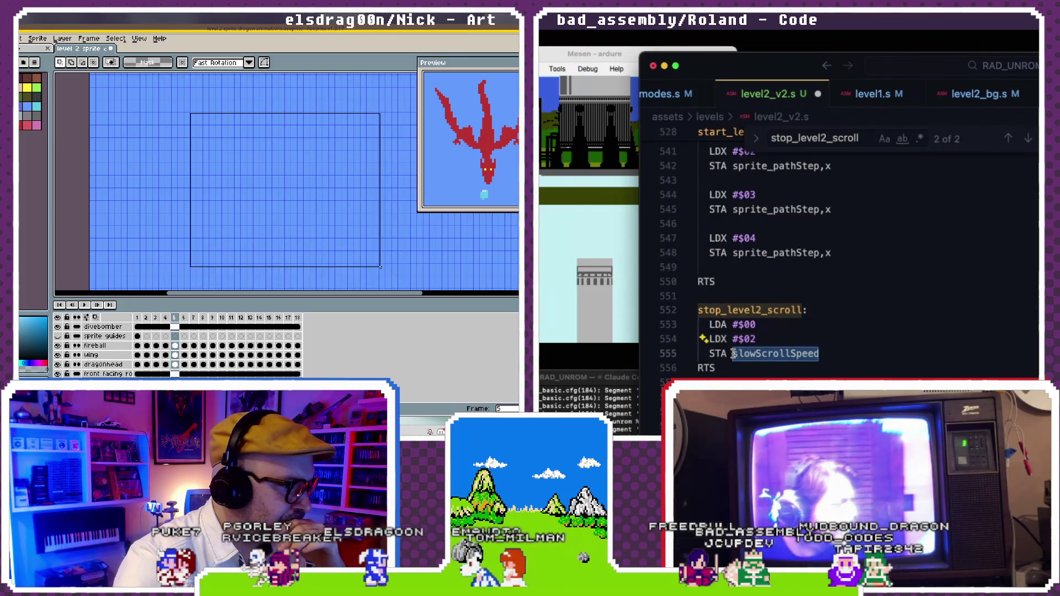
left_click(834, 354)
type("s,x")
left_click(787, 324)
key("super+s")
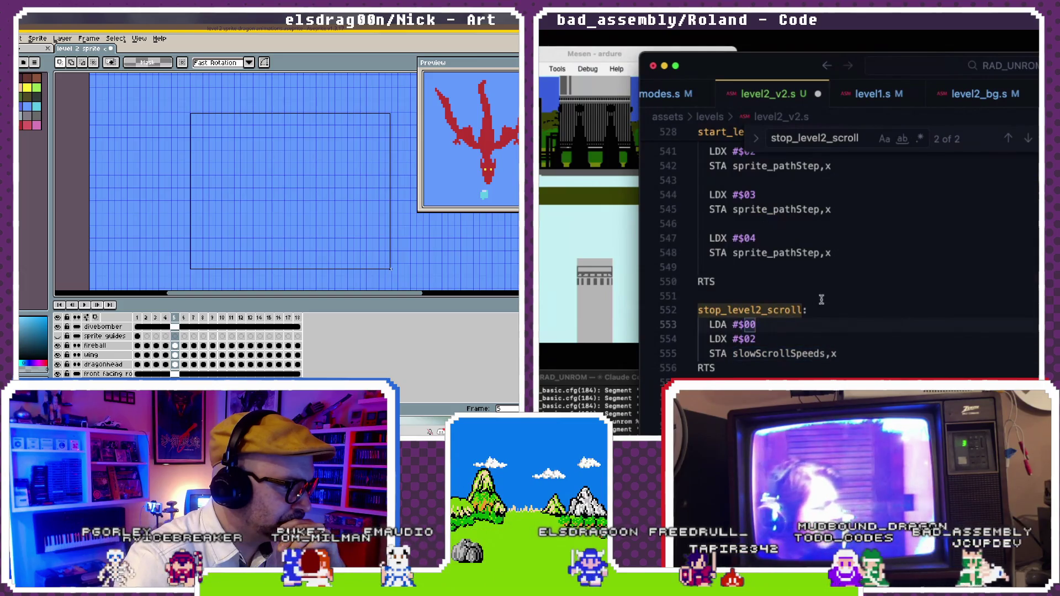
key("super+Tab")
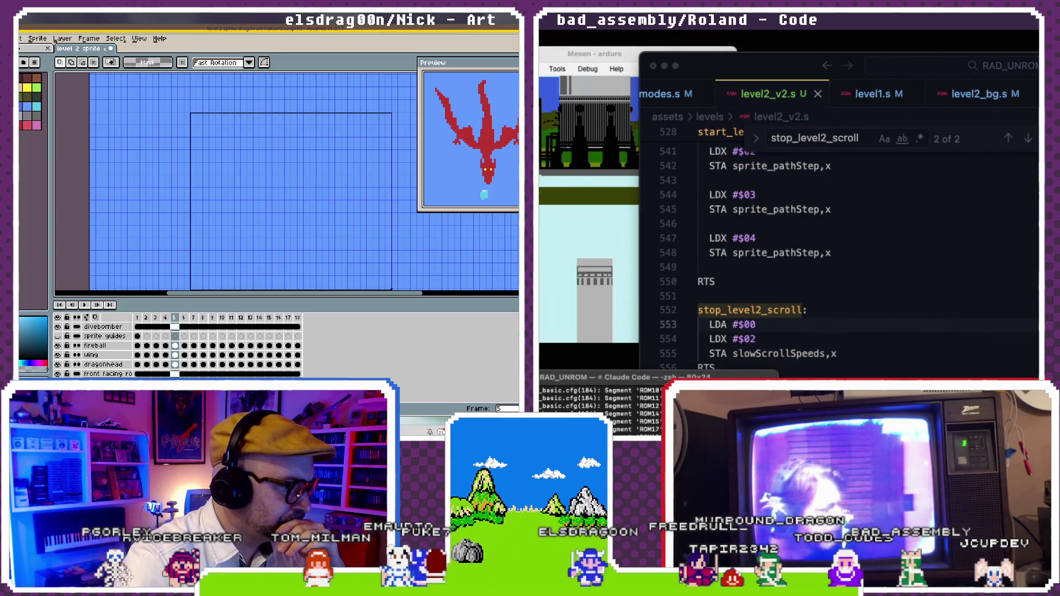
- Rename the store target to scrollSpeedsLo,x and save level2_v2.s
double_click(784, 353)
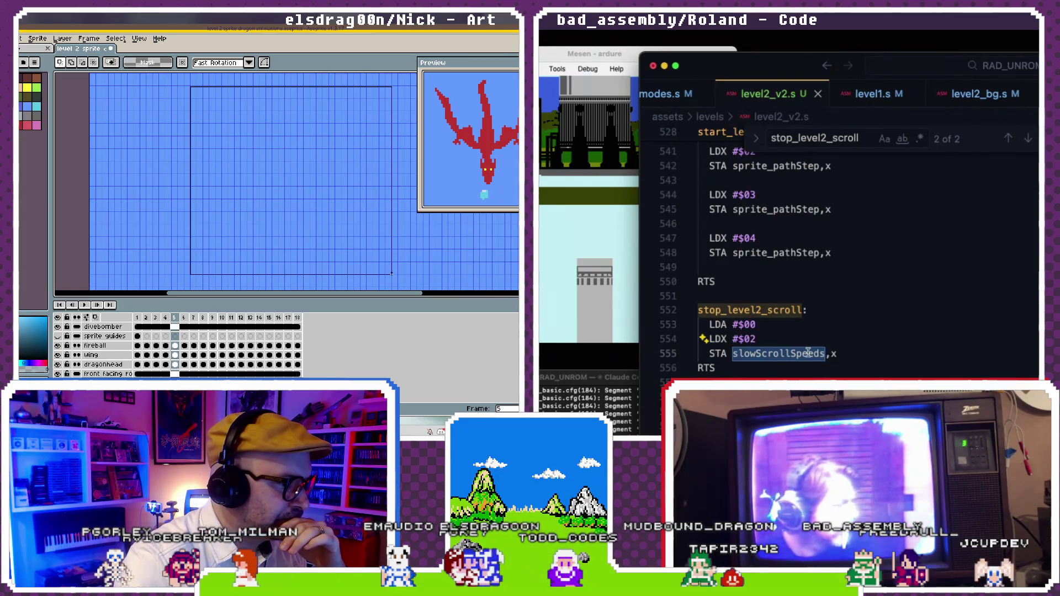
type("scr")
type("Sp")
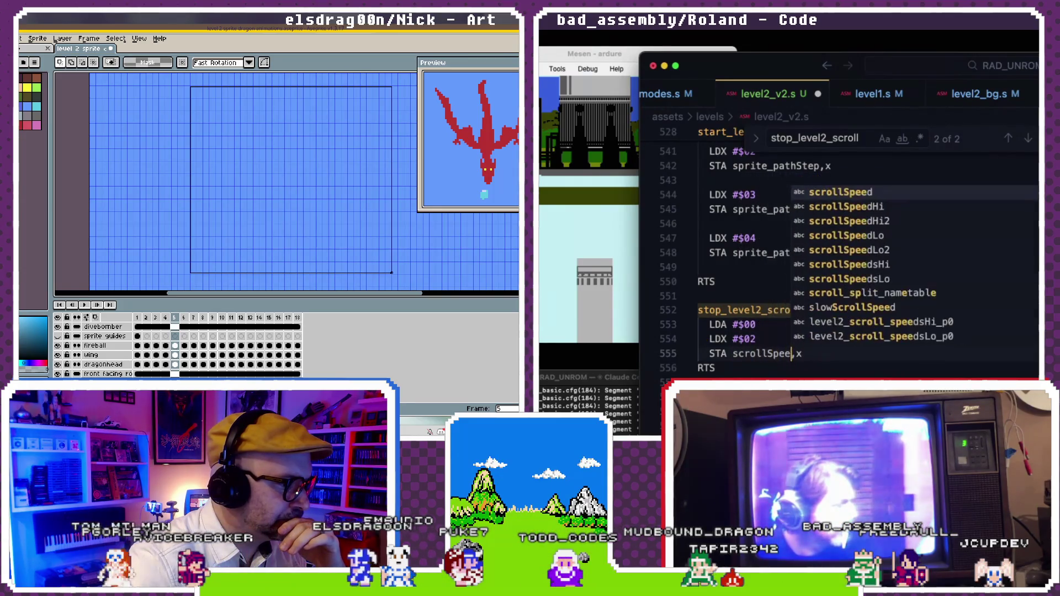
type("eedsL")
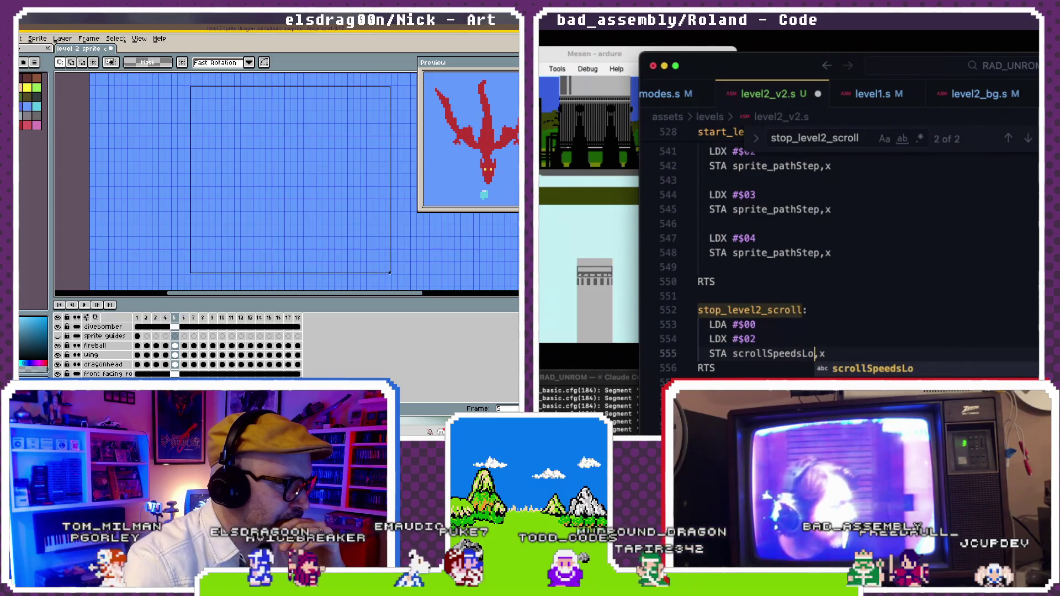
type("o")
key("super+s")
key("super+Tab")
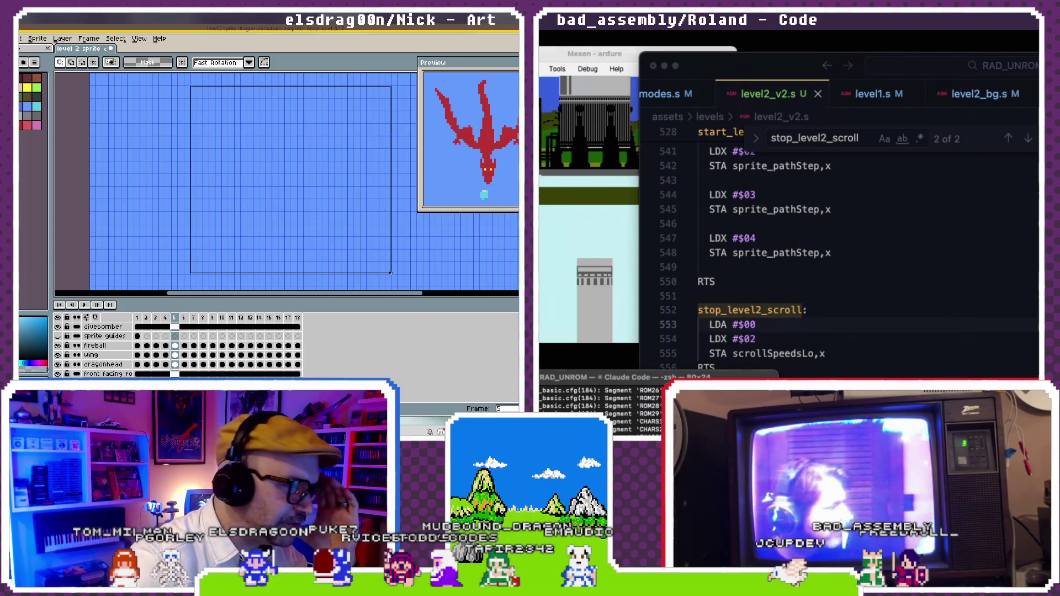
left_click(568, 164)
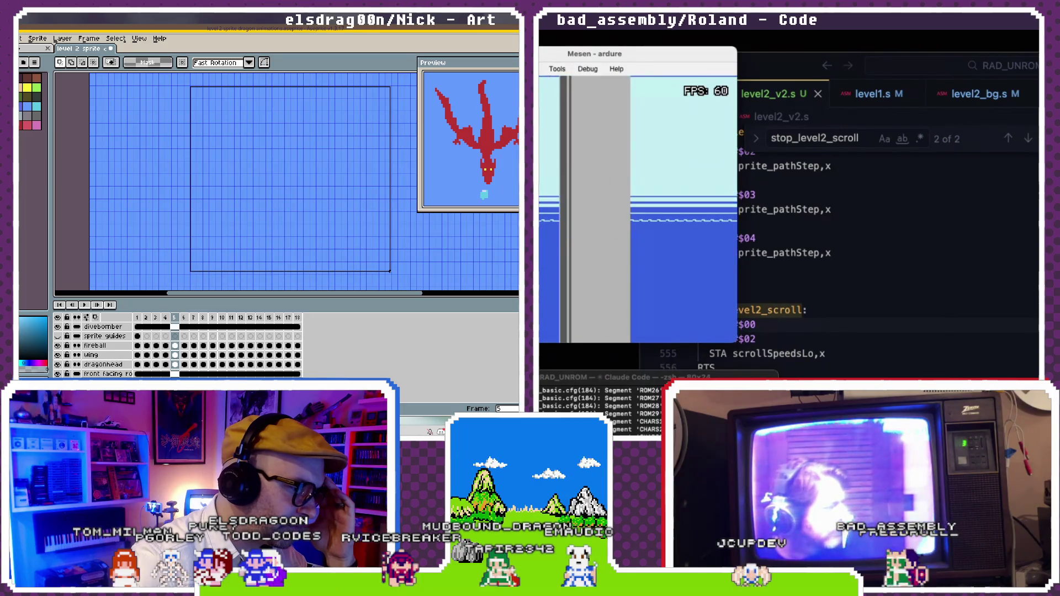
- Open Mesen's Game menu, then review stop_level2_scroll's LDA #$00, LDX #$02, STA scrollSpeedsLo,x
left_click(541, 68)
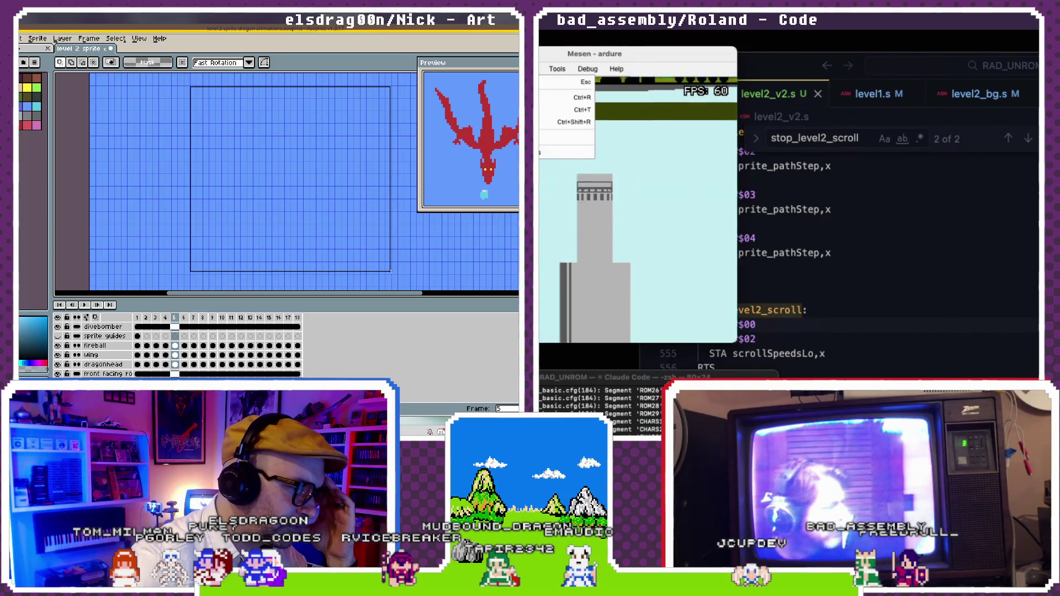
left_click(824, 329)
left_click(811, 311)
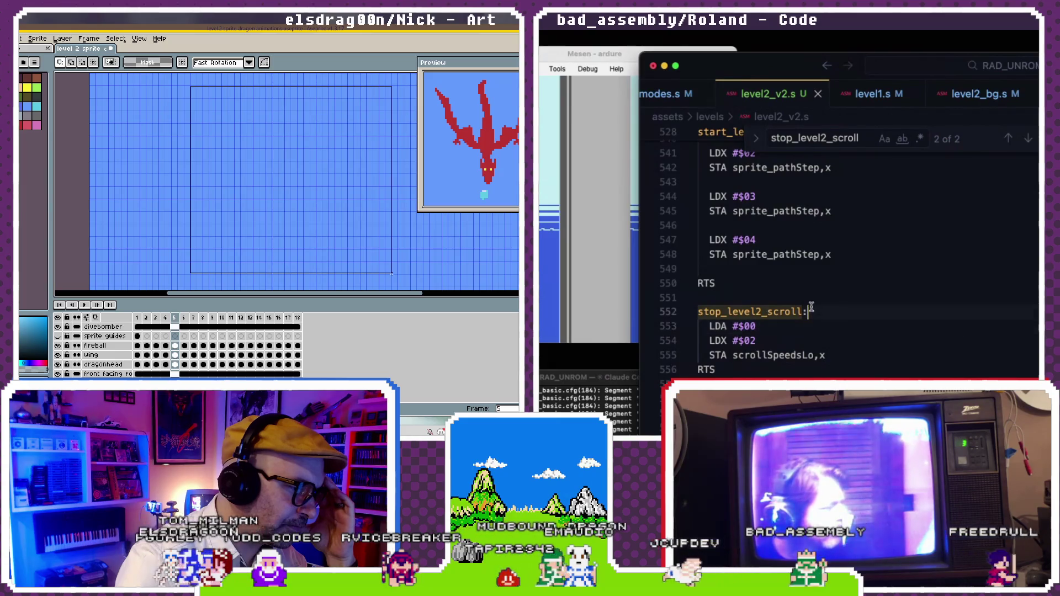
key("Up")
key("Up")
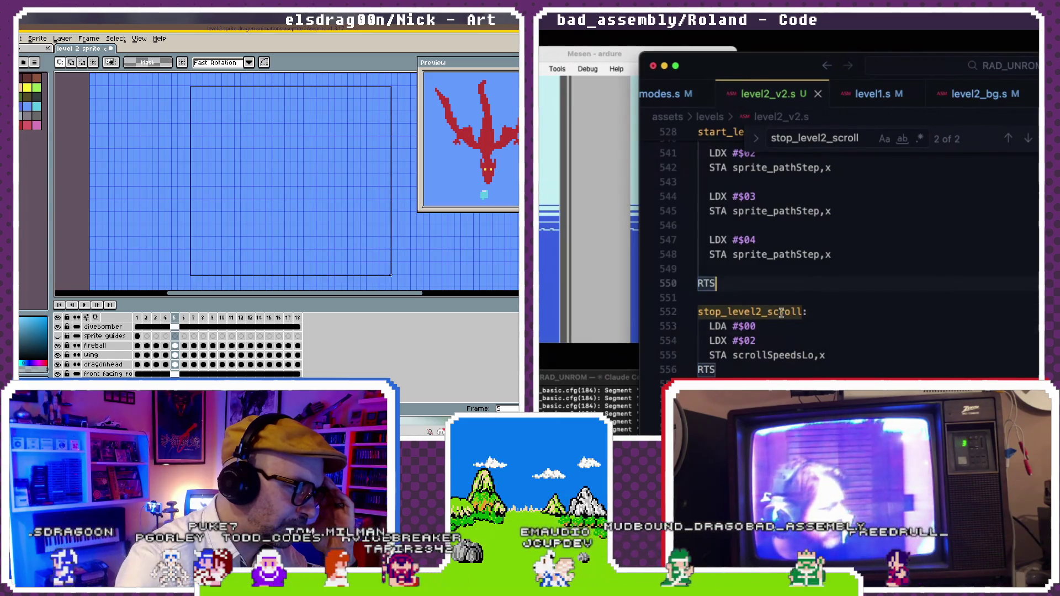
left_click(787, 339)
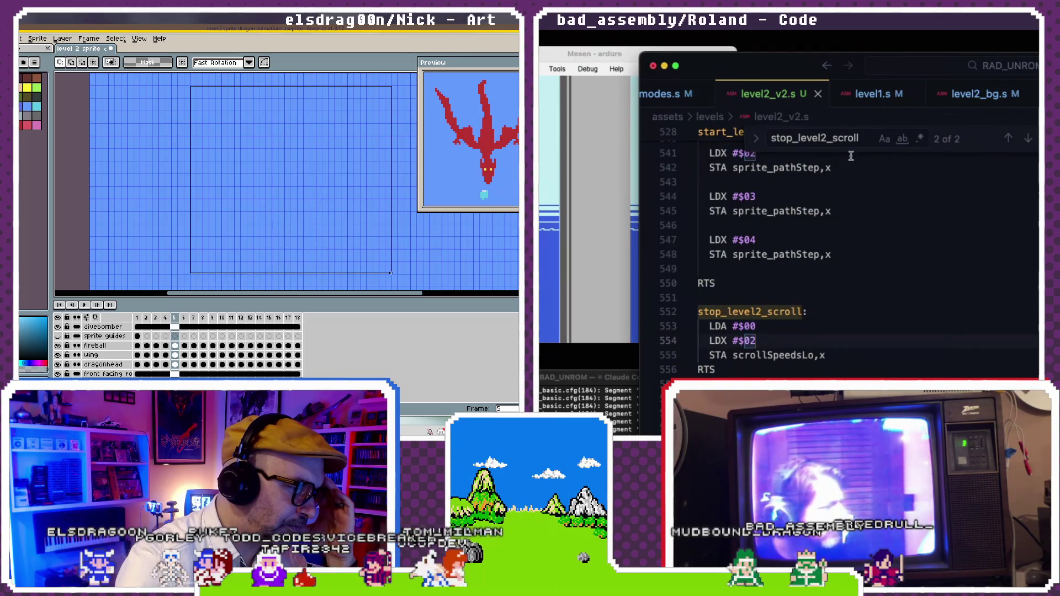
left_click(816, 309)
scroll(816, 308, "down", 1)
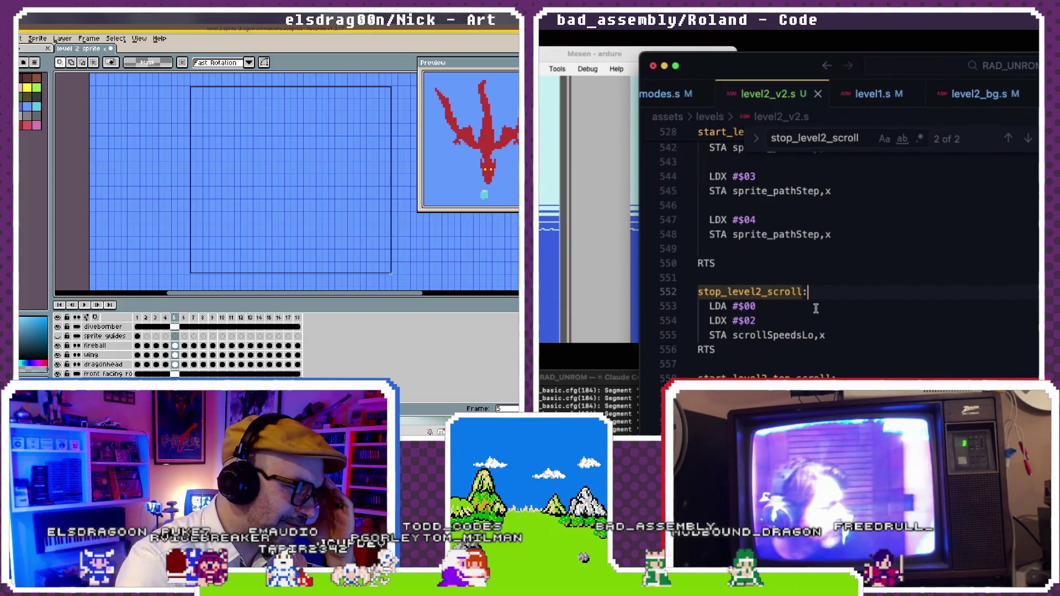
left_click_drag(391, 275, 393, 276)
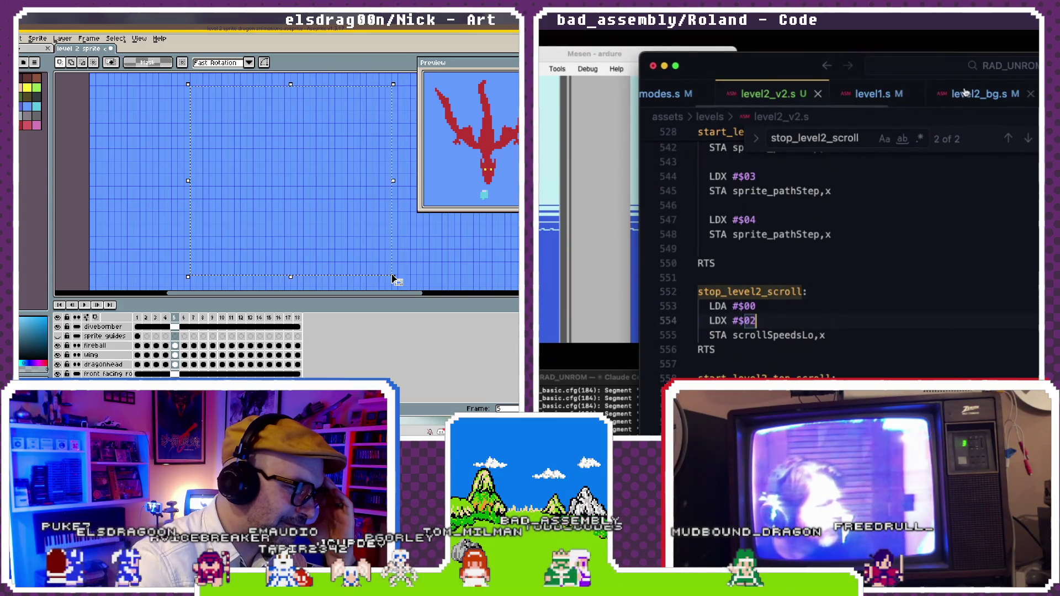
scroll(859, 267, "down", 2)
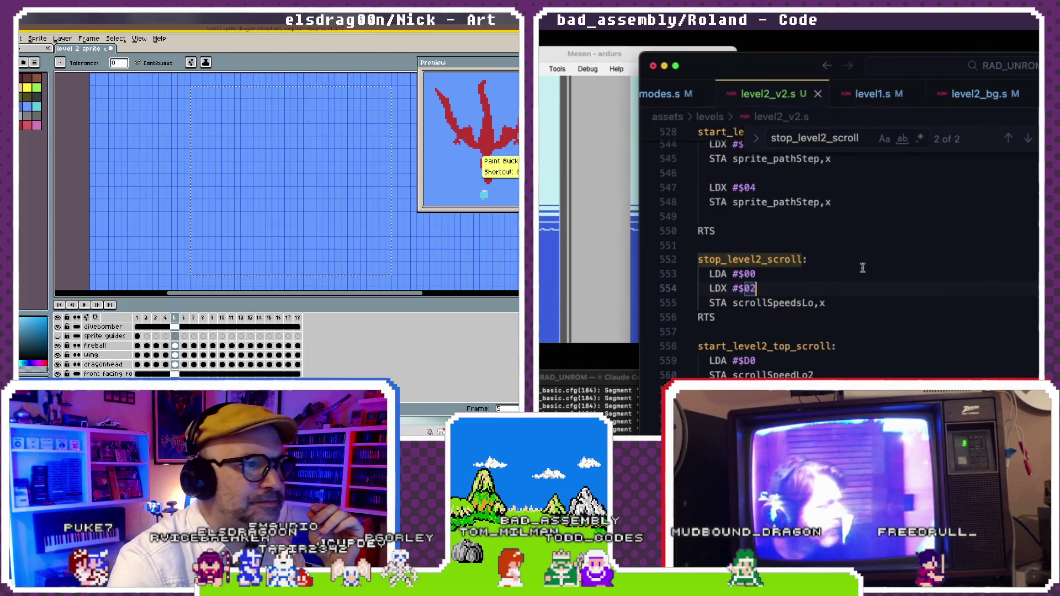
- Search for 'stop' and step through the stop_level2_scroll matches, including the cutscene sequence use
scroll(862, 264, "up", 8)
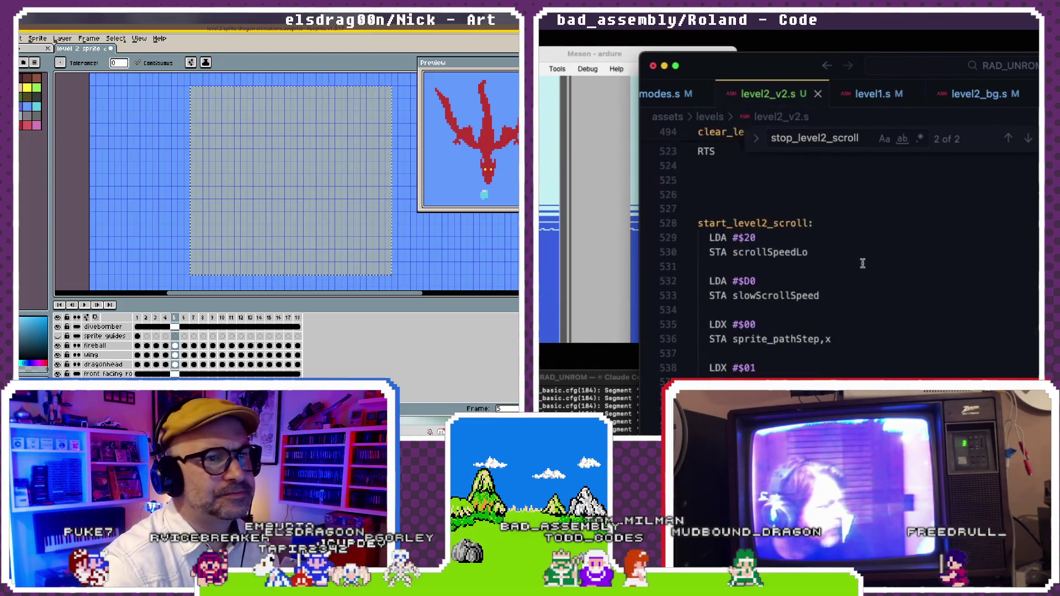
scroll(863, 263, "up", 7)
key("super+f")
type("stop")
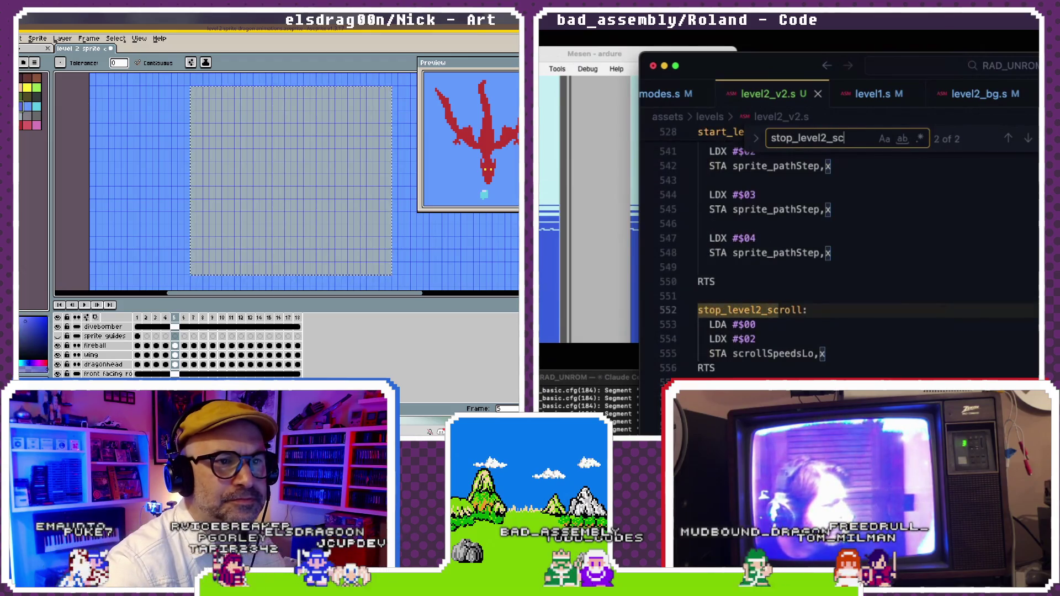
key("Return")
left_click(292, 154)
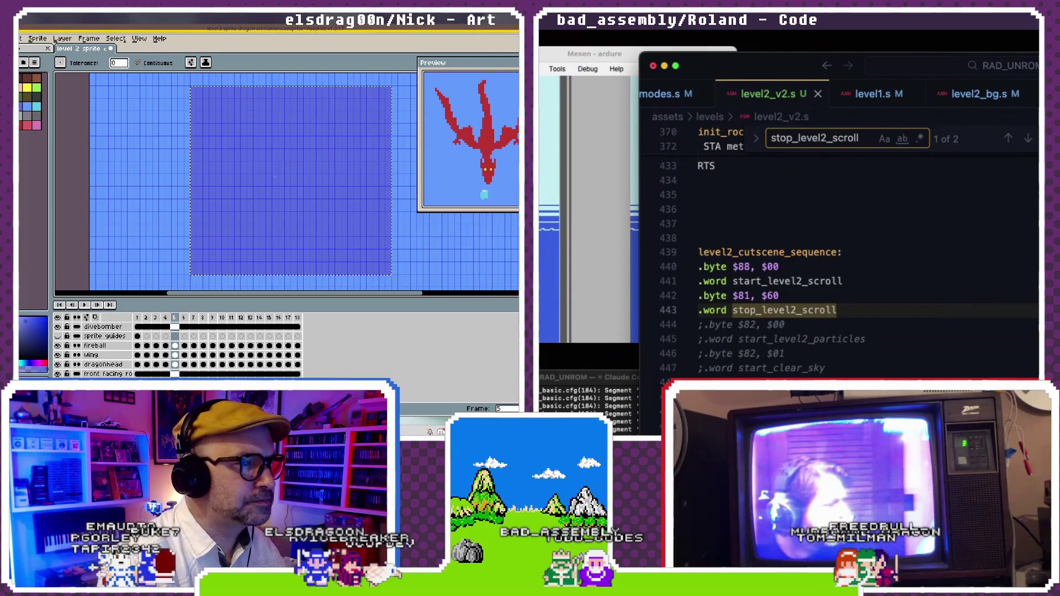
key("ctrl+d")
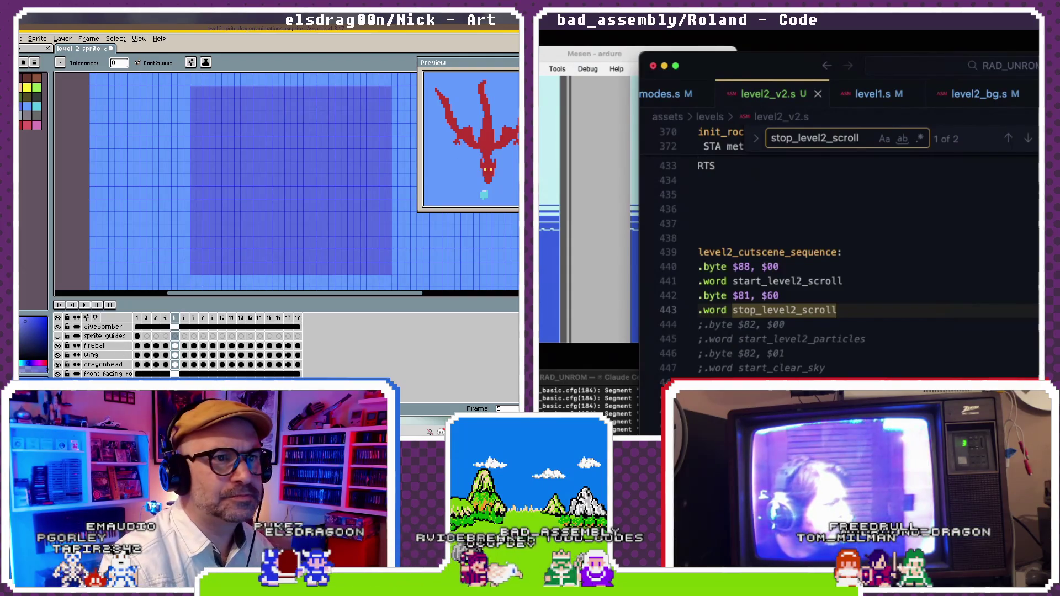
key("BackSpace")
key("BackSpace")
key("v")
- Search for 'cutscene_se' and scroll the level2 loop down to JSR update_level2_scrolls
key("BackSpace")
key("BackSpace")
key("BackSpace")
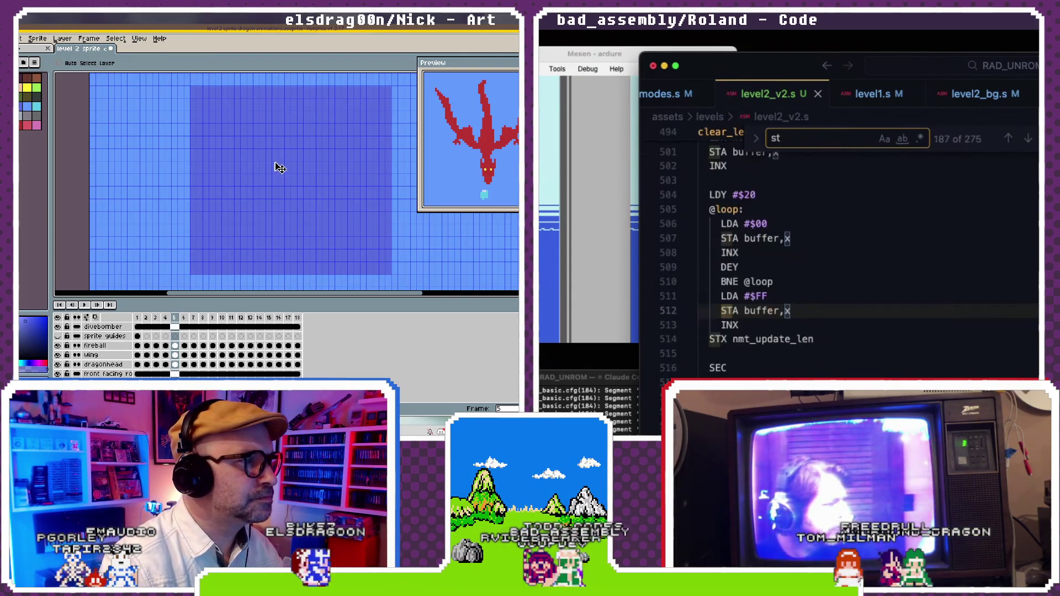
type("cutscen")
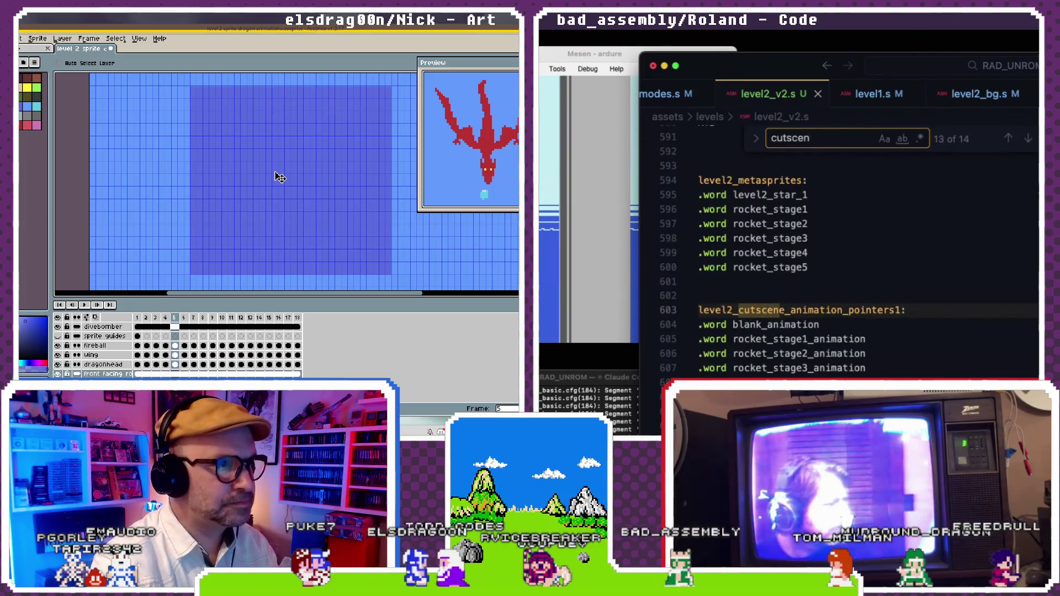
type("e_se")
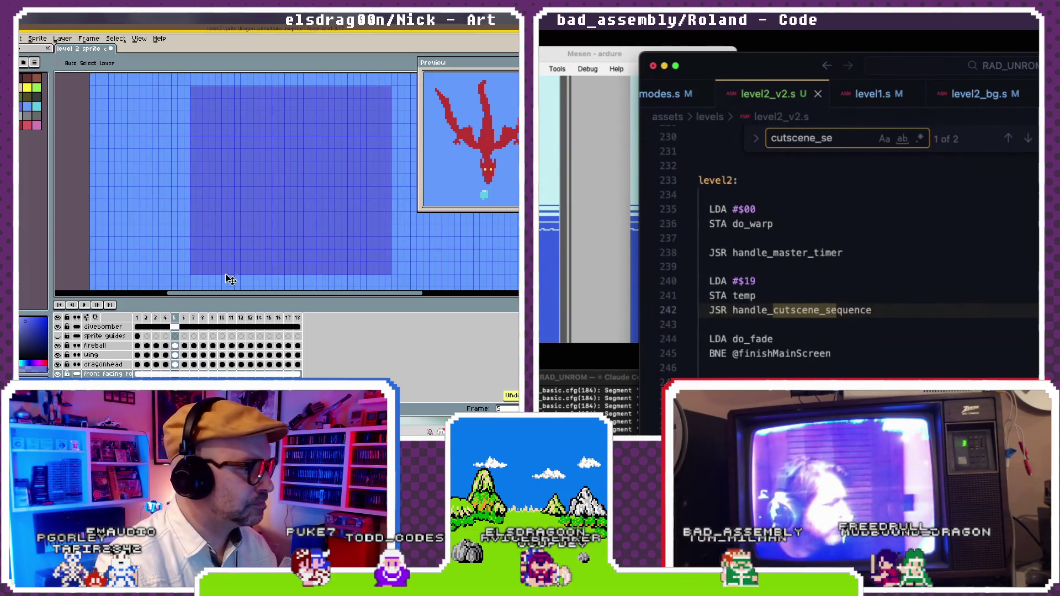
scroll(801, 308, "down", 2)
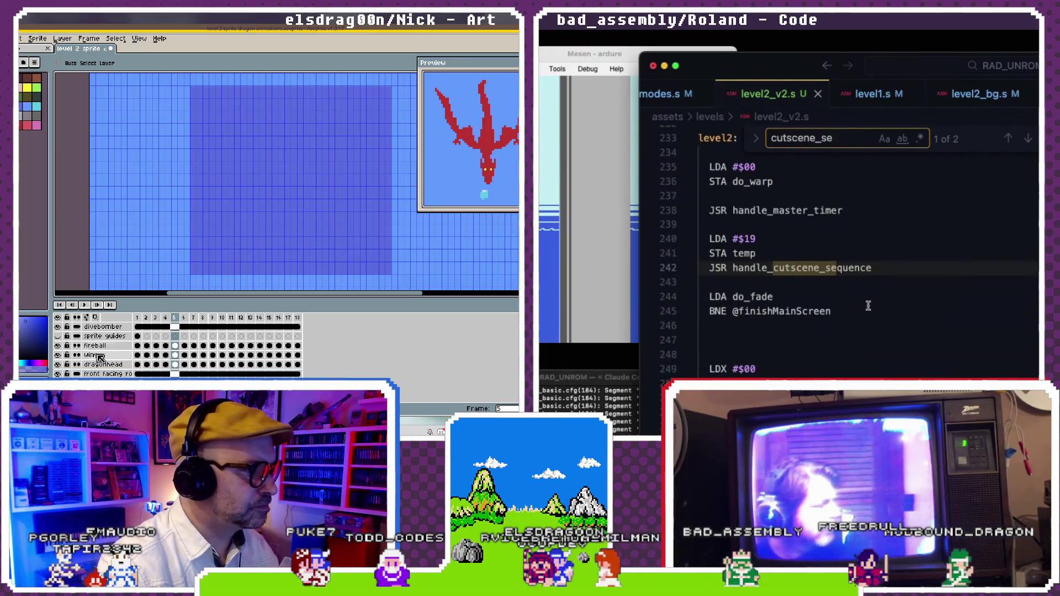
scroll(868, 306, "up", 1)
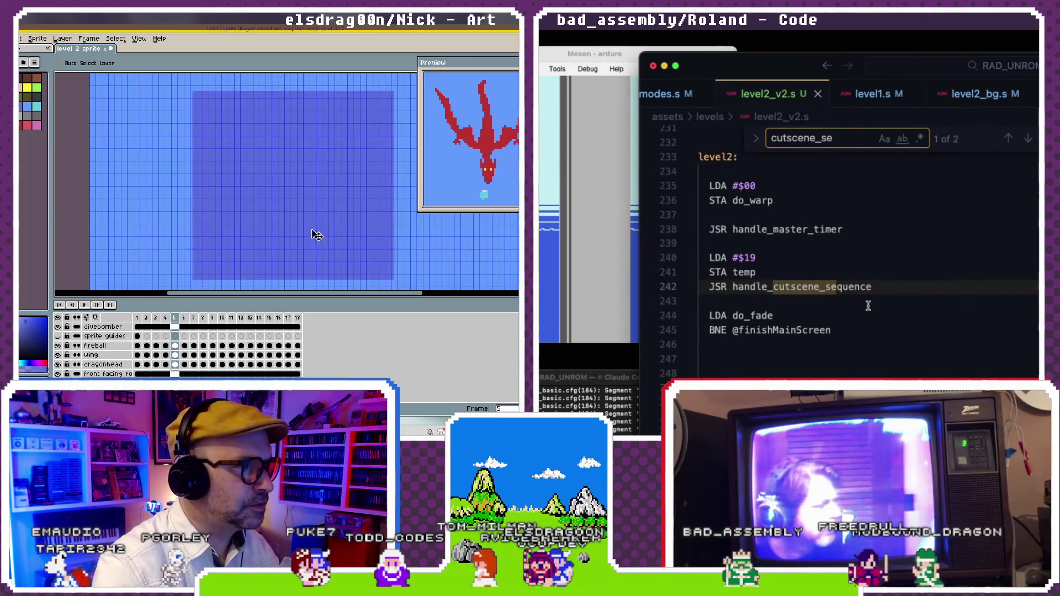
scroll(868, 305, "down", 3)
scroll(868, 305, "down", 1)
scroll(867, 305, "down", 2)
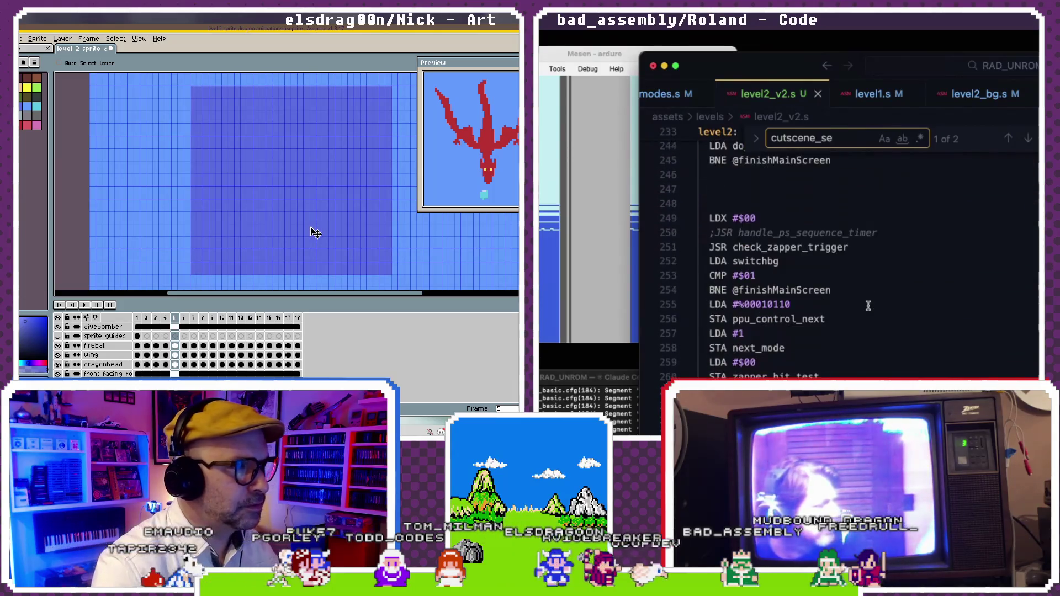
key("Left")
scroll(868, 305, "down", 3)
scroll(867, 305, "down", 1)
scroll(868, 305, "down", 3)
scroll(868, 306, "down", 3)
scroll(868, 305, "down", 3)
scroll(868, 305, "down", 2)
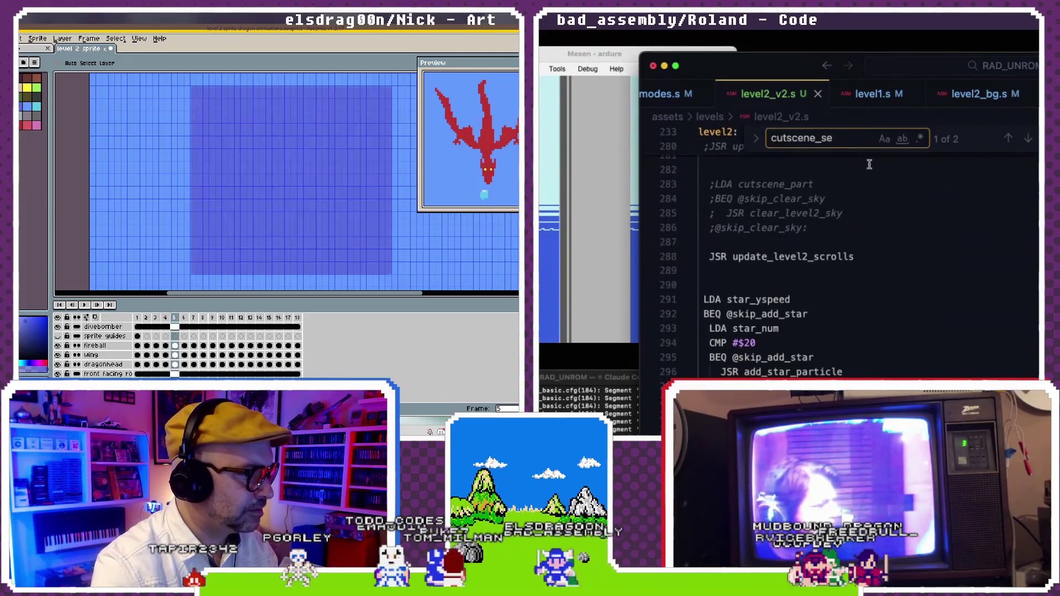
key("ctrl+a")
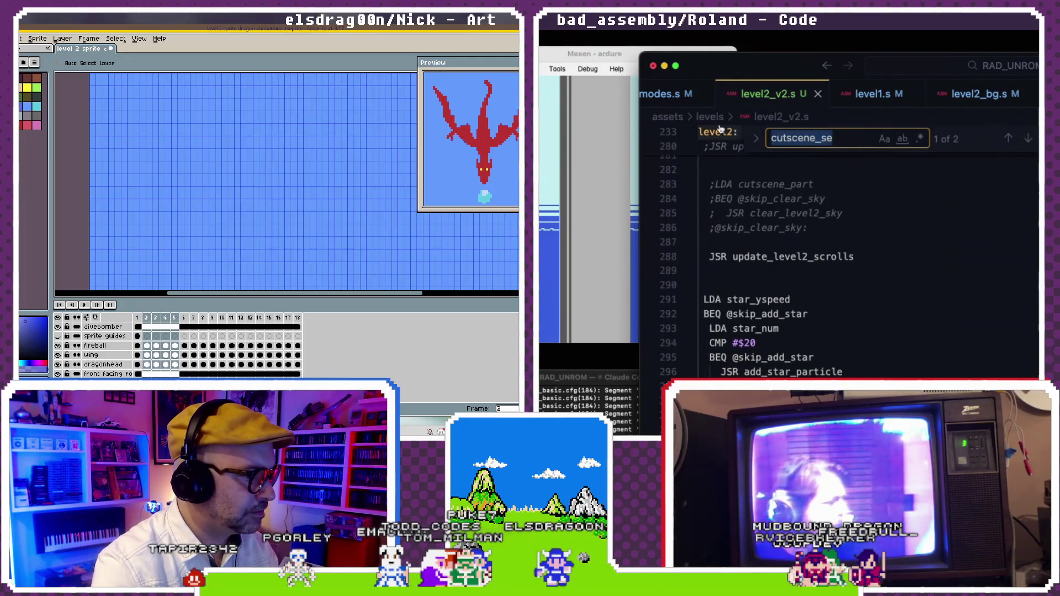
- Search for update_level2_scrolls and read through the code around it
type("update_level2_scro")
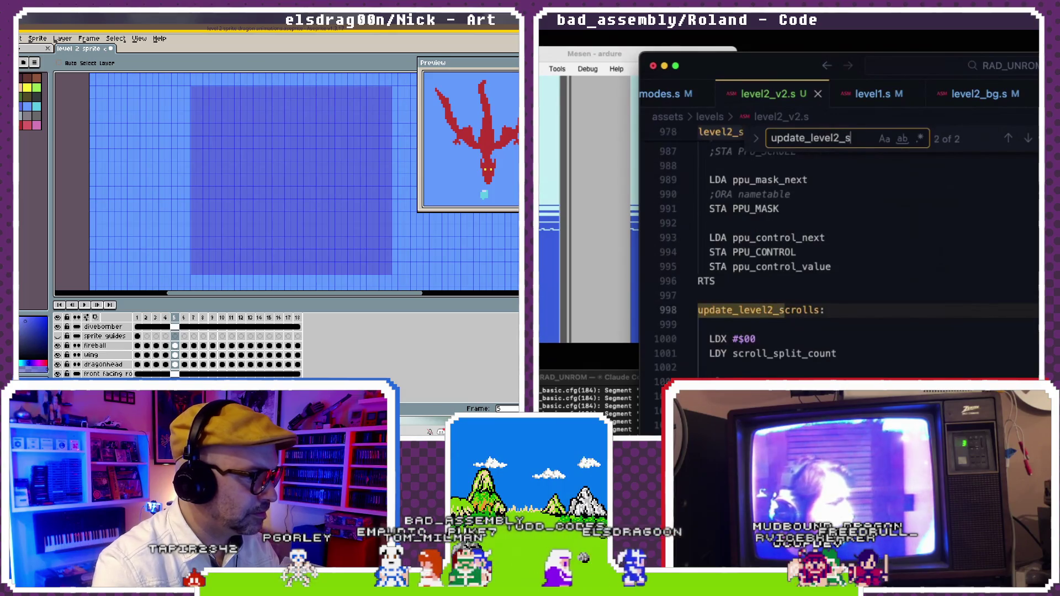
type("lls")
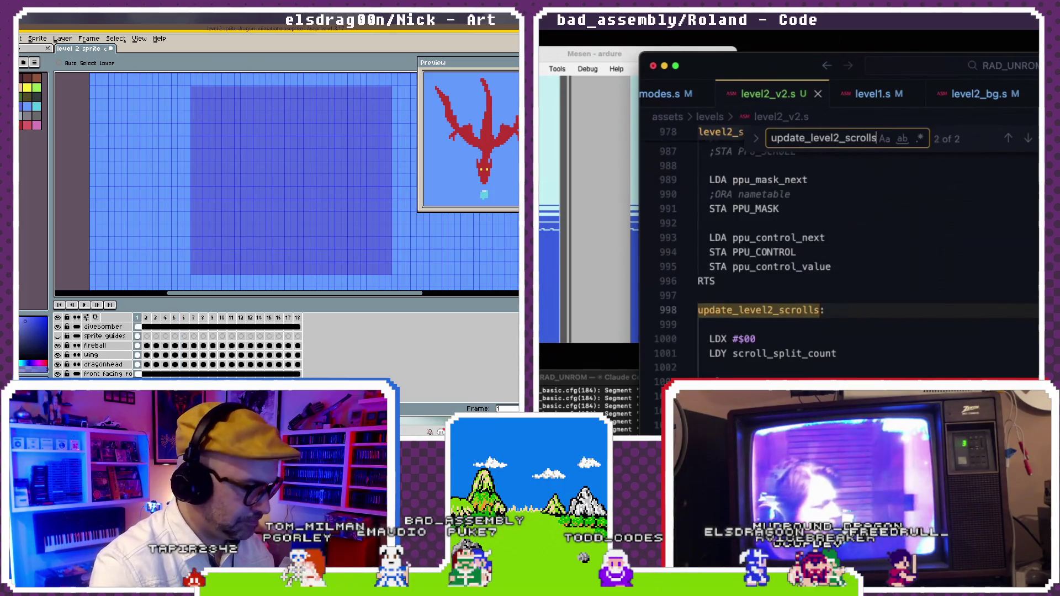
scroll(732, 209, "down", 6)
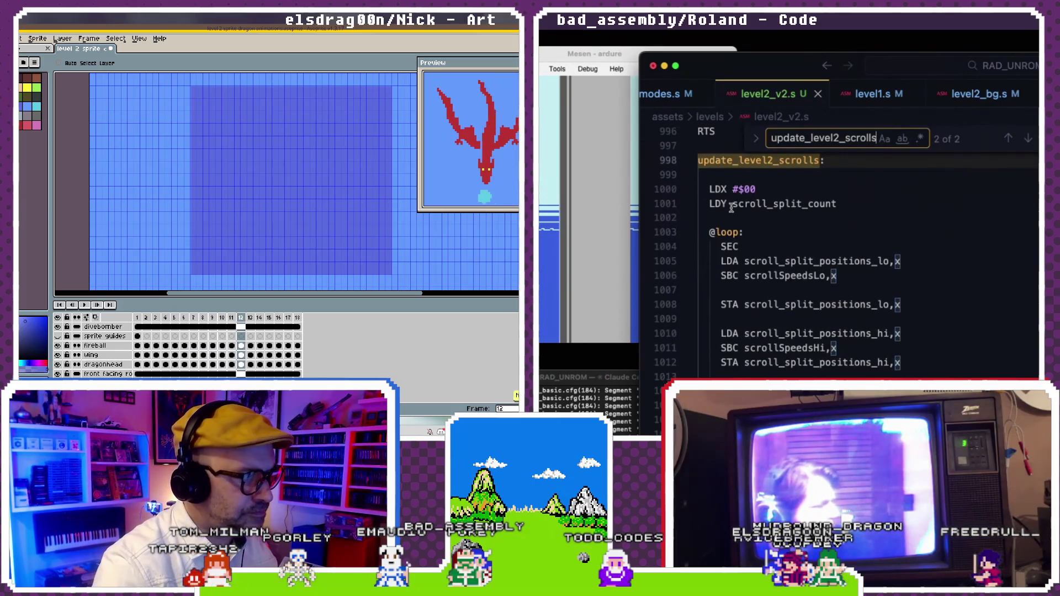
key("Escape")
scroll(973, 239, "down", 2)
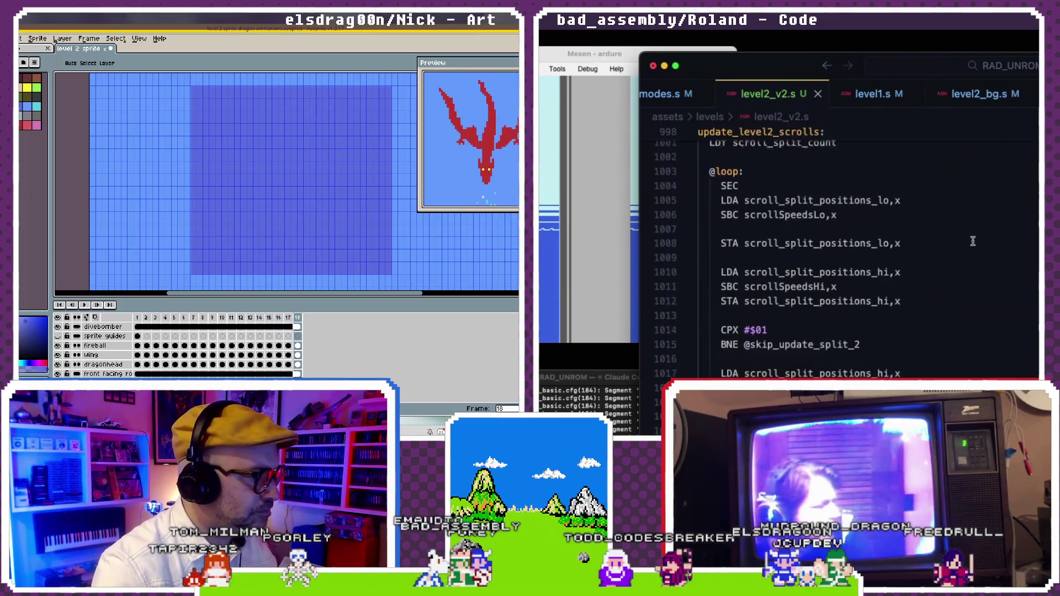
scroll(973, 240, "down", 2)
scroll(973, 241, "down", 1)
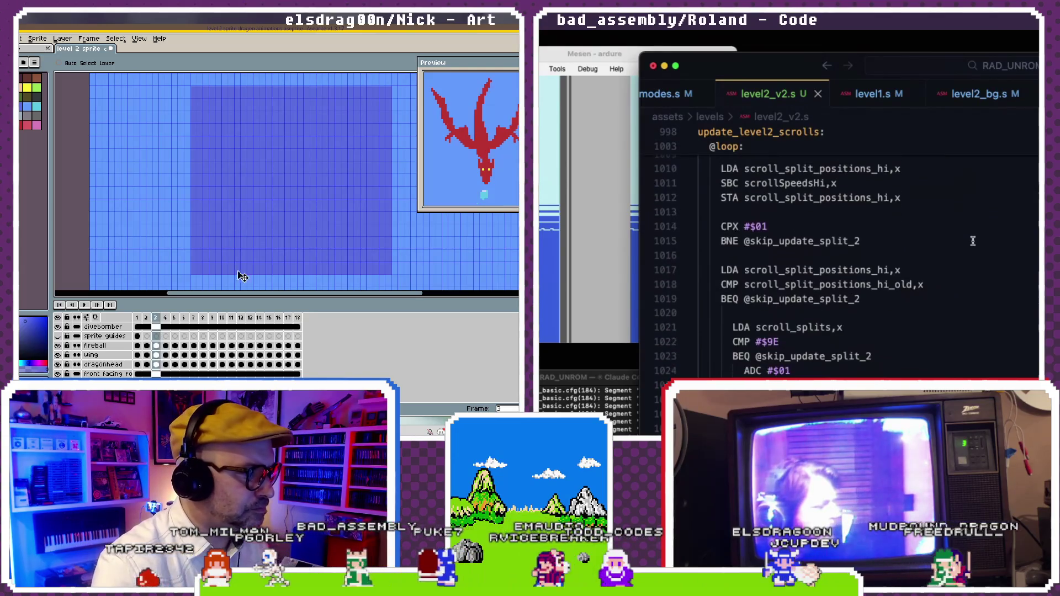
scroll(972, 241, "down", 1)
scroll(973, 241, "up", 7)
- Search for scroll_split_count to find where it is set to #$03
left_click(966, 235)
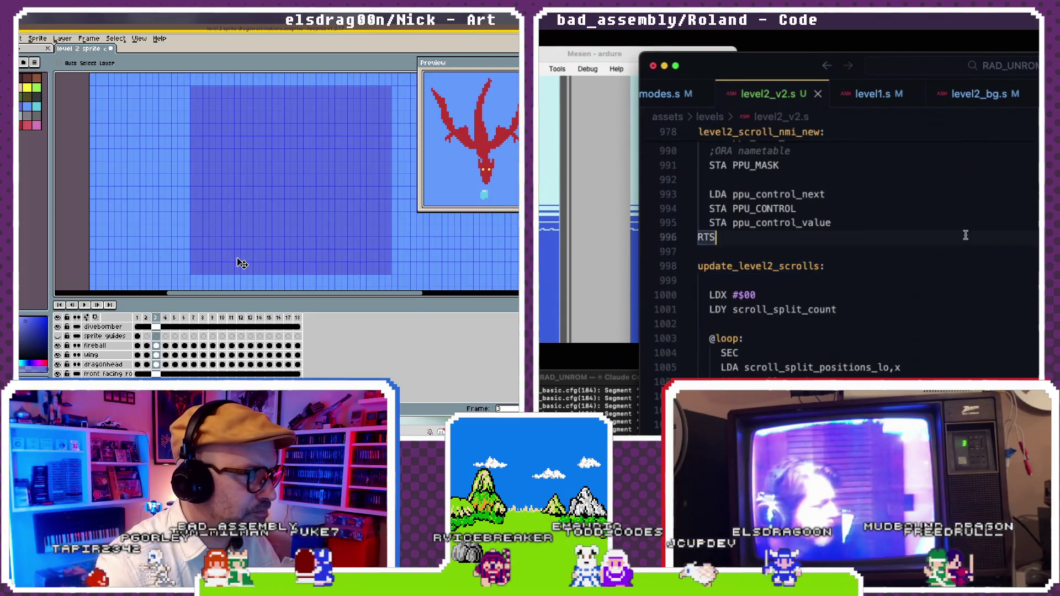
key("ctrl+f")
type("scrp;;+")
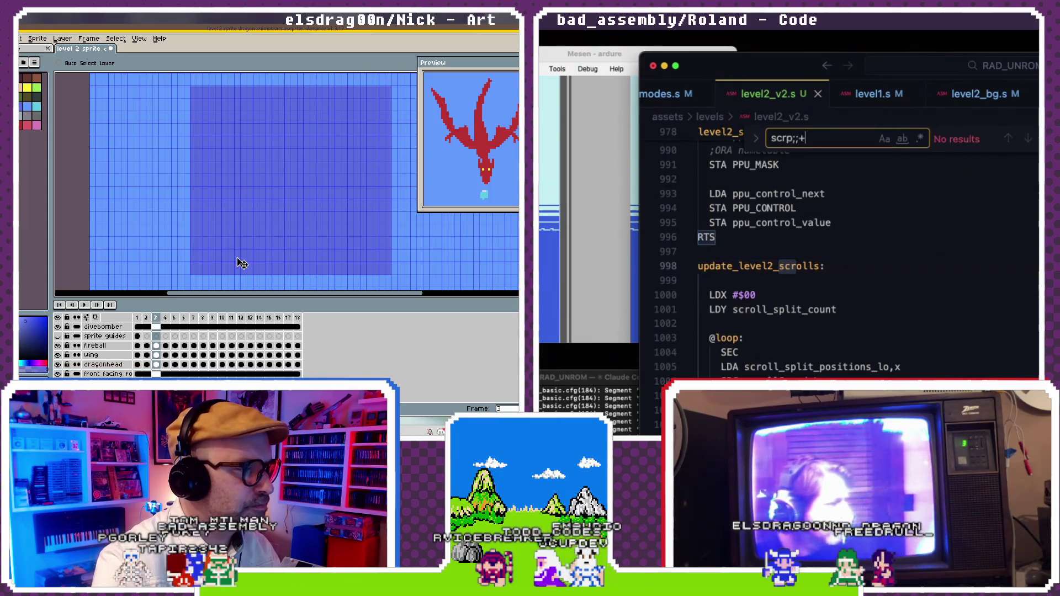
key("BackSpace")
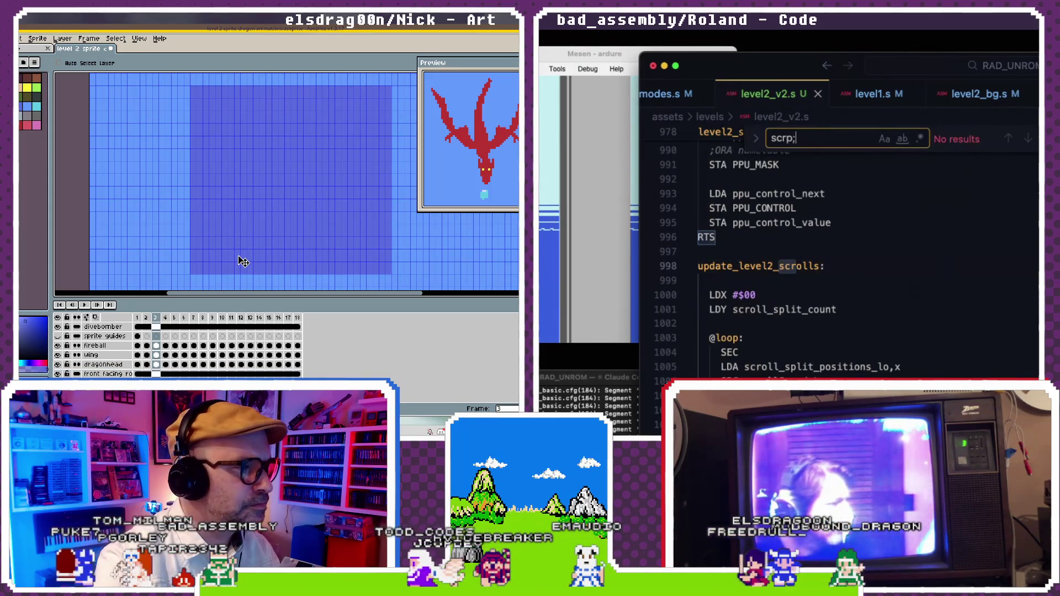
type("oll_spl")
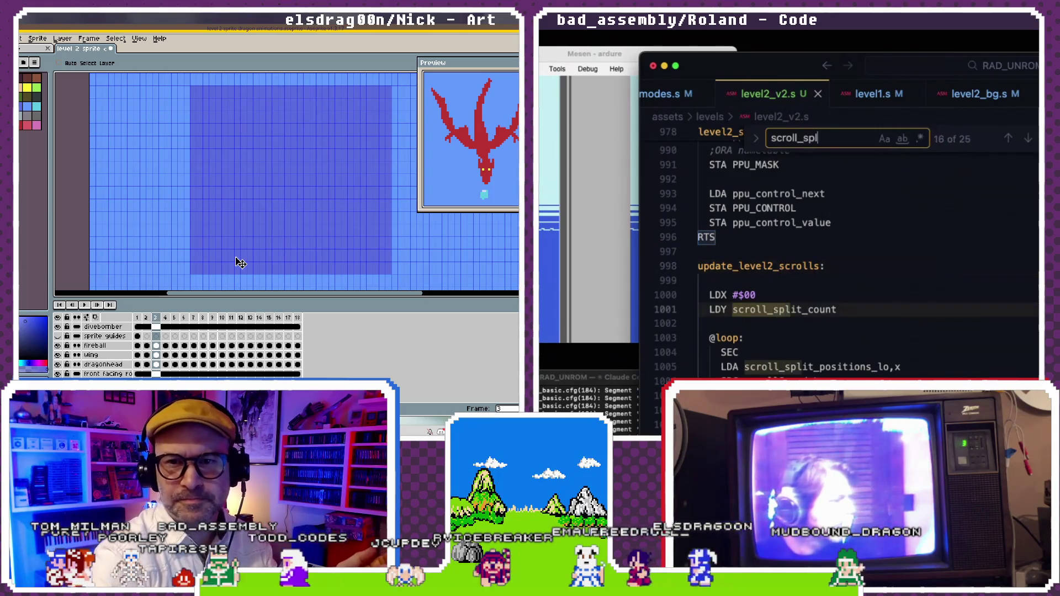
type("it_count")
scroll(278, 169, "down", 1)
scroll(279, 162, "down", 1)
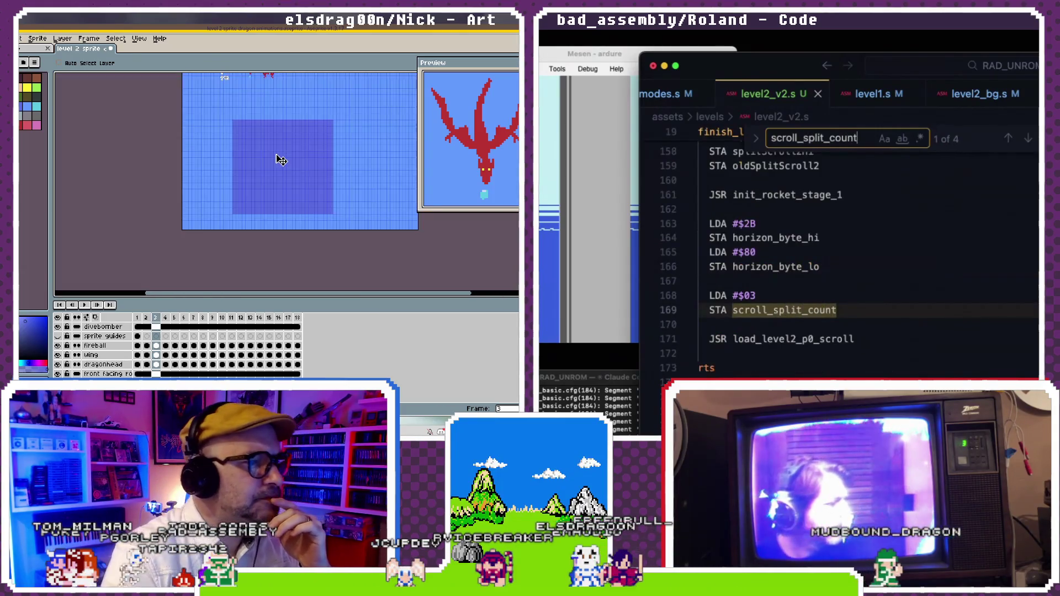
scroll(296, 206, "down", 1)
key("Escape")
scroll(310, 180, "up", 1)
left_click(935, 236)
scroll(310, 180, "up", 1)
left_click(865, 260)
scroll(313, 177, "up", 1)
scroll(305, 129, "down", 1)
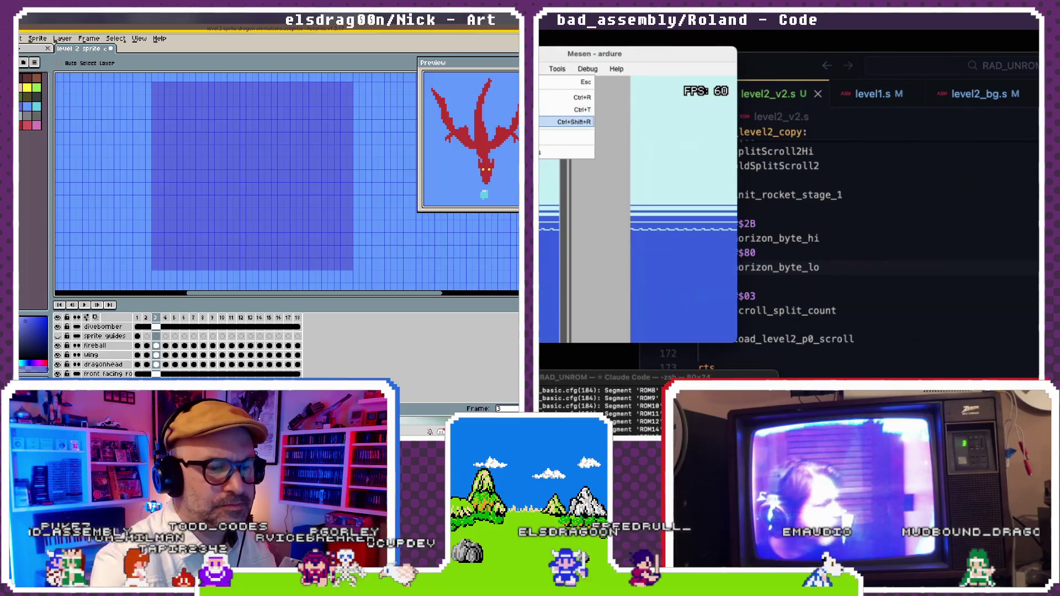
- Reload the rebuilt ROM in Mesen, then return to the level2_v2.s code
left_click(574, 121)
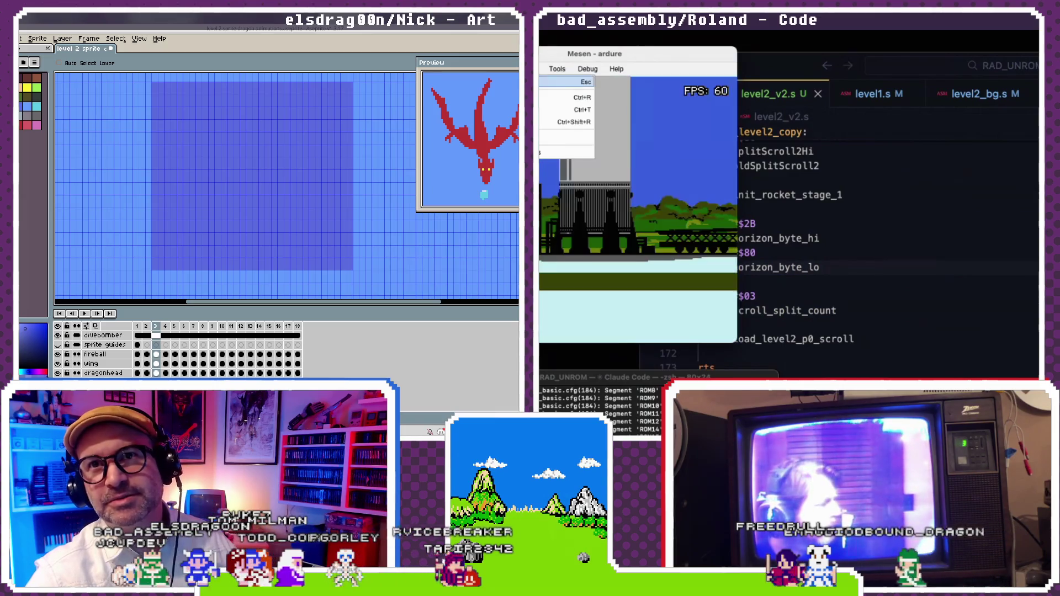
left_click(836, 198)
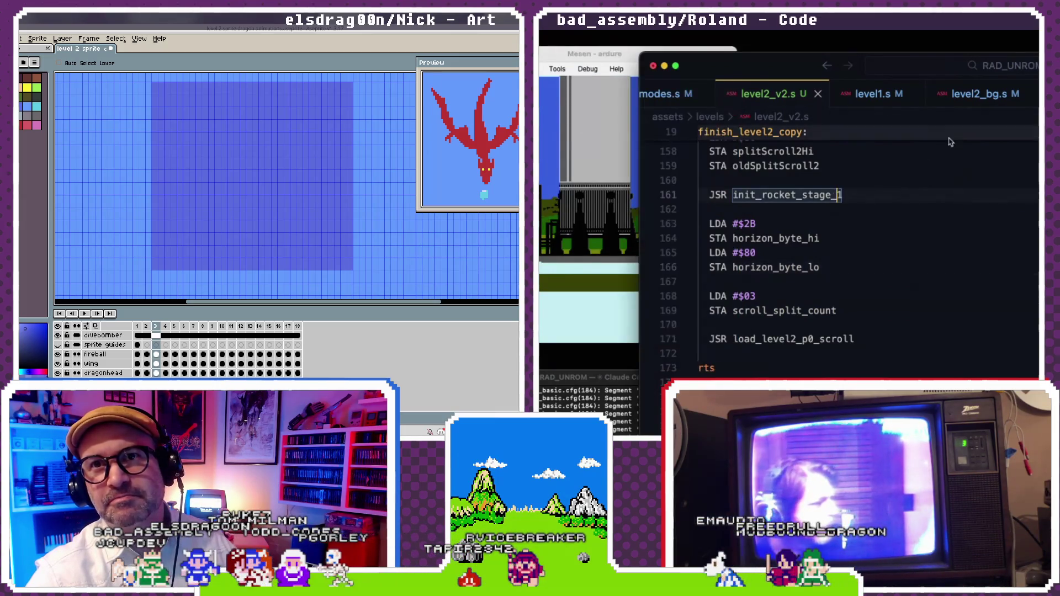
- Edit line 9 of level2_bg.s so level2_scroll_speedsLo_p0 reads $00, $00, $D0, and save
left_click(944, 95)
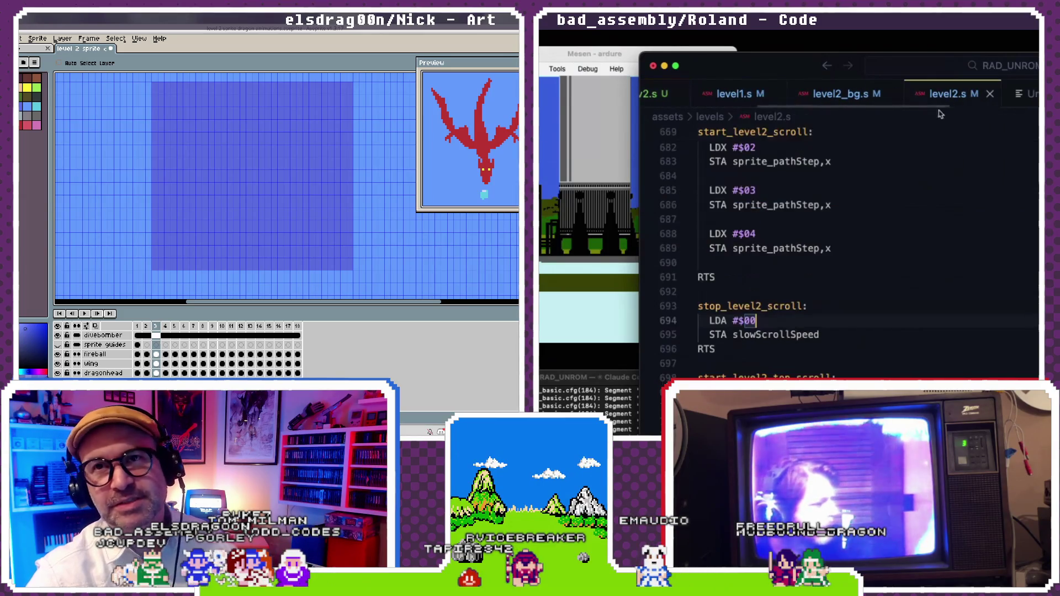
left_click(791, 98)
scroll(840, 176, "up", 5)
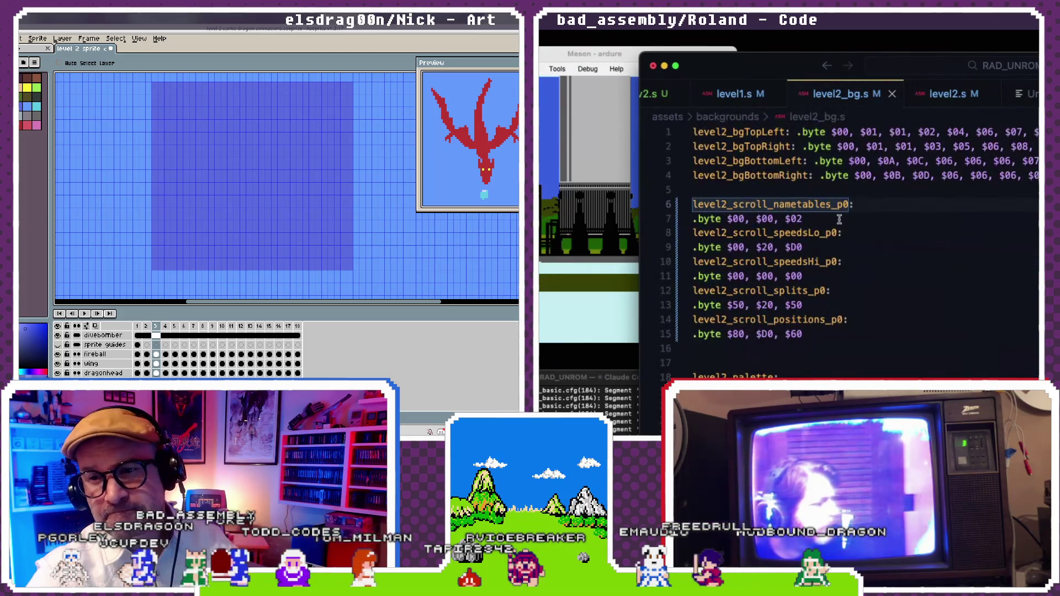
scroll(839, 219, "down", 1)
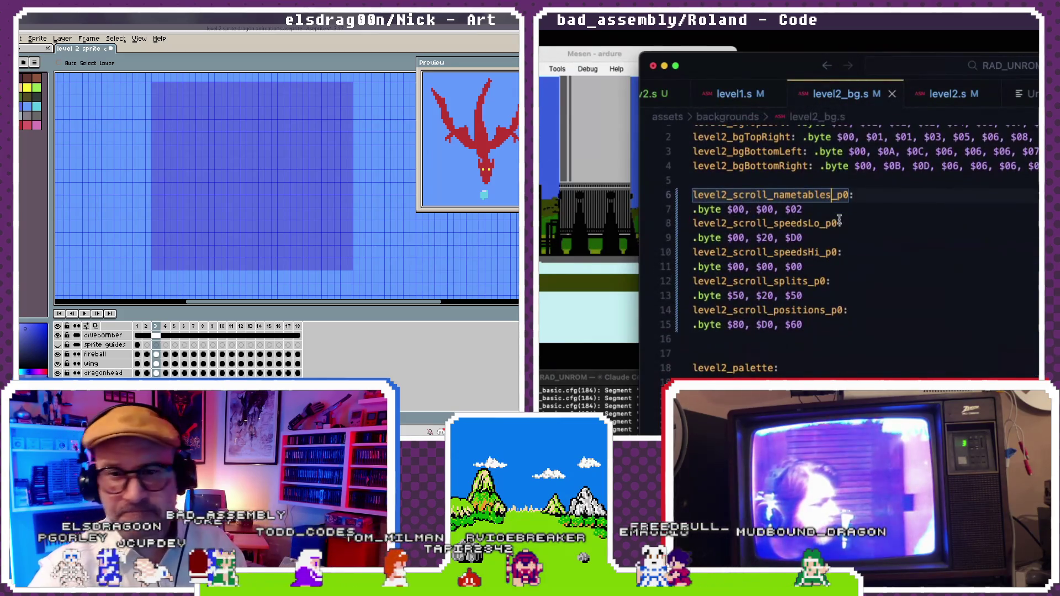
scroll(769, 236, "down", 1)
left_click(766, 230)
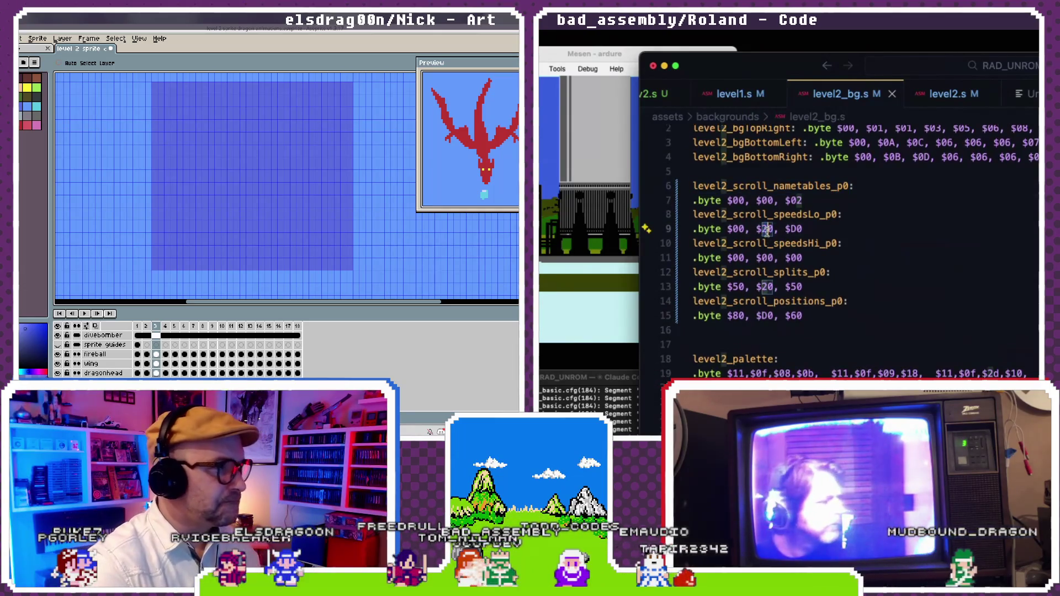
key("BackSpace")
type("0")
key("super+s")
key("super+Tab")
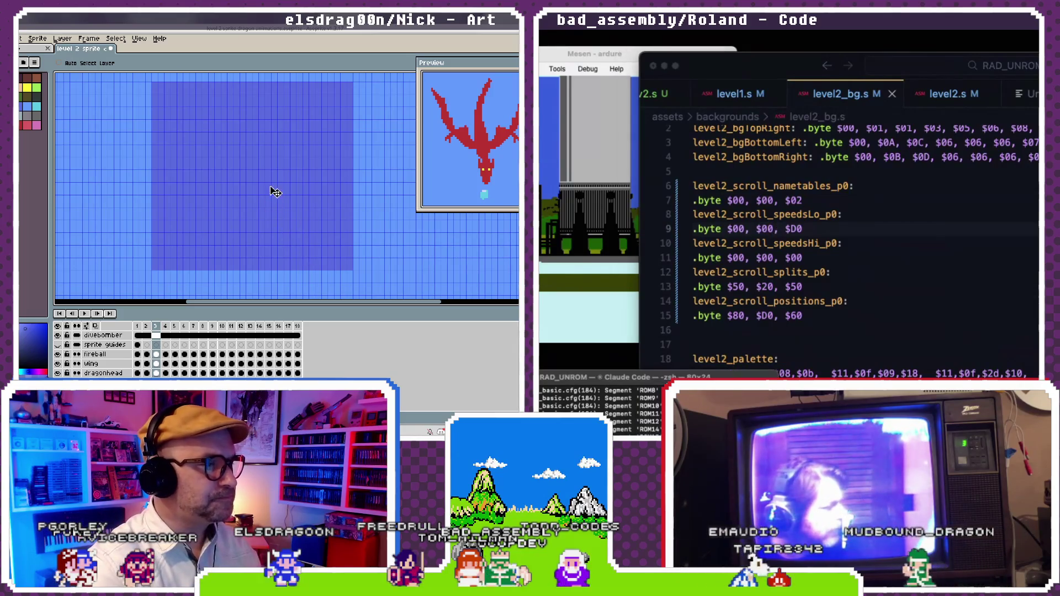
scroll(287, 146, "up", 5)
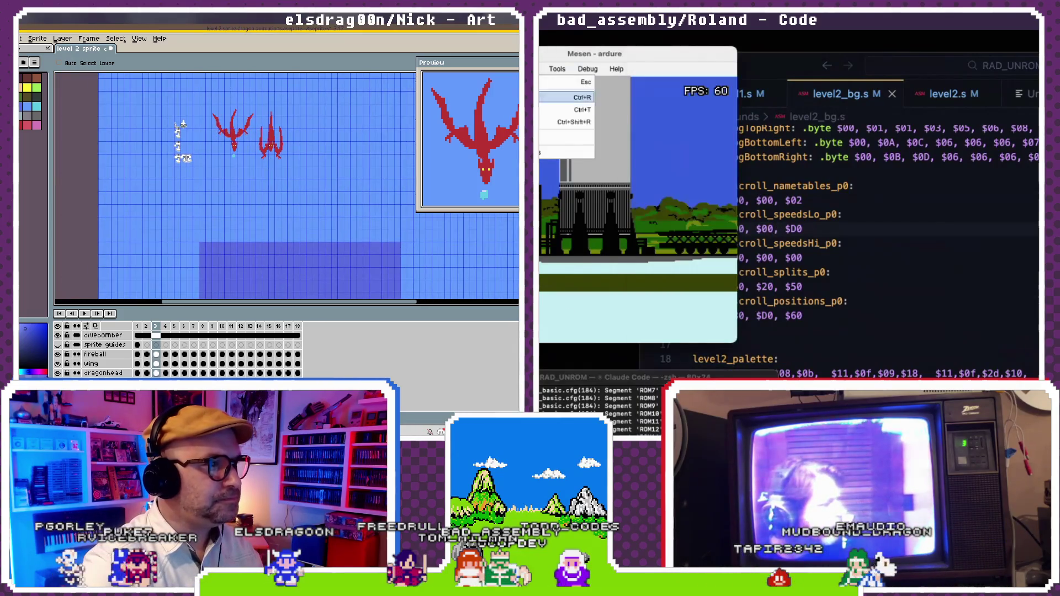
- Reload the rebuilt ROM in Mesen to check the new level 2 scroll speed
scroll(265, 232, "down", 5)
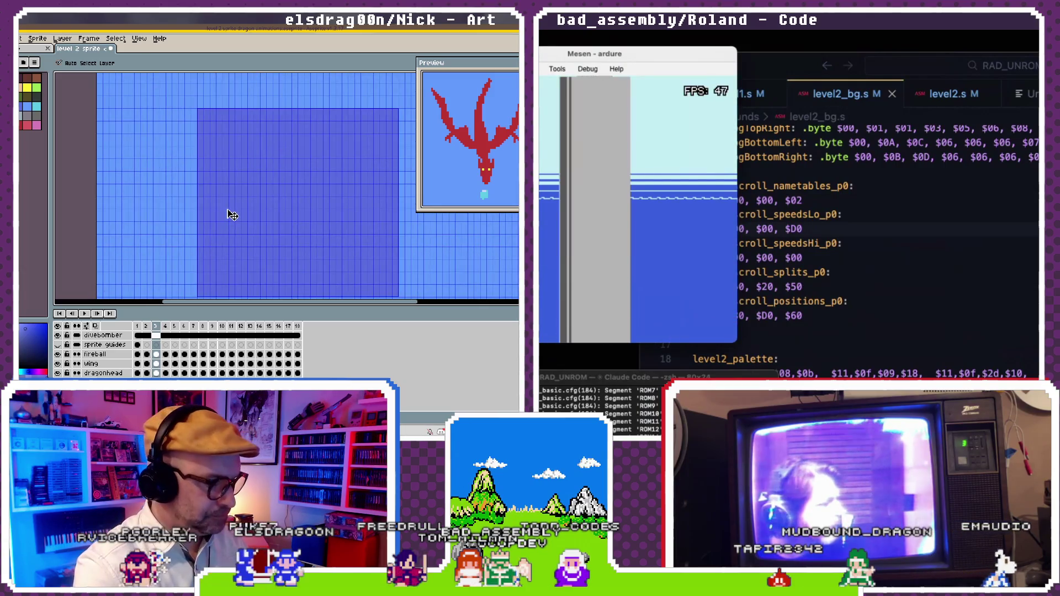
scroll(243, 218, "down", 2)
key("ctrl+v")
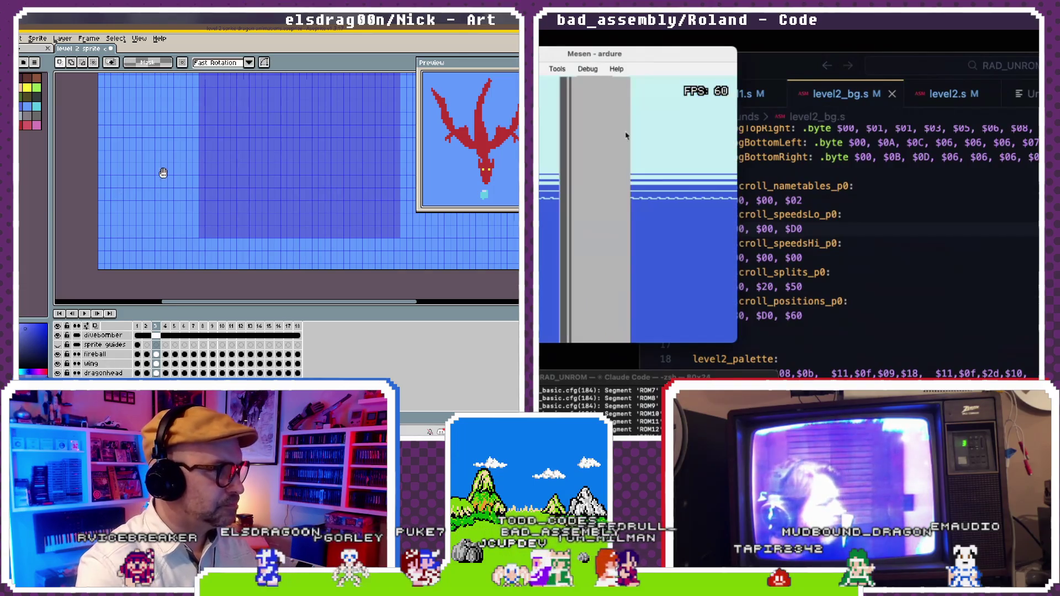
scroll(207, 177, "up", 5)
scroll(207, 176, "up", 3)
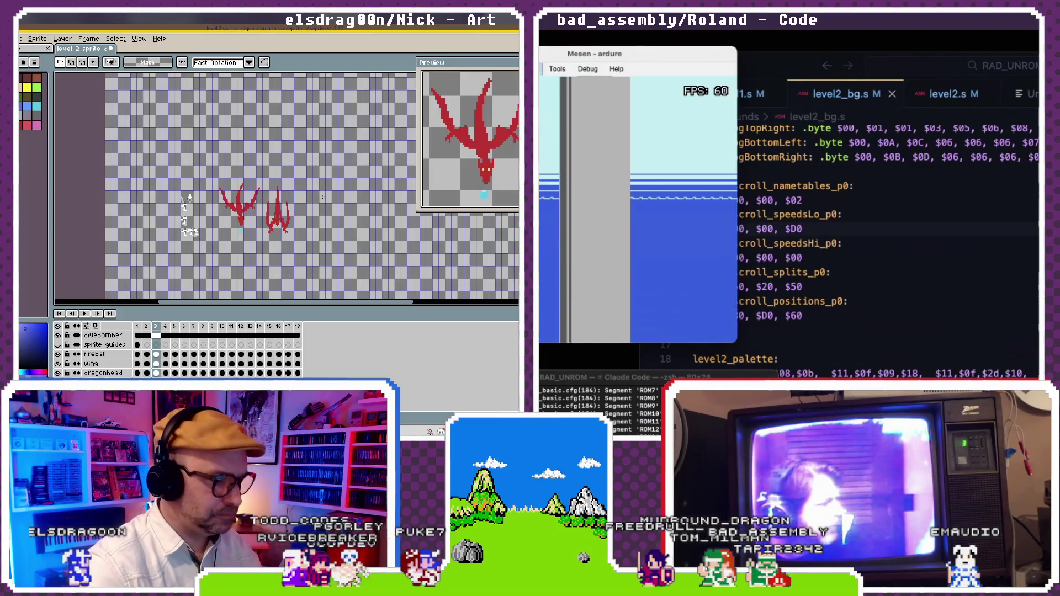
scroll(331, 209, "up", 2)
scroll(354, 227, "up", 1)
left_click_drag(366, 236, 289, 165)
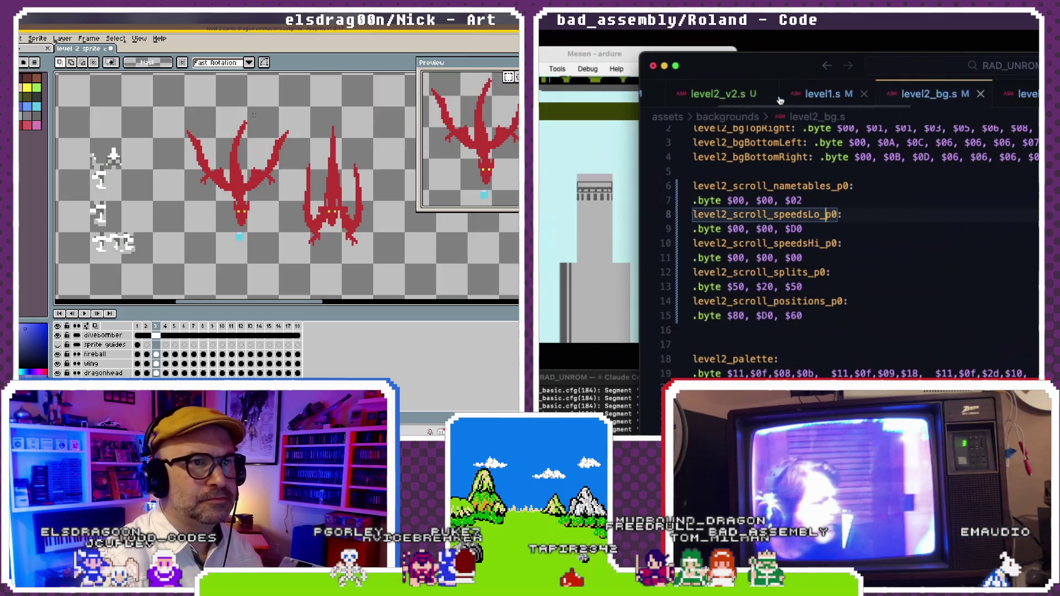
- Search level2_v2.s for 'stop_l' to find the stop_level2_scroll entries in the cutscene sequence
left_click_drag(175, 111, 301, 256)
left_click(776, 95)
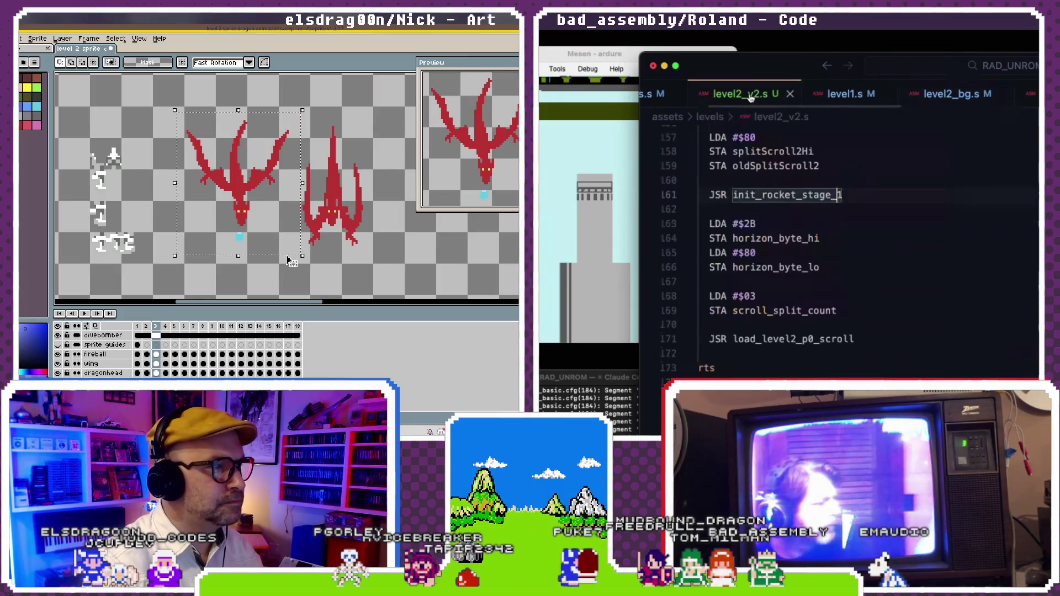
scroll(791, 221, "down", 1)
scroll(791, 220, "up", 2)
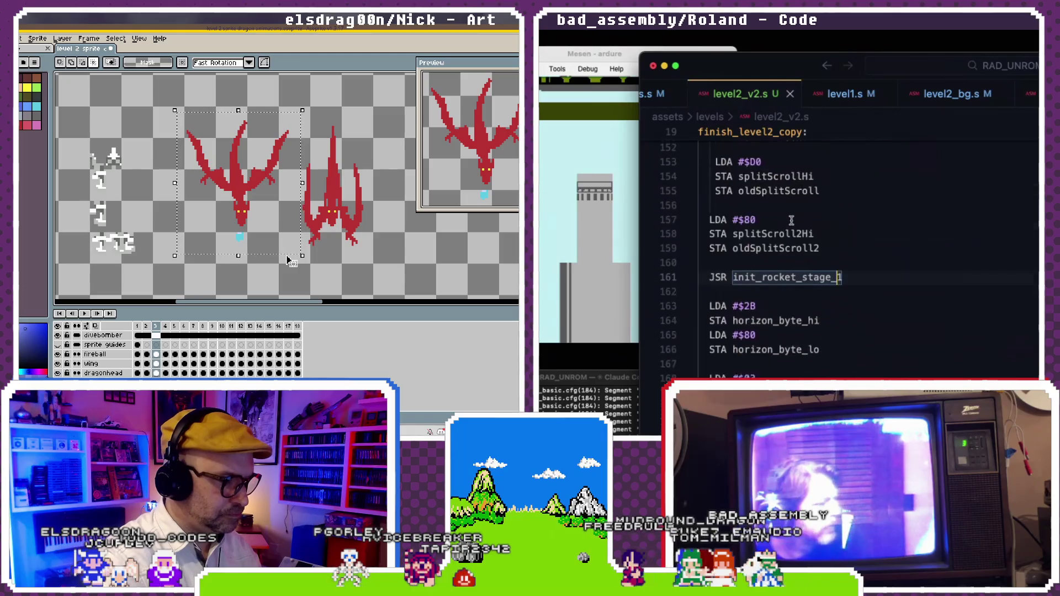
key("super+f")
type("stop")
left_click_drag(353, 263, 359, 105)
type("_level")
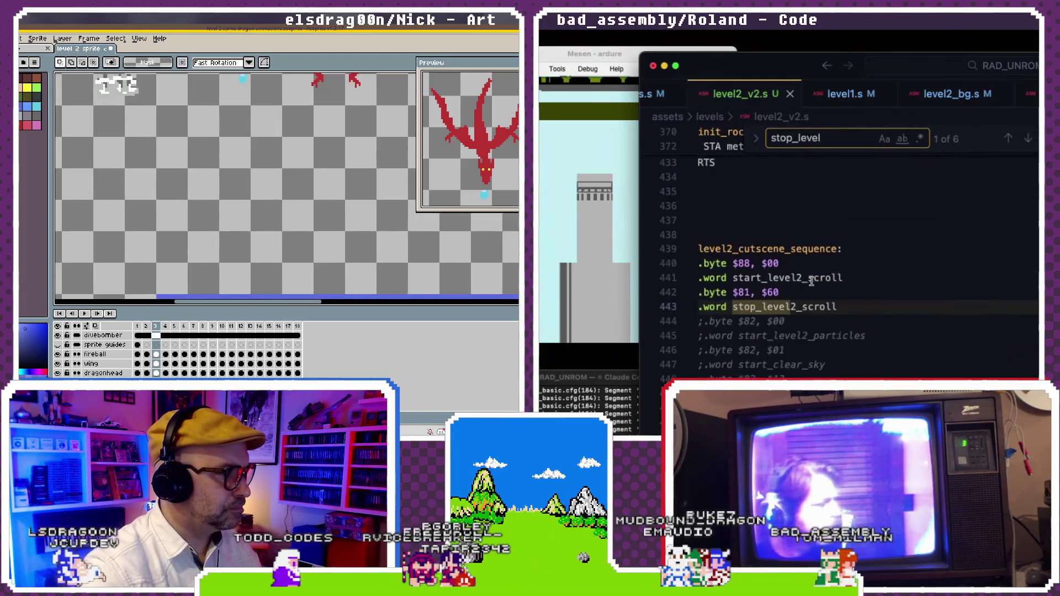
scroll(699, 293, "down", 3)
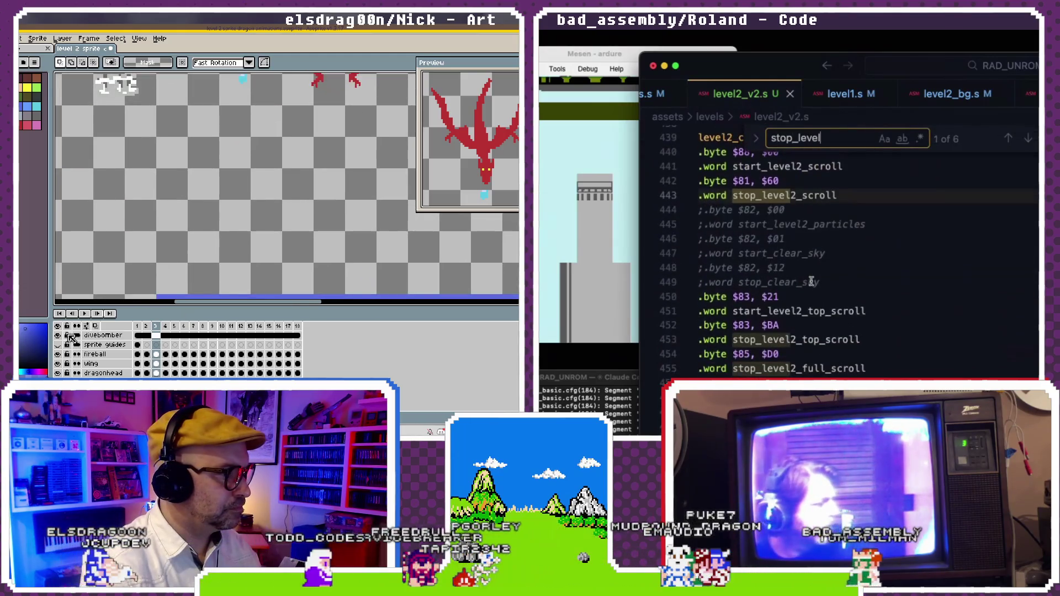
left_click(699, 290)
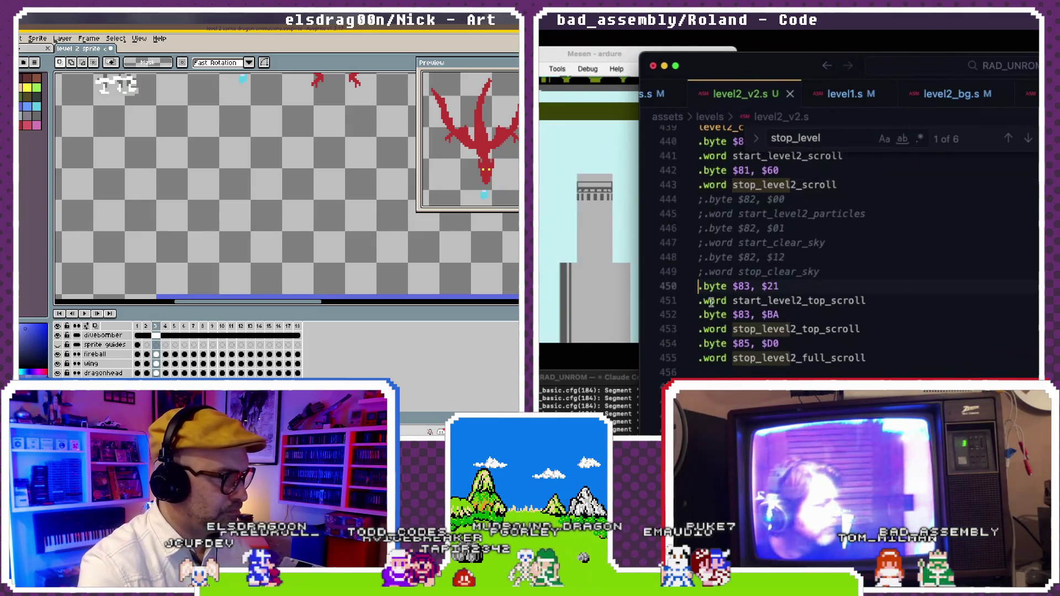
- Comment out lines 453–454, the later events of the cutscene sequence
key("ctrl+alt+c")
scroll(712, 303, "down", 1)
key("Escape")
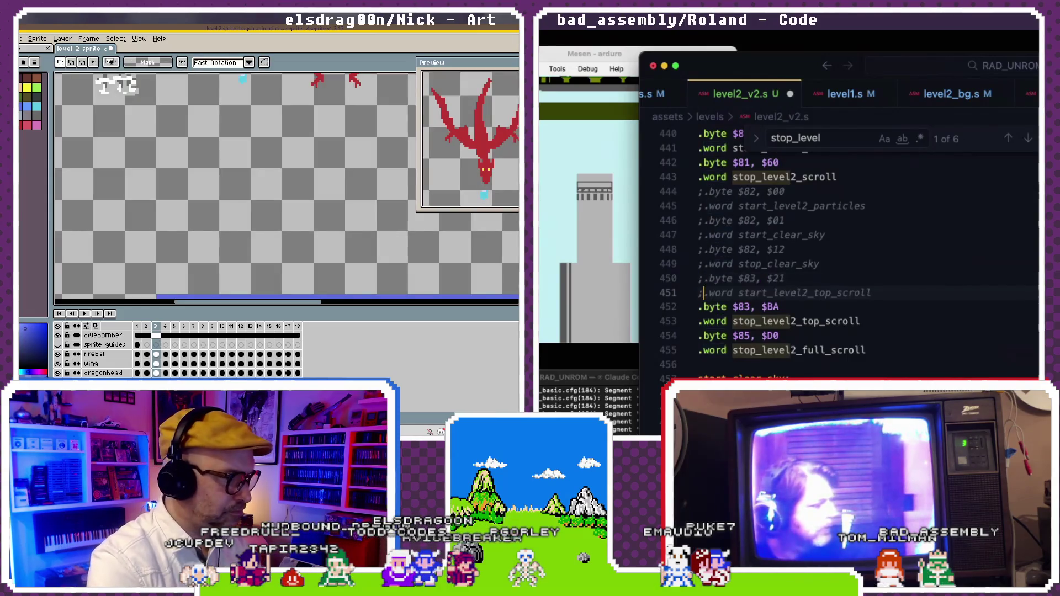
key("shift+p")
type(";")
key("Down")
key("Left")
type(";")
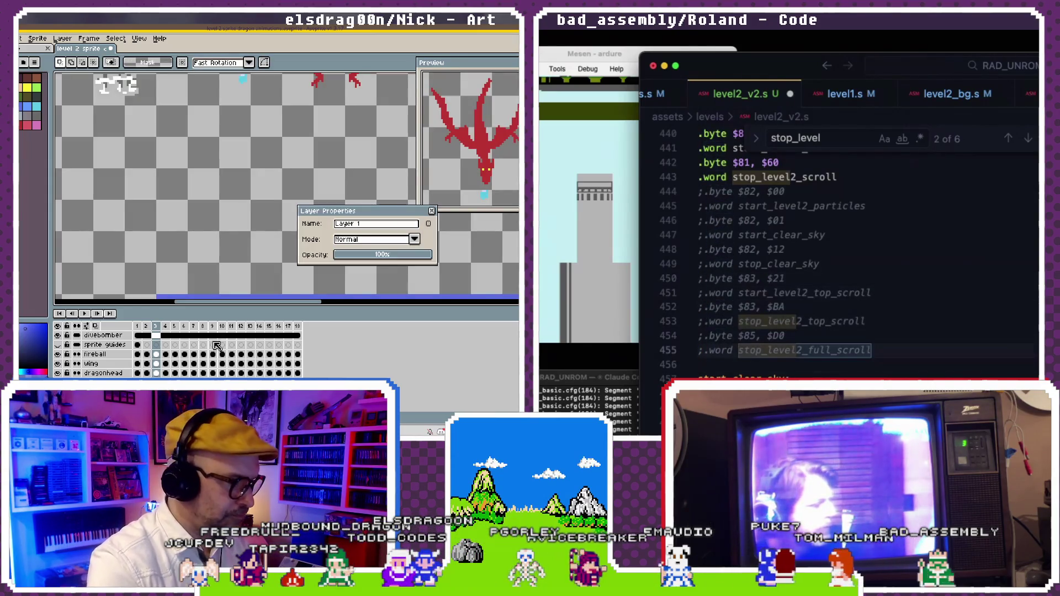
left_click_drag(381, 228, 196, 227)
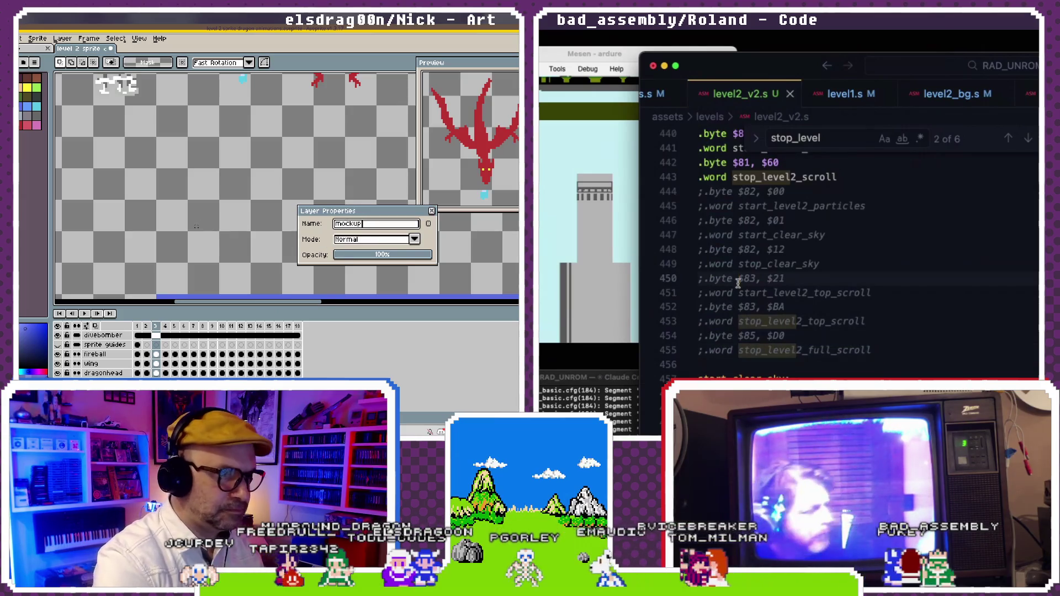
key("Return")
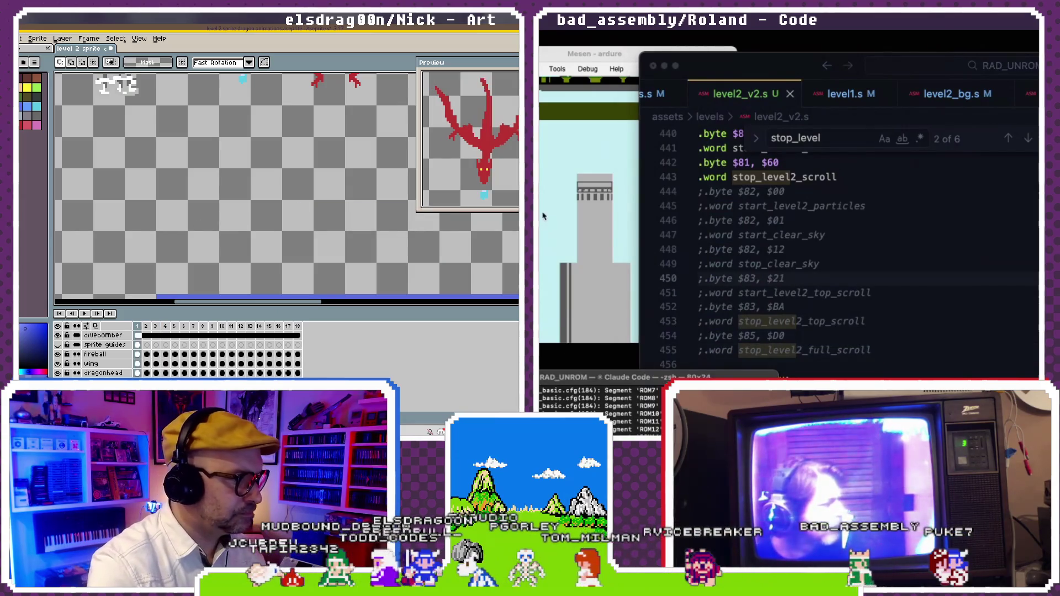
scroll(273, 220, "down", 2)
scroll(273, 220, "down", 2)
scroll(273, 220, "up", 2)
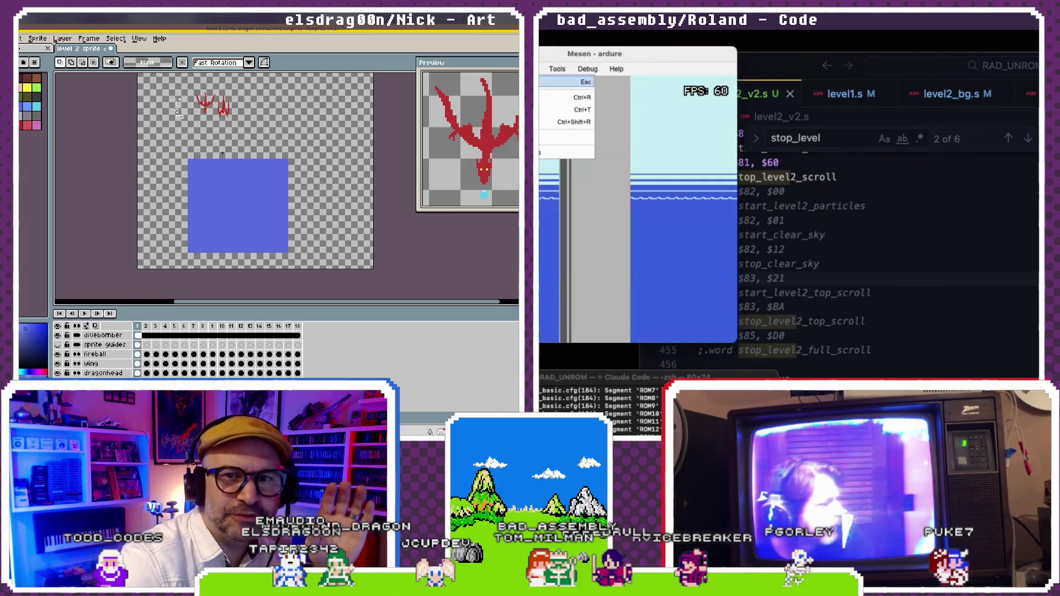
- Change the first cutscene entry on line 440 from .byte $88 to $81
left_click(825, 254)
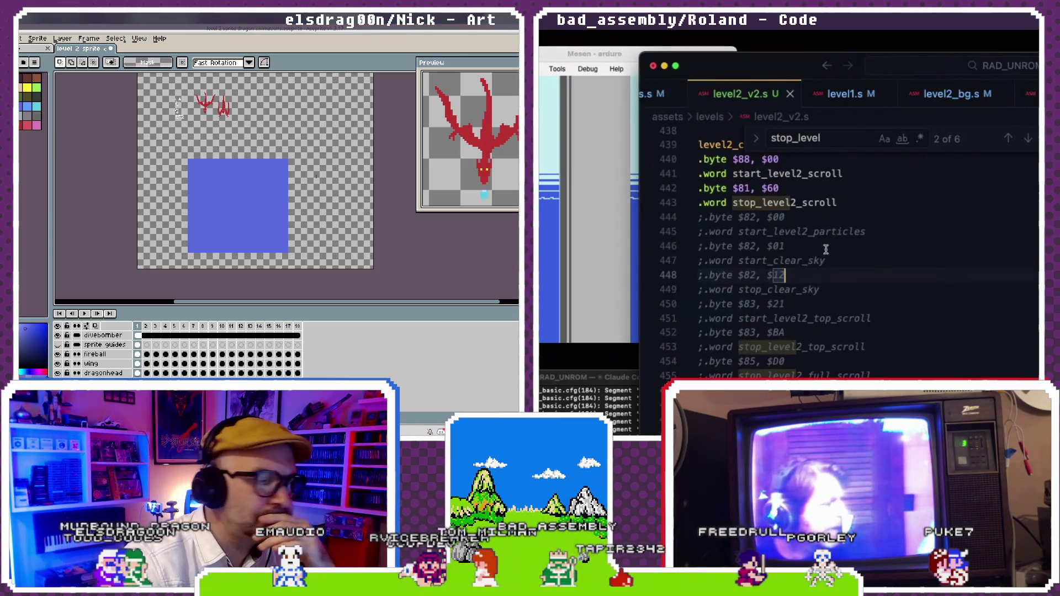
scroll(826, 250, "up", 1)
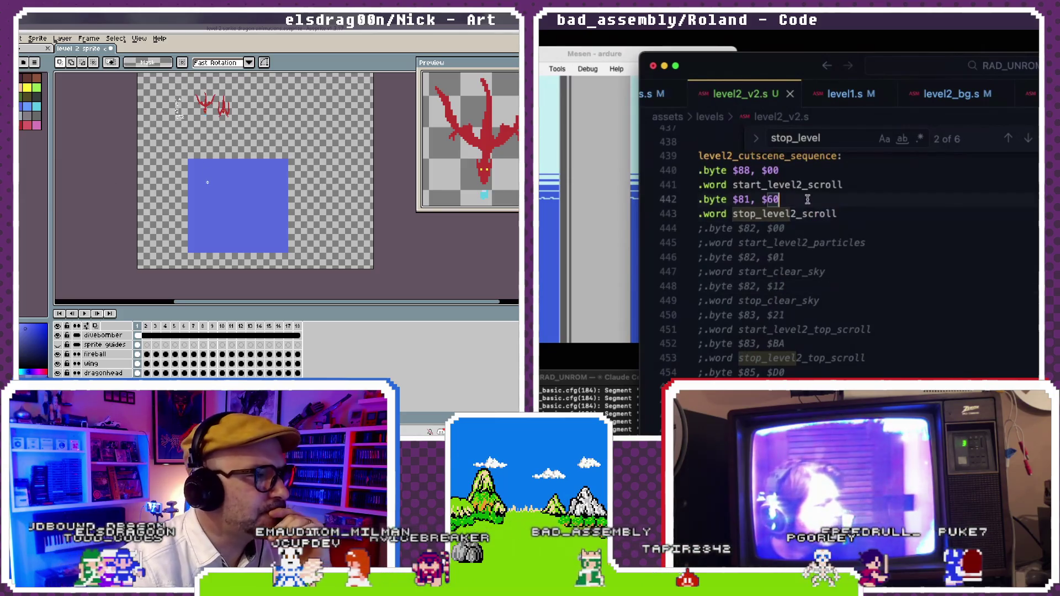
scroll(206, 177, "up", 2)
scroll(809, 201, "up", 2)
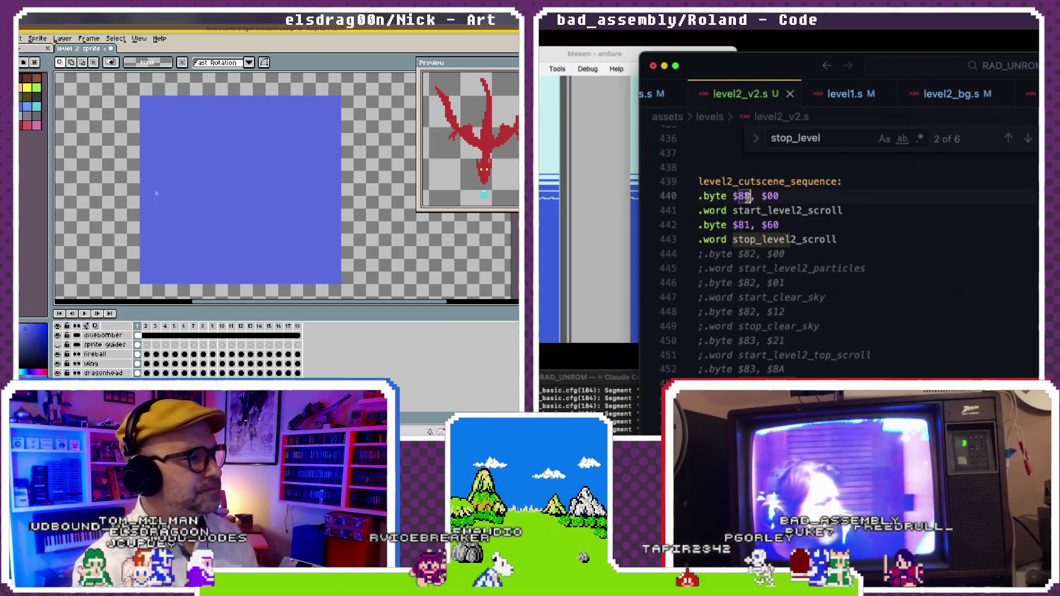
type("81")
scroll(784, 193, "up", 1)
left_click(789, 190)
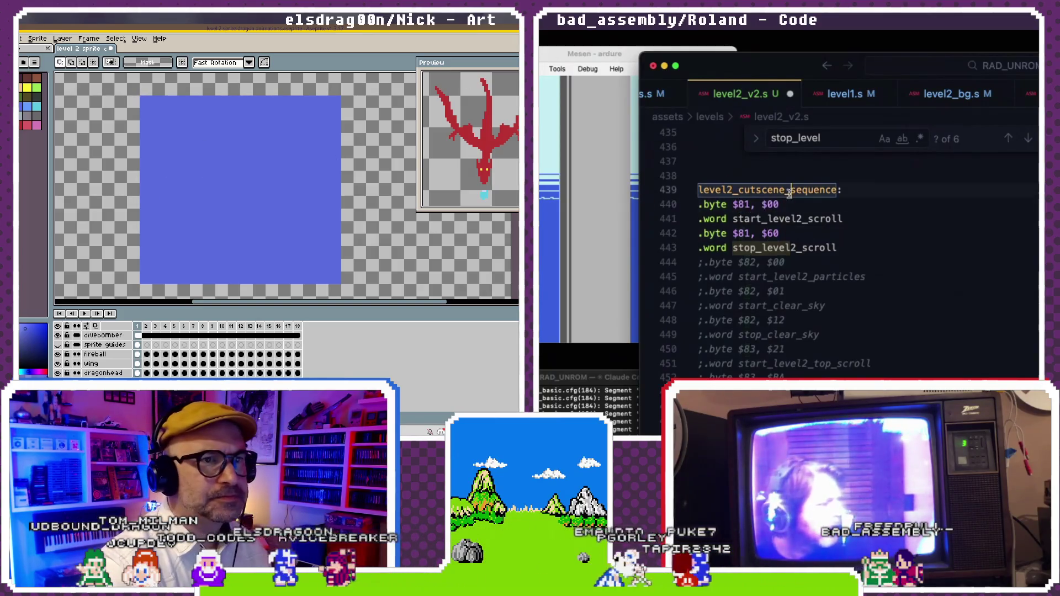
- Rebuild the game and reset it in Mesen to test the change
key("super+Tab")
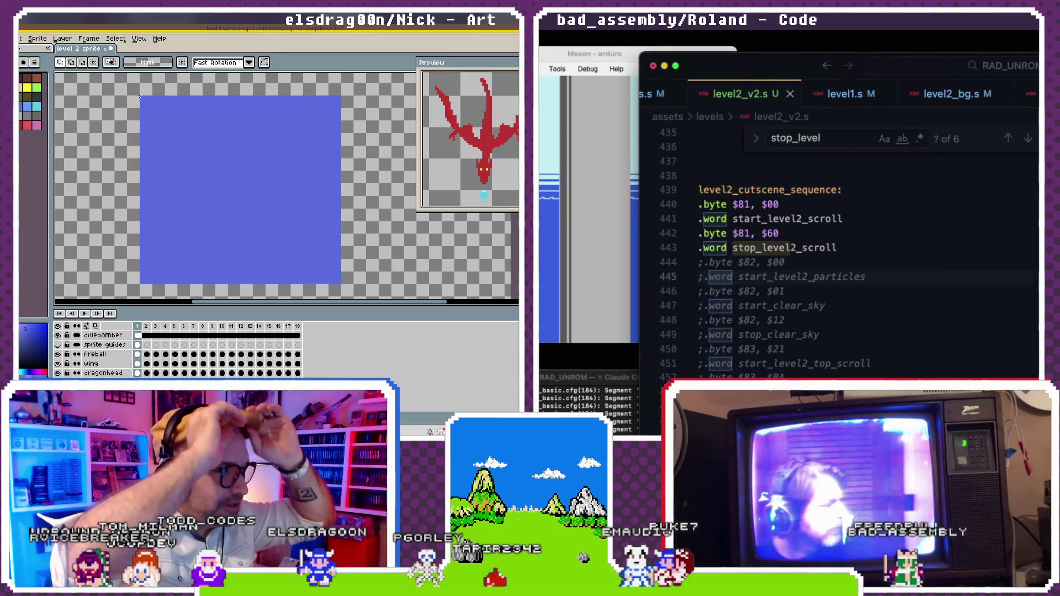
left_click(540, 69)
key("ctrl+shift+r")
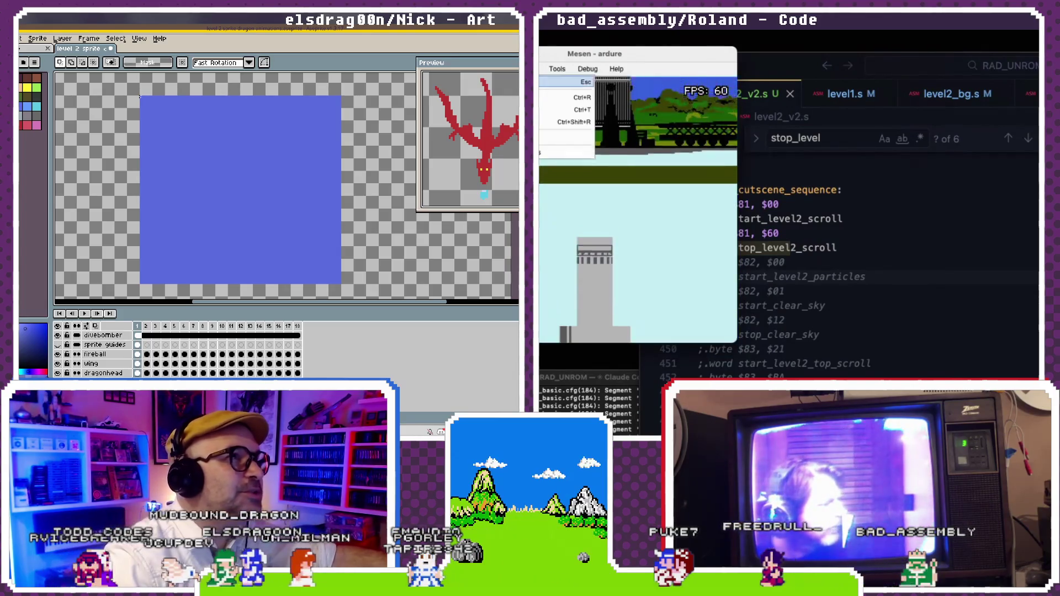
left_click(767, 219)
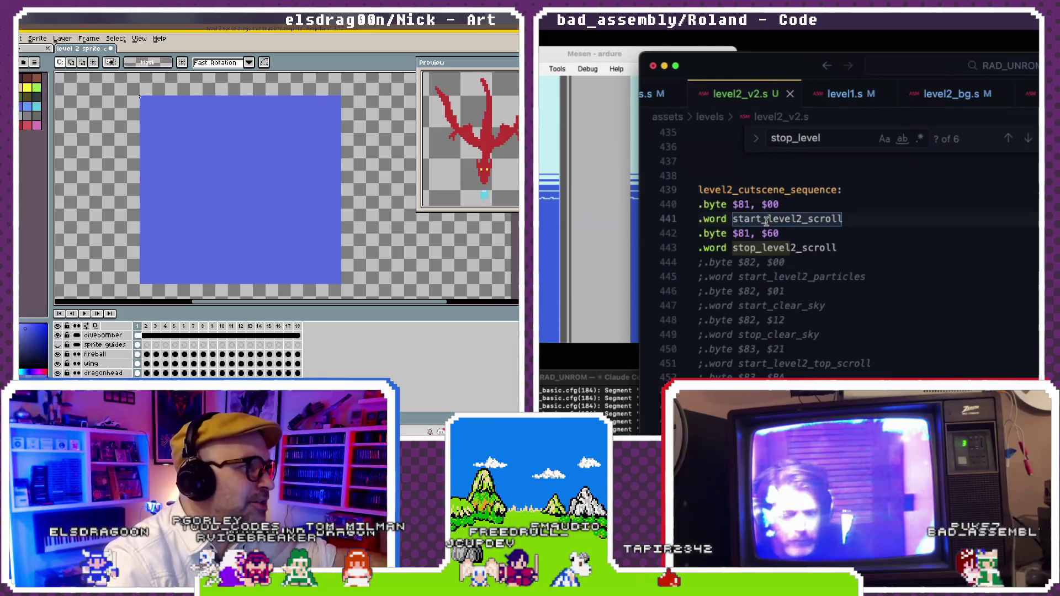
- Look over the stop_level2_scroll entry, then bring up level2_bg.s's scroll speed tables
scroll(767, 220, "down", 1)
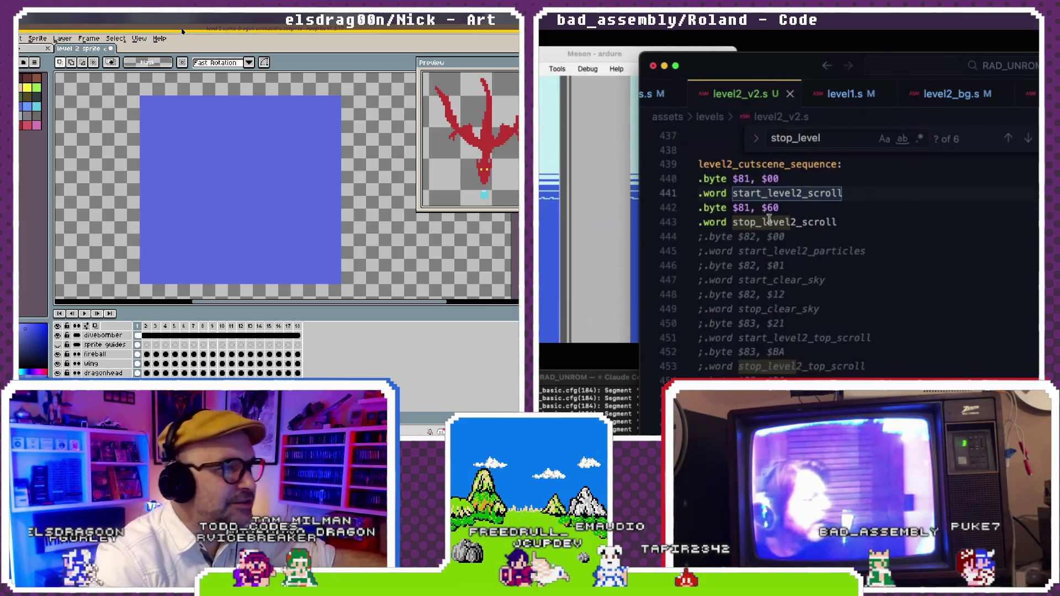
left_click(767, 222)
scroll(749, 221, "up", 1)
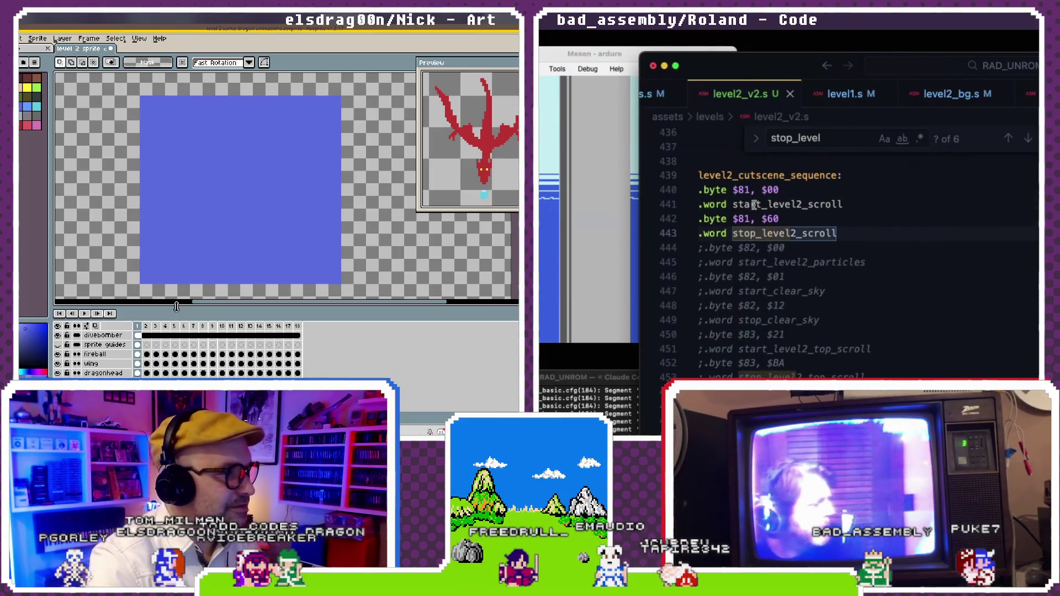
left_click_drag(176, 306, 176, 316)
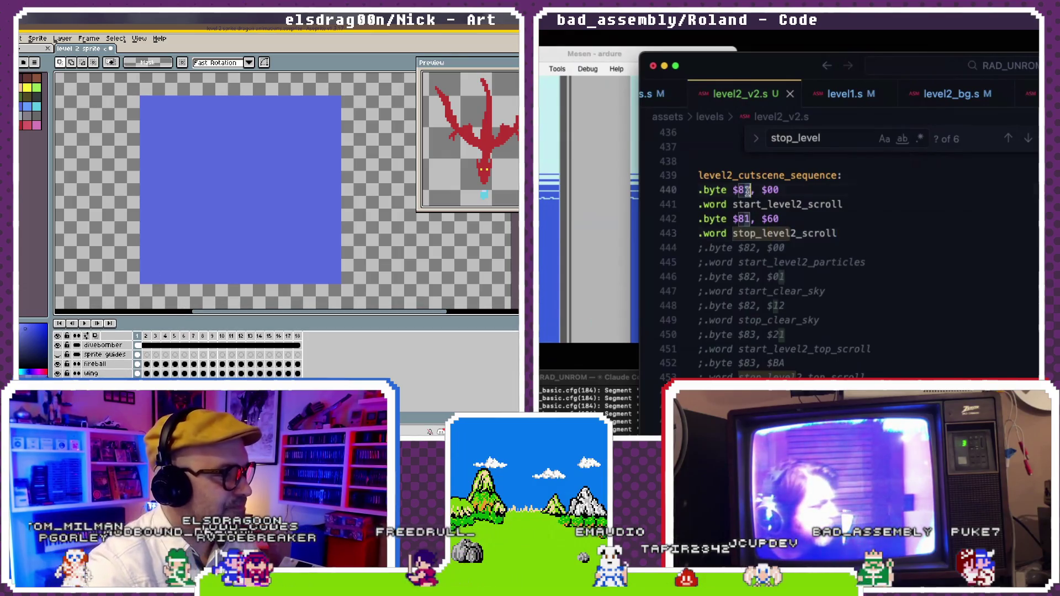
key("ctrl+v")
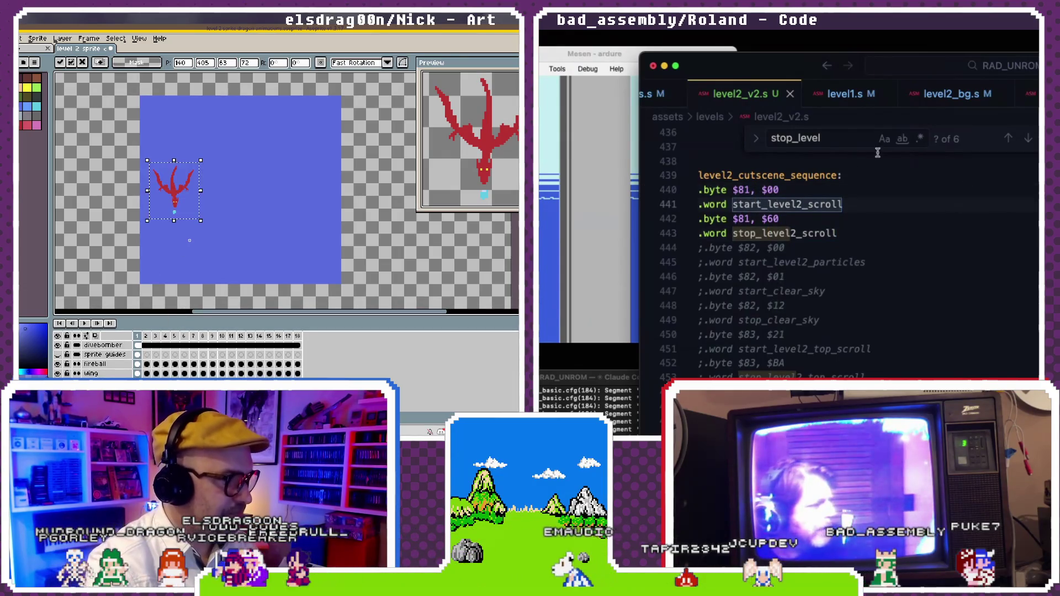
mouse_move(191, 195)
left_mouse_down()
mouse_move(208, 192)
mouse_move(193, 205)
left_mouse_up()
left_click(954, 95)
key("Escape")
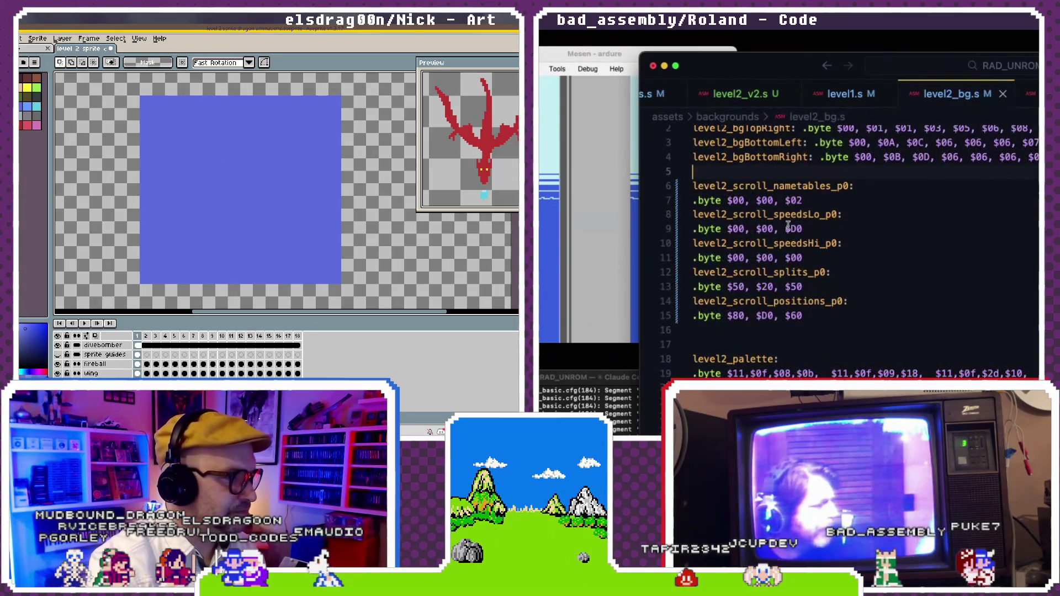
- Change the last level2_scroll_speedsLo_p0 value to $00 and save level2_bg.s
key("ctrl+v")
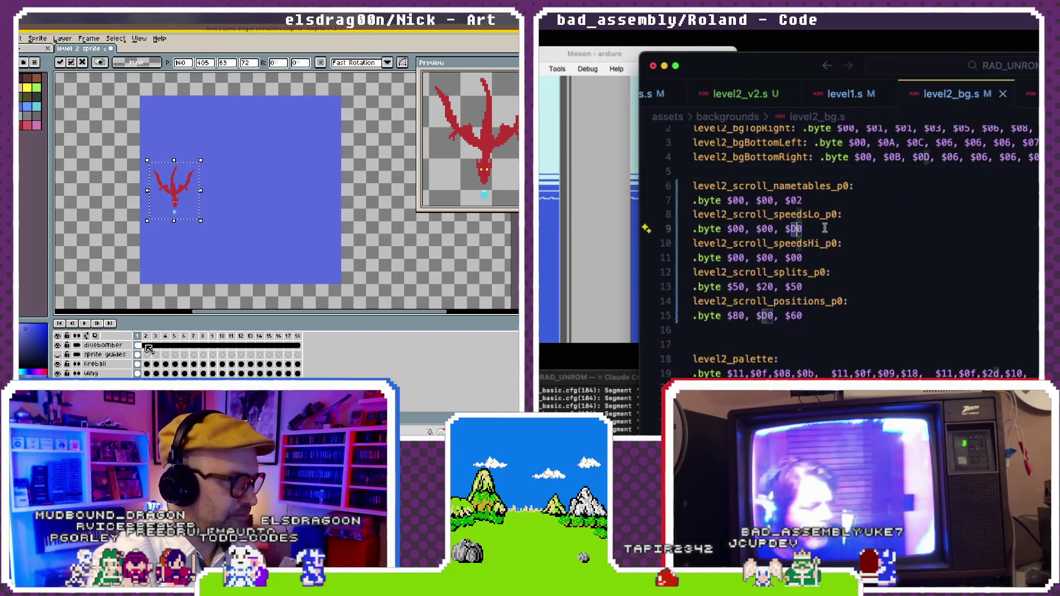
type("00")
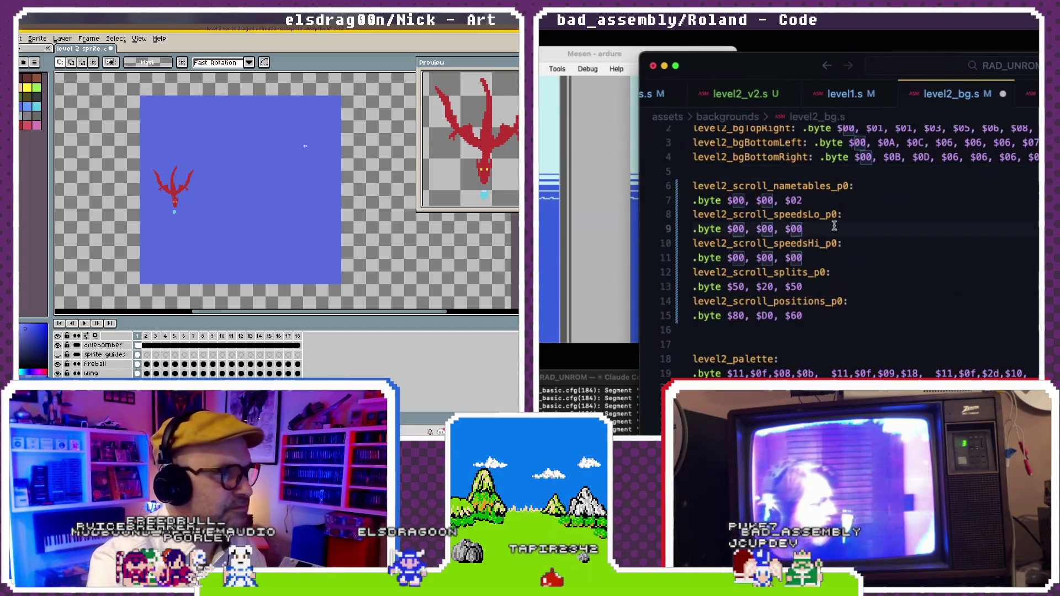
key("ctrl+s")
left_click_drag(115, 159, 207, 256)
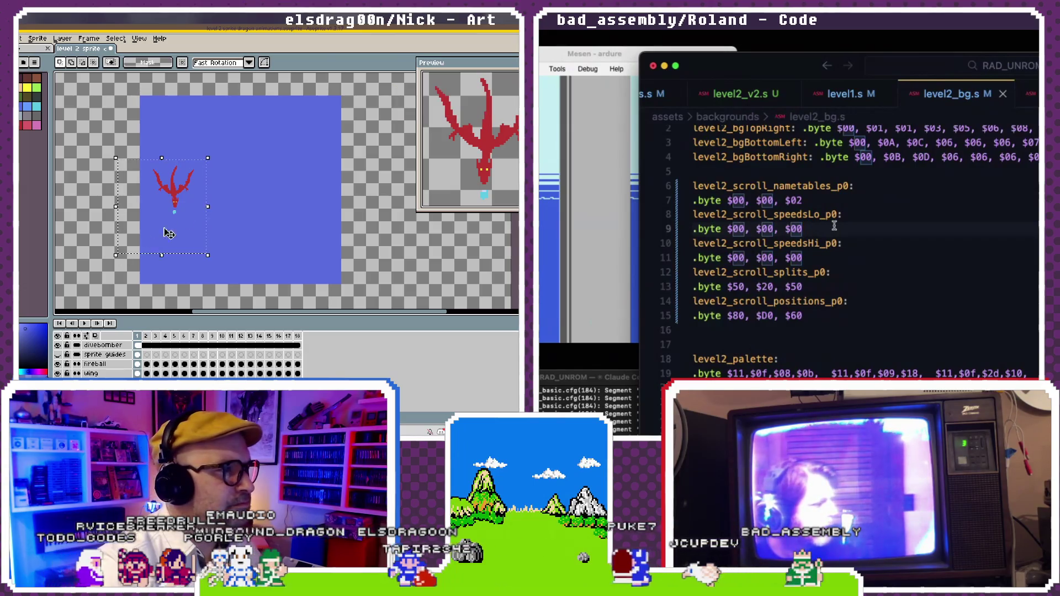
left_click_drag(186, 199, 269, 155)
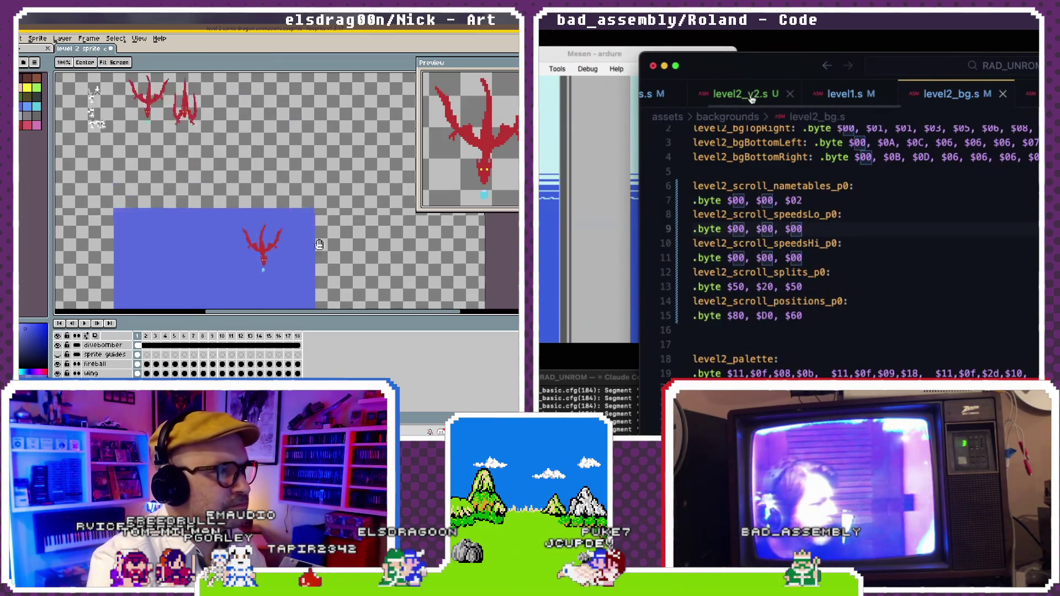
- Locate the start_level2_scroll routine in level2_v2.s
left_click(749, 97)
key("ctrl+f")
type("start_level2_")
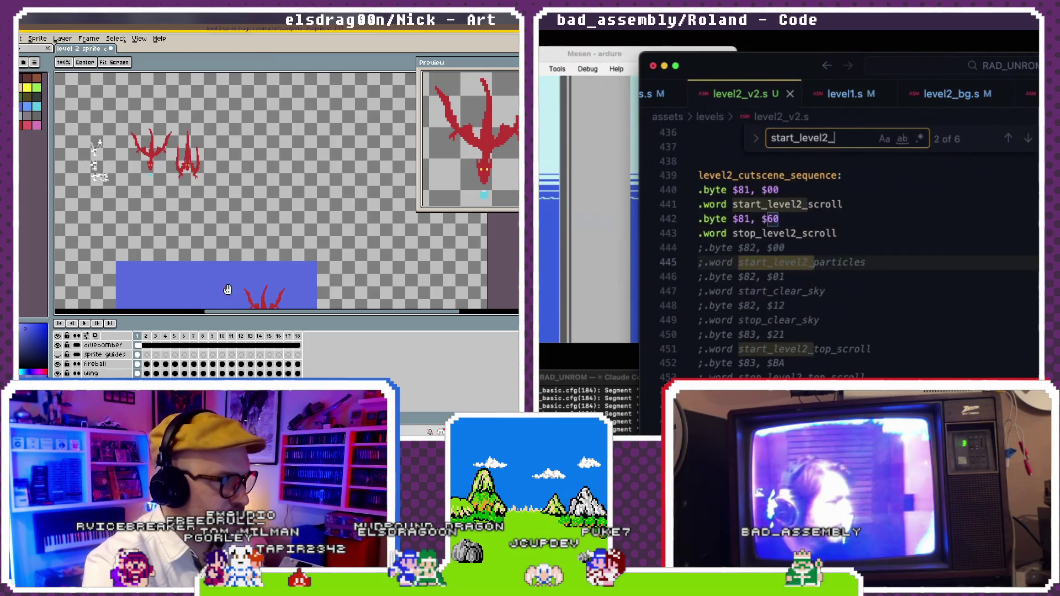
left_click_drag(227, 290, 269, 169)
type("scro")
key("ctrl+v")
scroll(797, 321, "down", 3)
mouse_move(319, 199)
left_mouse_down()
mouse_move(264, 269)
mouse_move(238, 200)
left_mouse_up()
- Inspect the $01 value on line 538 and the LDA #$20 line in start_level2_scroll
double_click(750, 312)
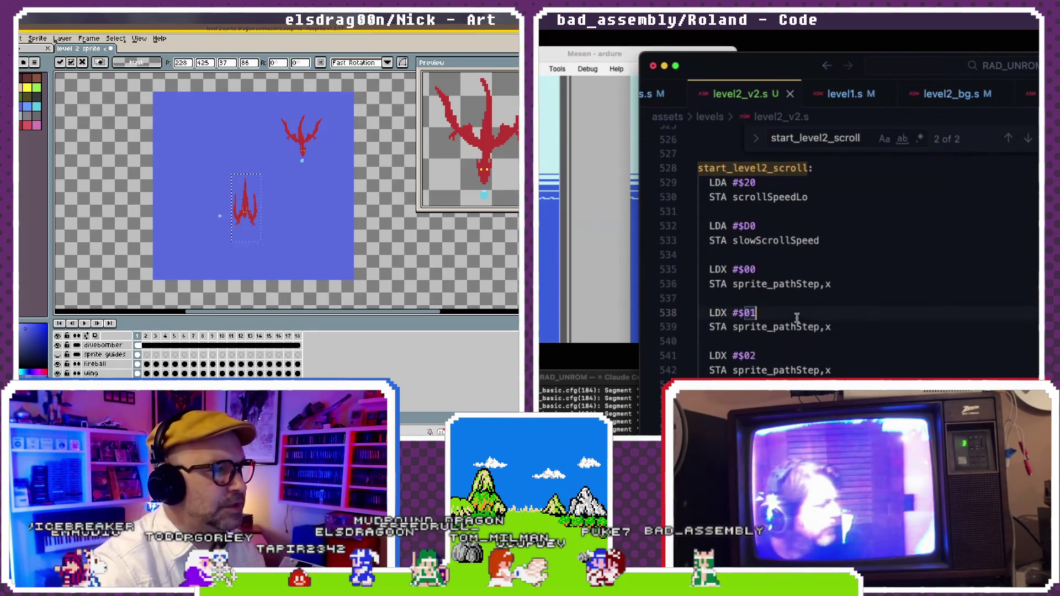
key("Return")
scroll(925, 278, "down", 3)
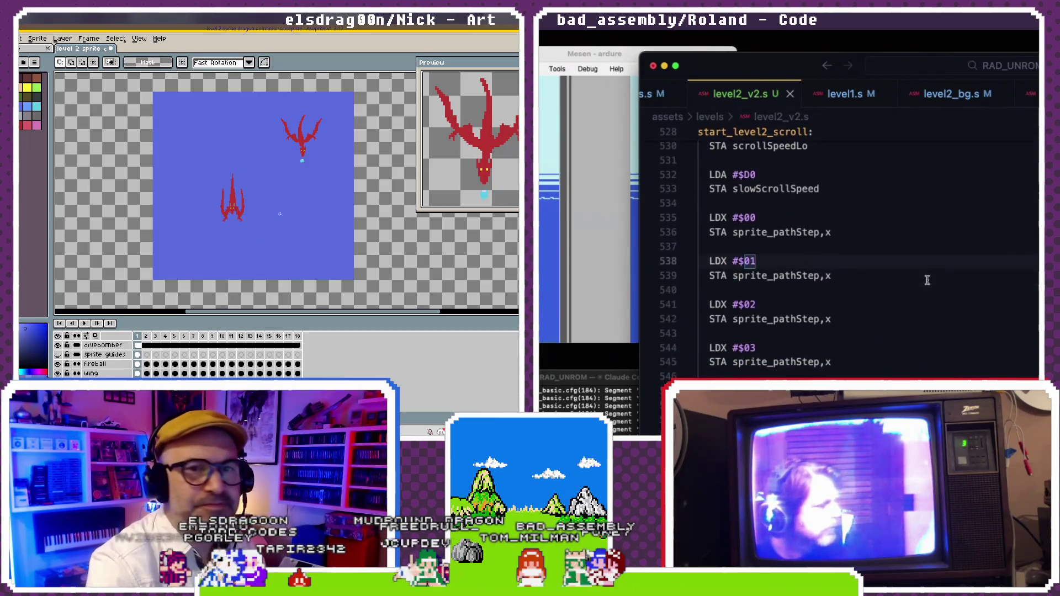
scroll(925, 278, "up", 3)
left_click_drag(221, 185, 242, 189)
scroll(927, 280, "up", 1)
left_click(761, 202)
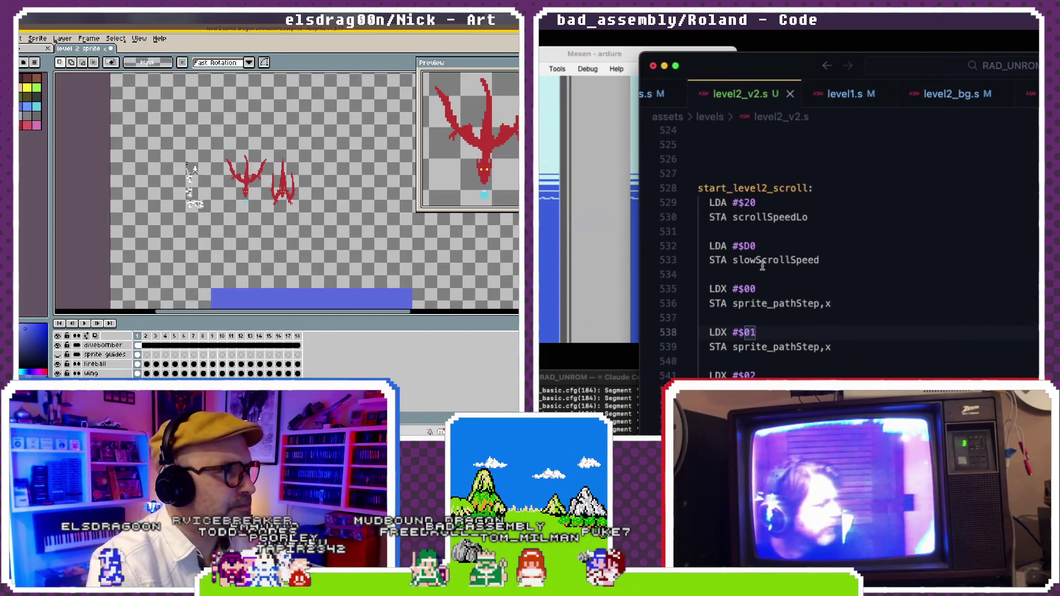
scroll(189, 181, "up", 5)
left_click_drag(761, 202, 714, 202)
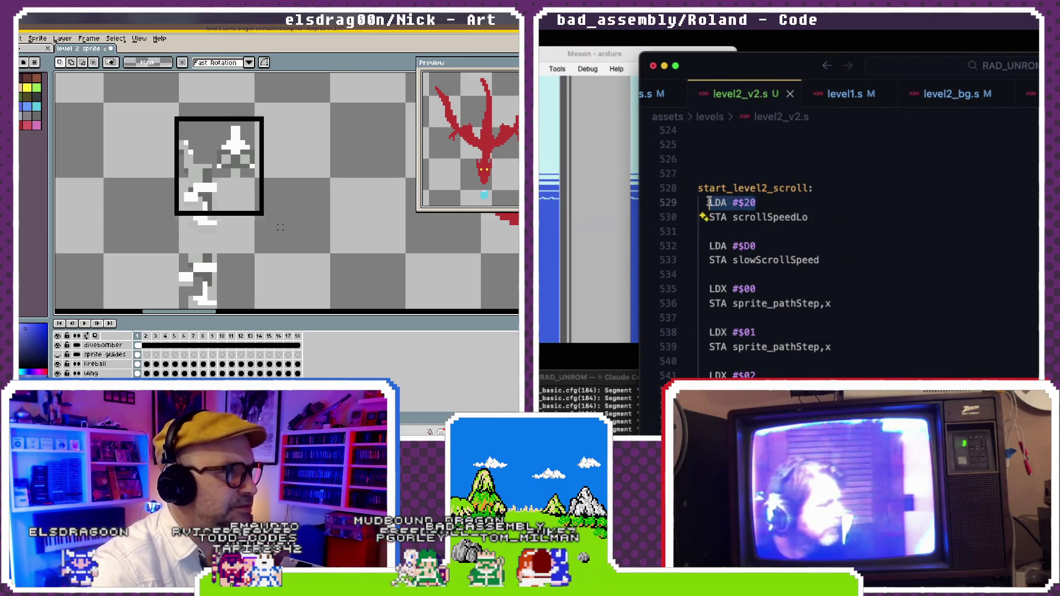
- Insert LDX #$02 before LDA #$20 and index its store as scrollSpeedsLo,x
left_click(819, 192)
key("Return")
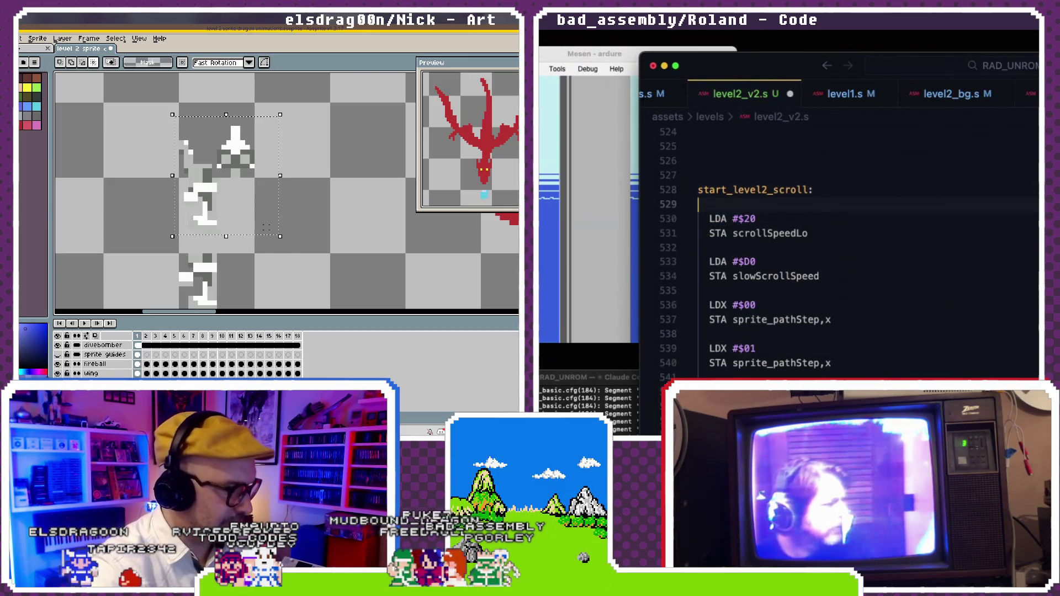
type("LDX #$")
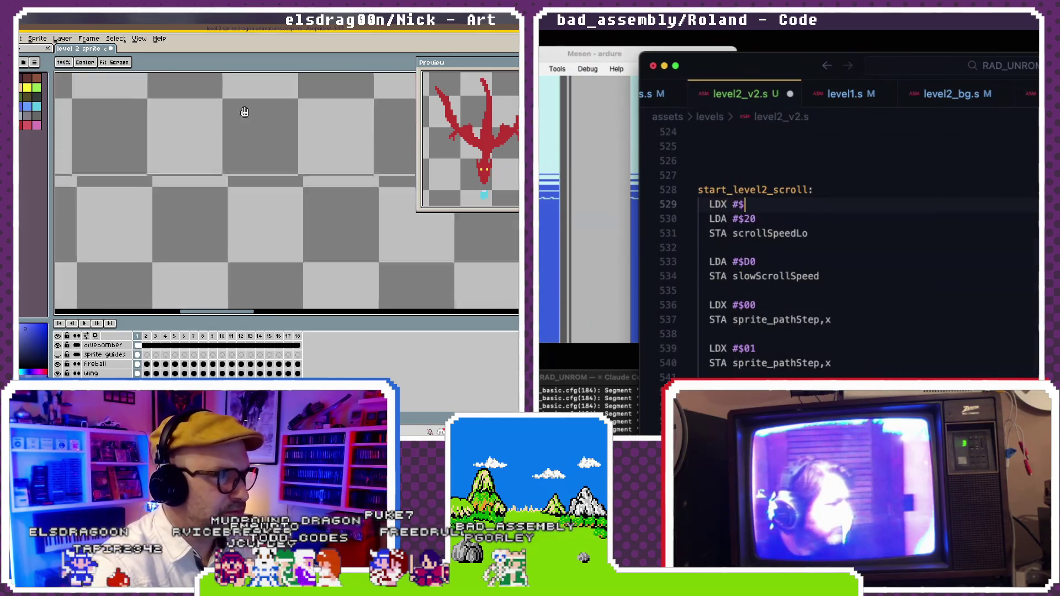
type("01")
scroll(242, 229, "down", 2)
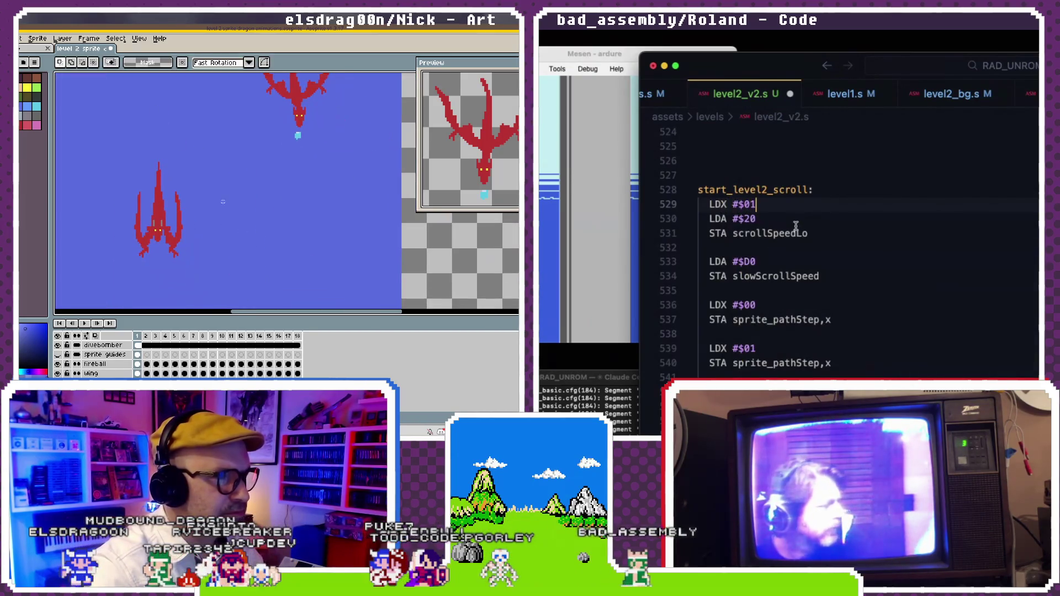
key("ctrl+v")
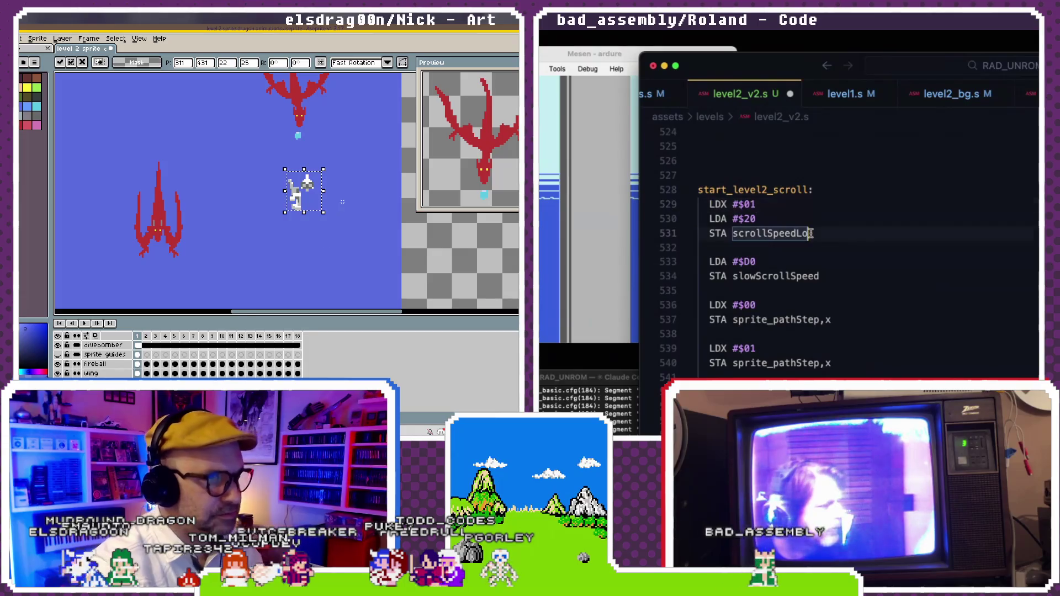
left_click_drag(811, 233, 734, 233)
scroll(316, 205, "up", 1)
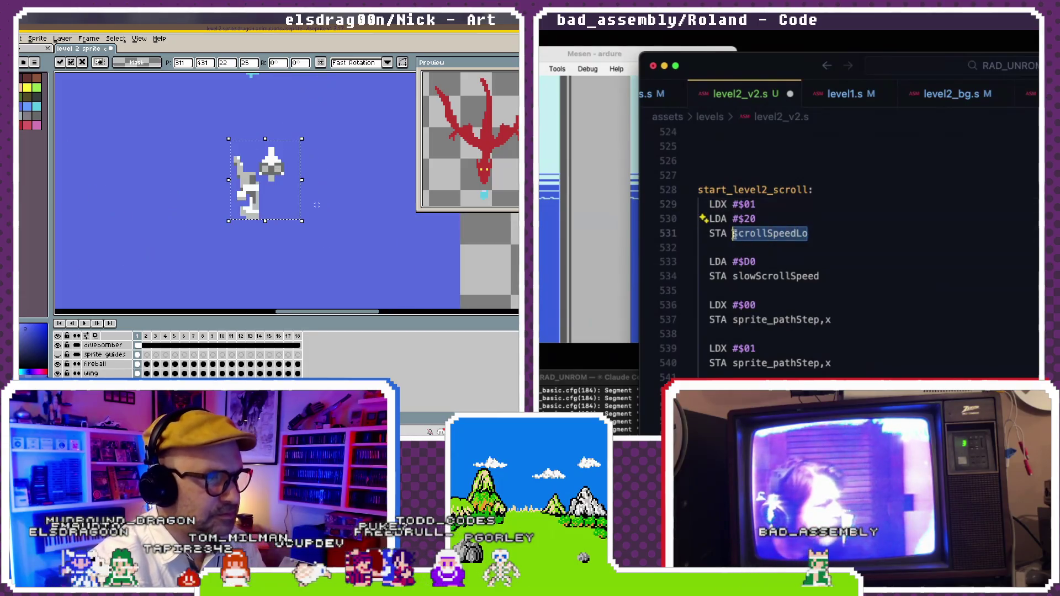
left_click(796, 233)
type("s")
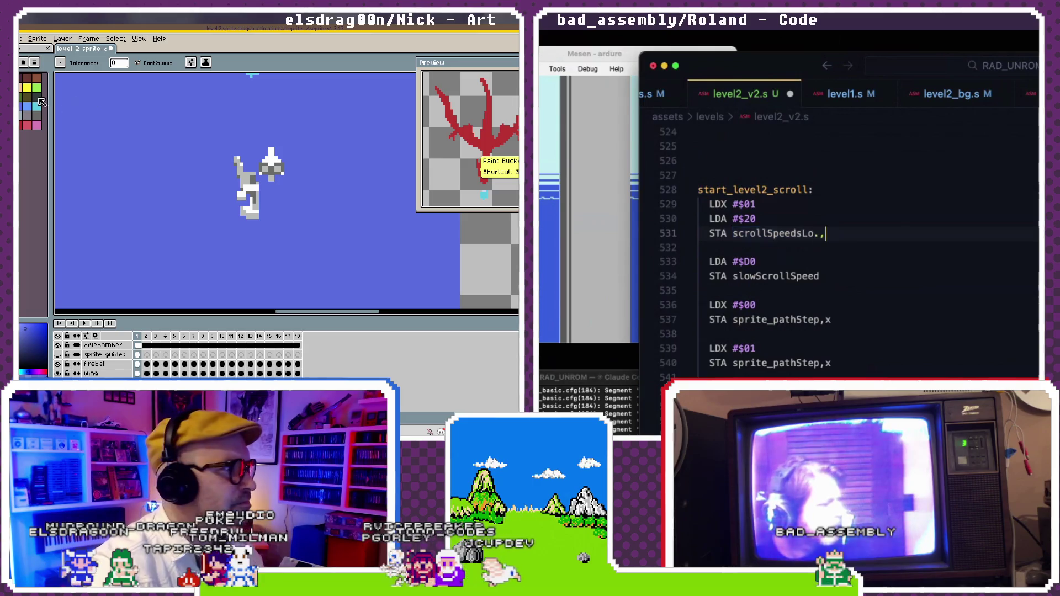
type(",x")
left_click(825, 212)
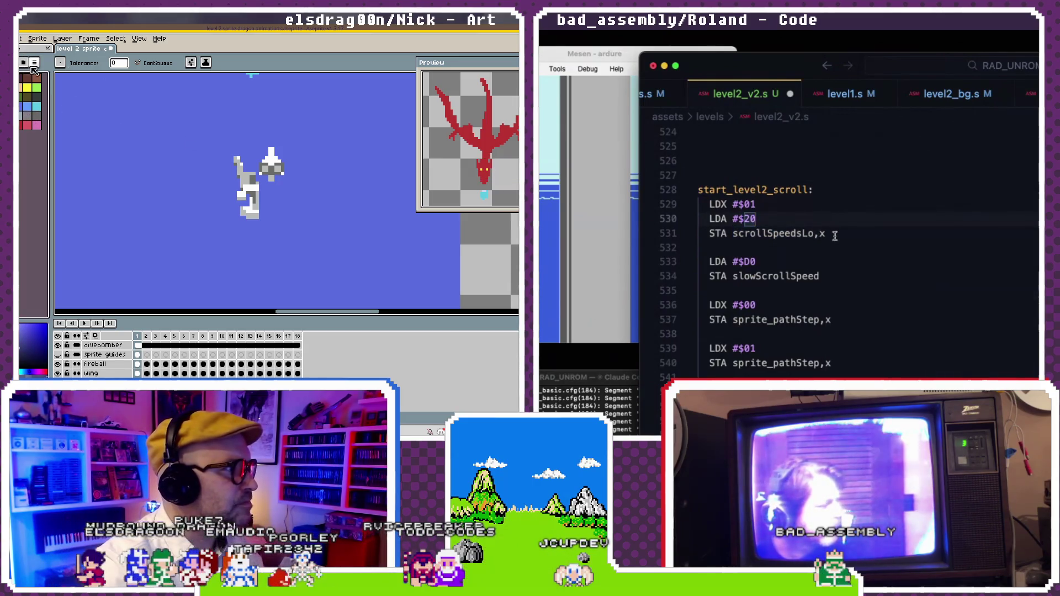
left_click(35, 63)
- Add LDX #$02 and make line 535 store $D0 to scrollSpeedsLo,x instead of slowScrollSpeed
left_click(829, 246)
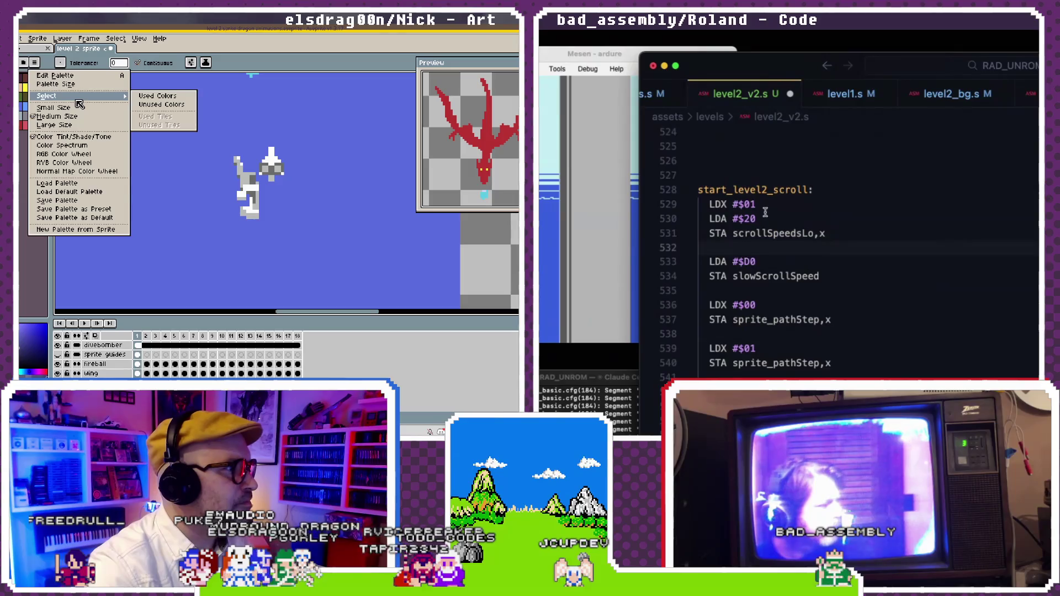
key("Return")
type("LDX #$02")
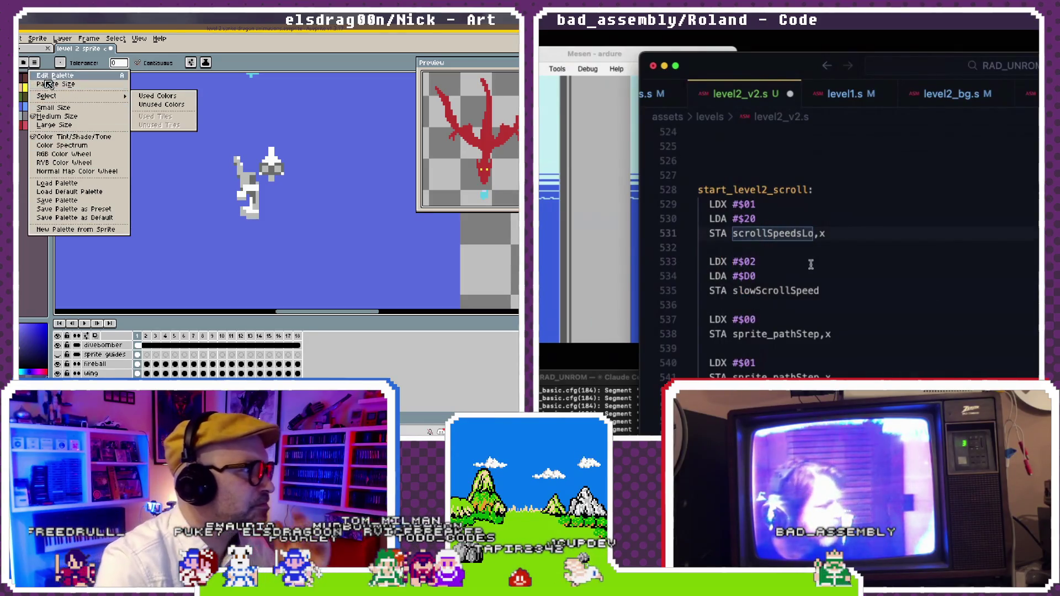
left_click(832, 290)
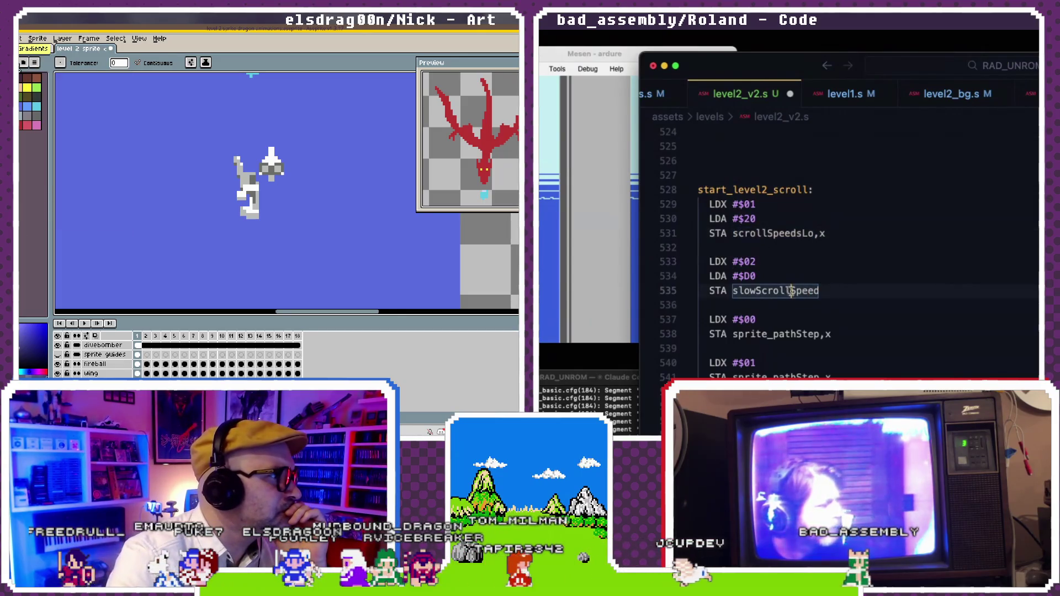
scroll(85, 161, "down", 5)
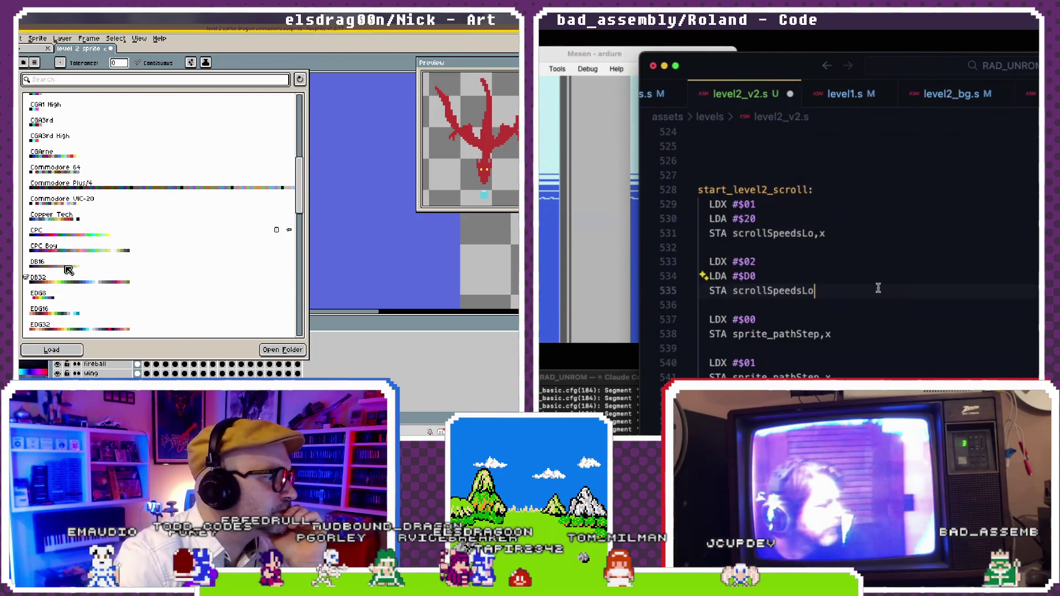
scroll(68, 270, "down", 5)
type(",x")
left_click(816, 244)
scroll(815, 245, "down", 1)
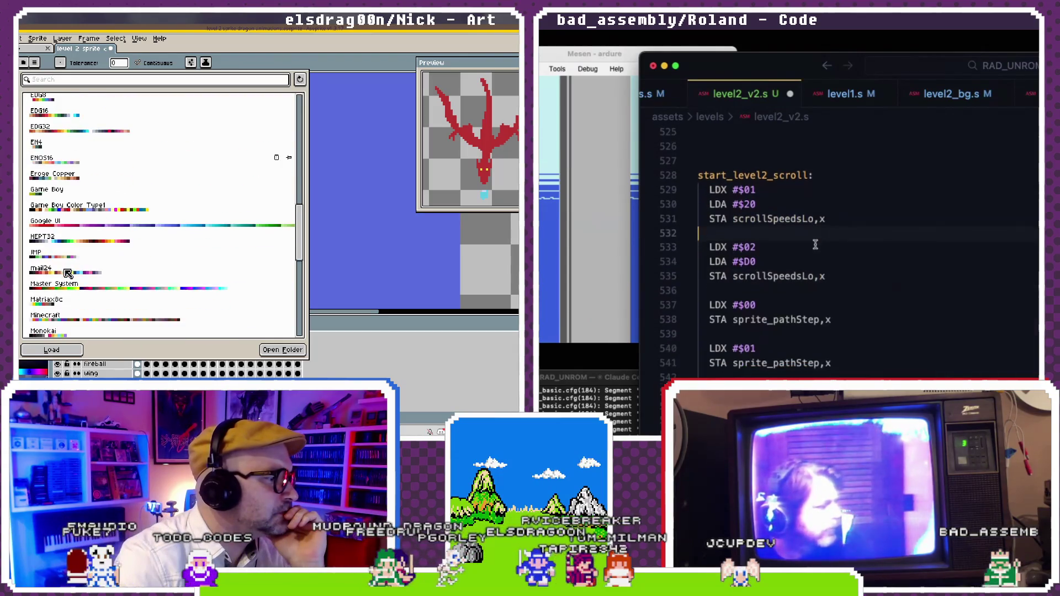
scroll(69, 265, "down", 3)
scroll(69, 259, "down", 2)
scroll(70, 287, "down", 1)
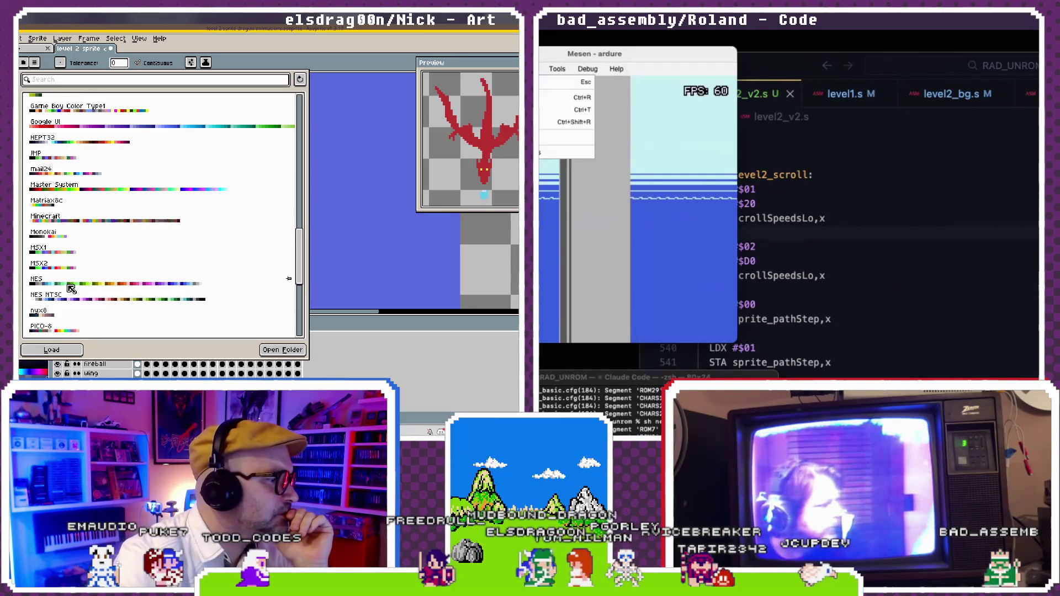
- Watch the level 2 scroll in Mesen, check level2_bg.s's tables, and restart the game
left_click(118, 298)
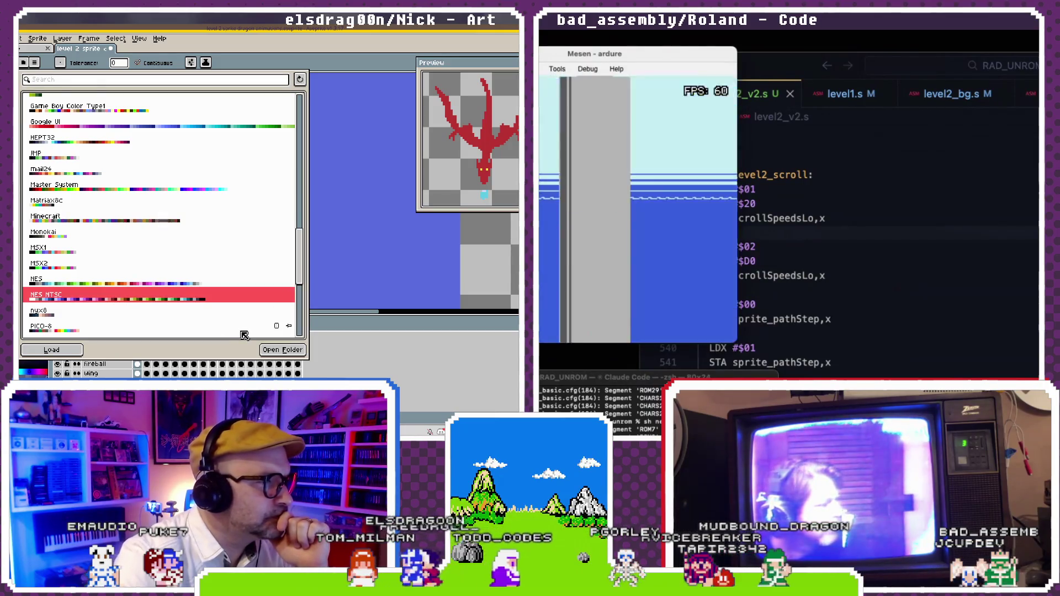
left_click(821, 196)
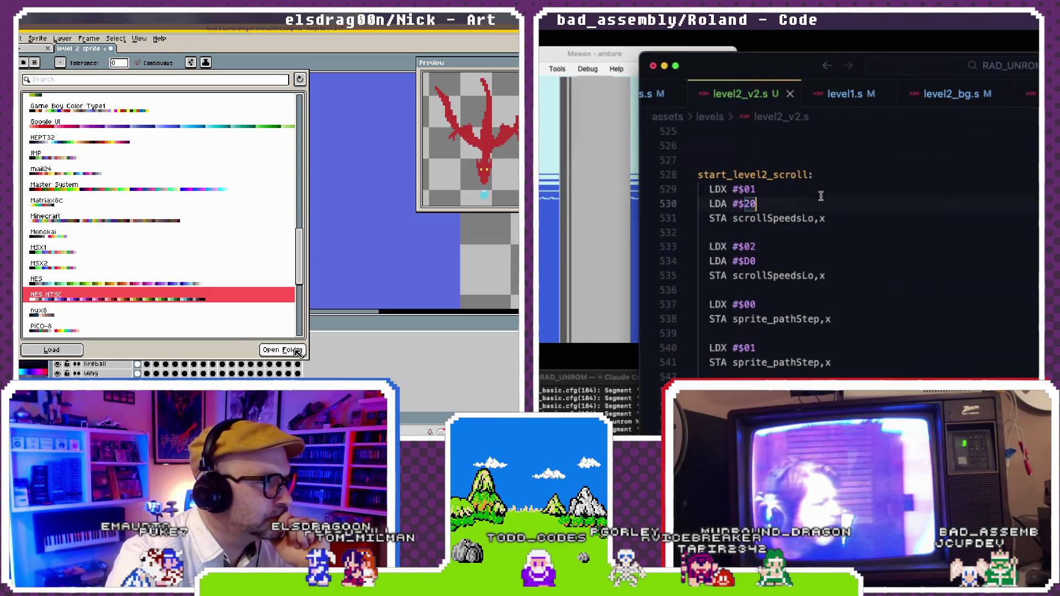
left_click(931, 100)
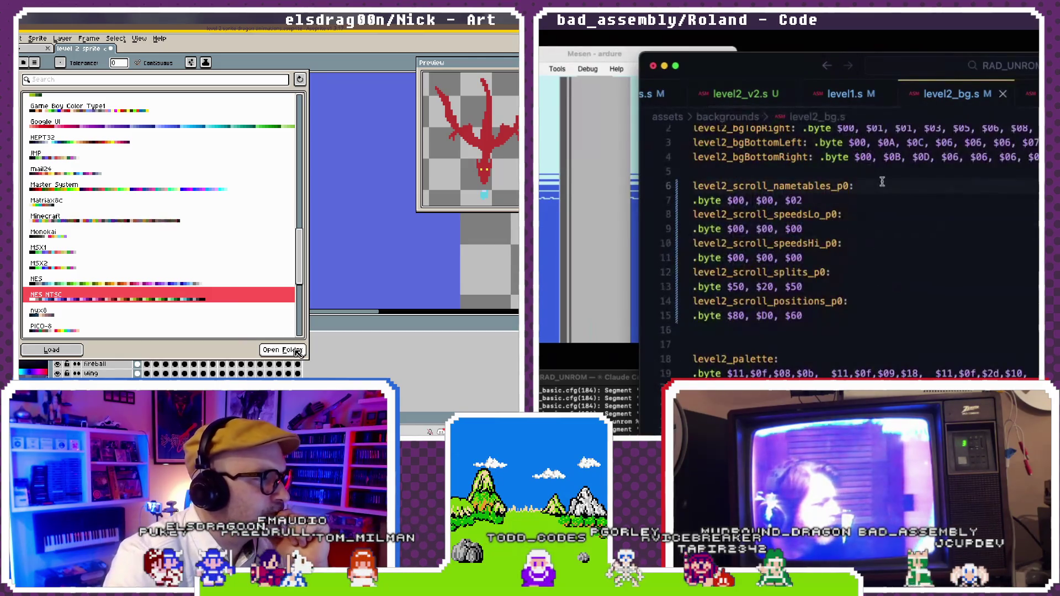
key("super+Tab")
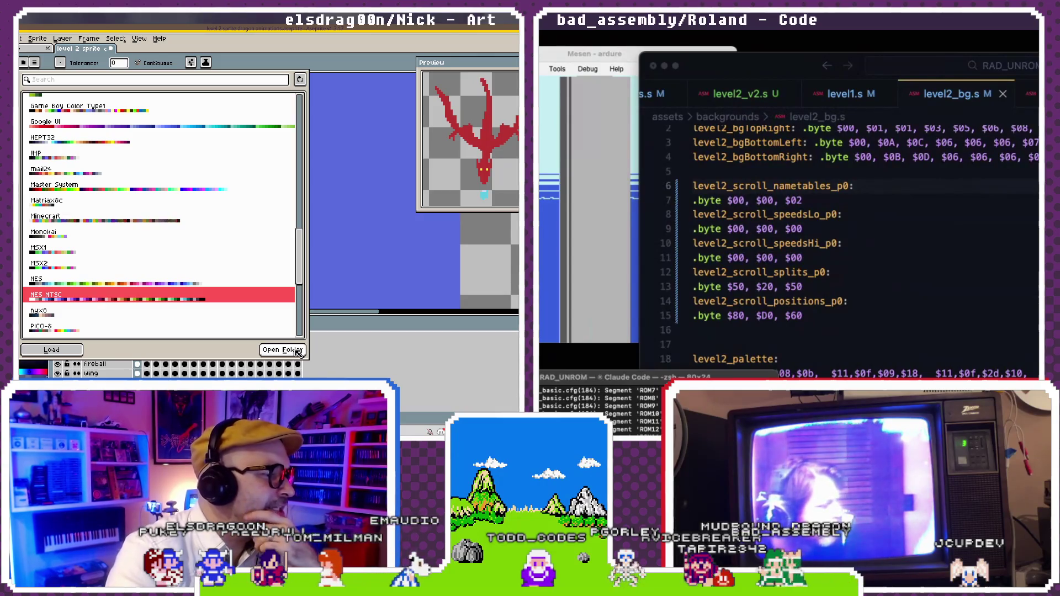
left_click(299, 351)
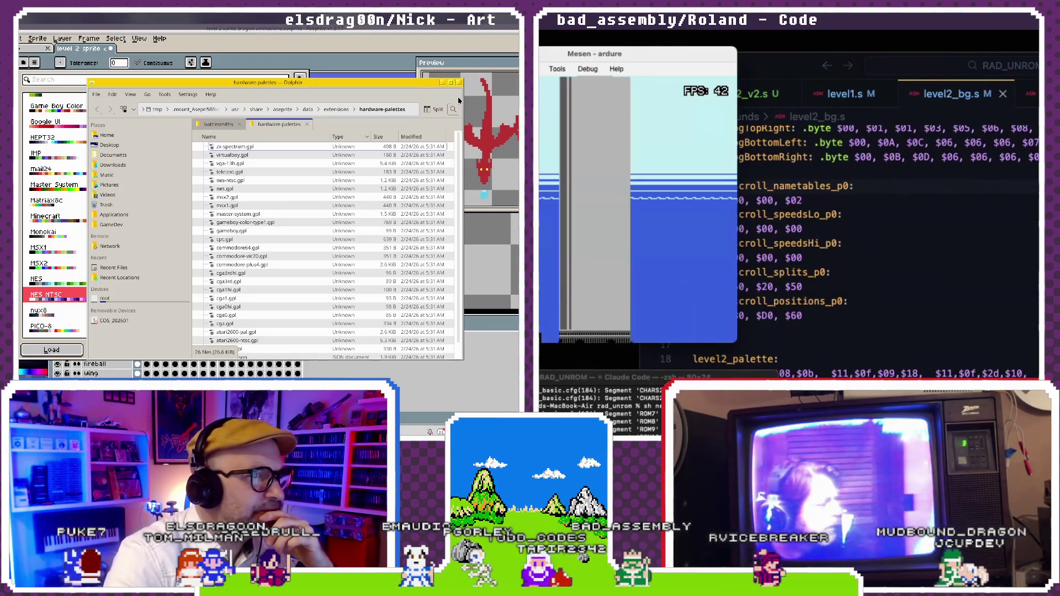
key("alt+F4")
left_click(132, 301)
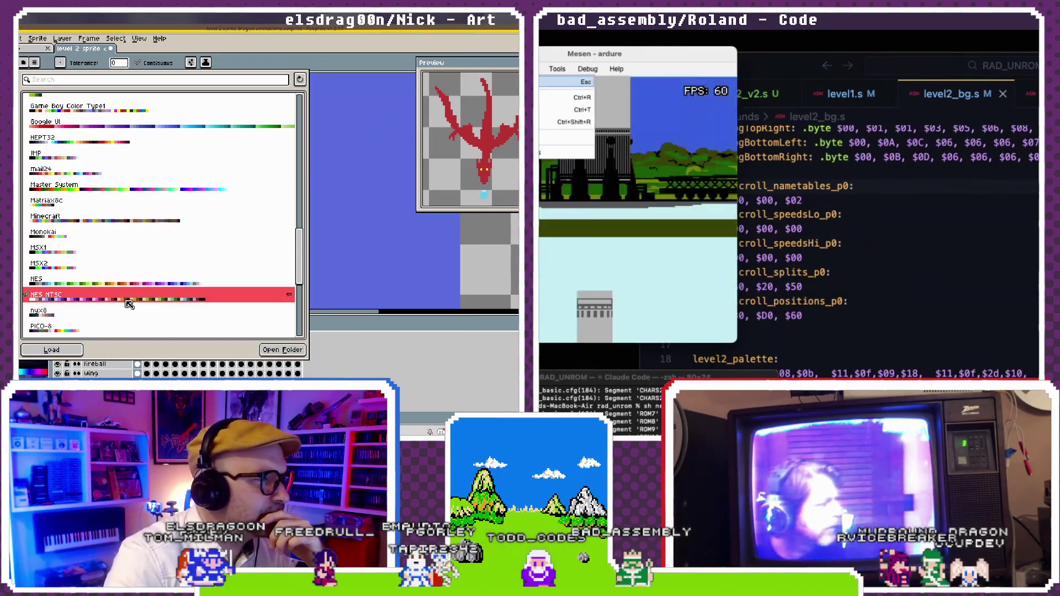
left_click(831, 243)
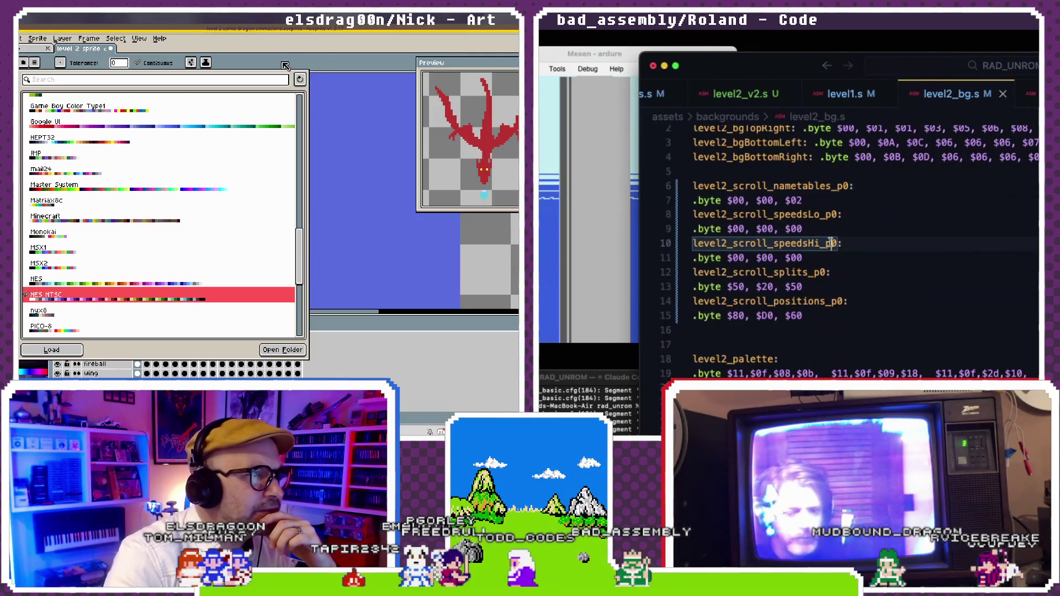
left_click(285, 67)
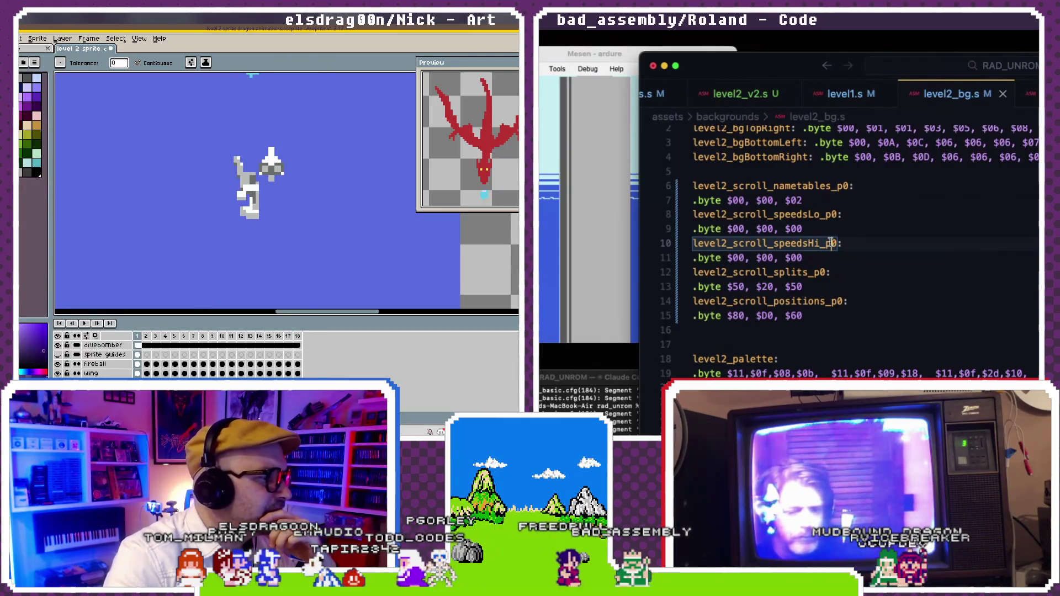
- Search level2_v2.s for start_level2_scroll to reach its call in the cutscene sequence
left_click(763, 98)
left_click_drag(52, 293, 43, 293)
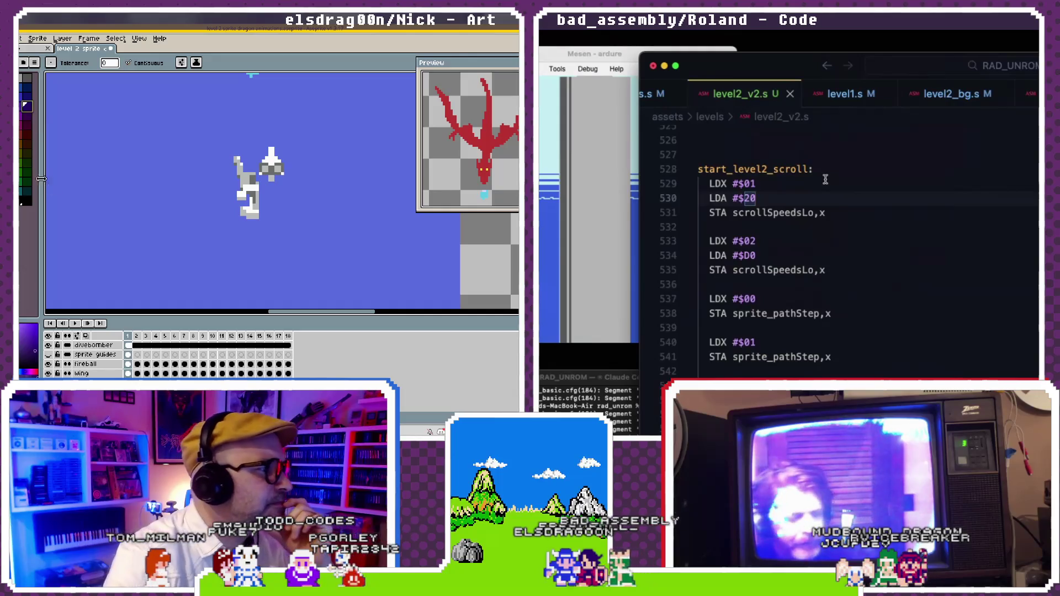
key("super+f")
left_click_drag(48, 183, 35, 175)
type("start_level")
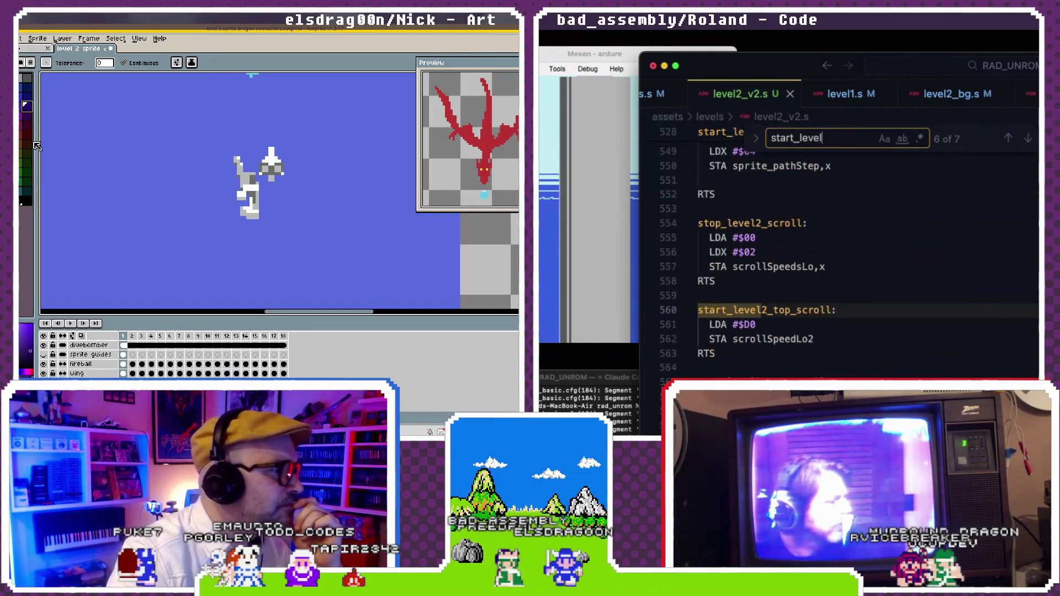
type("2_scroll")
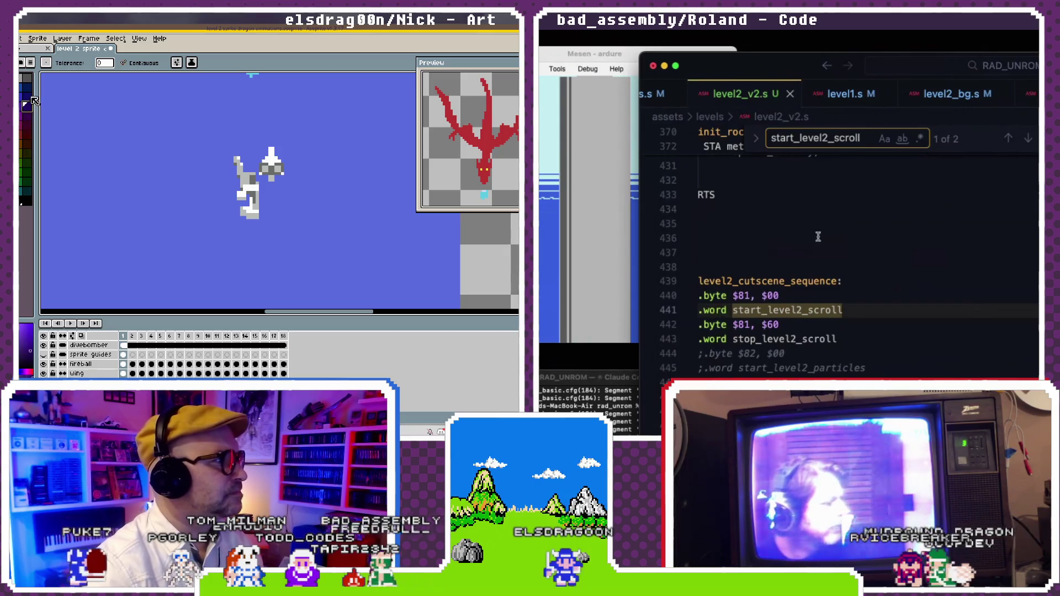
left_click(812, 296)
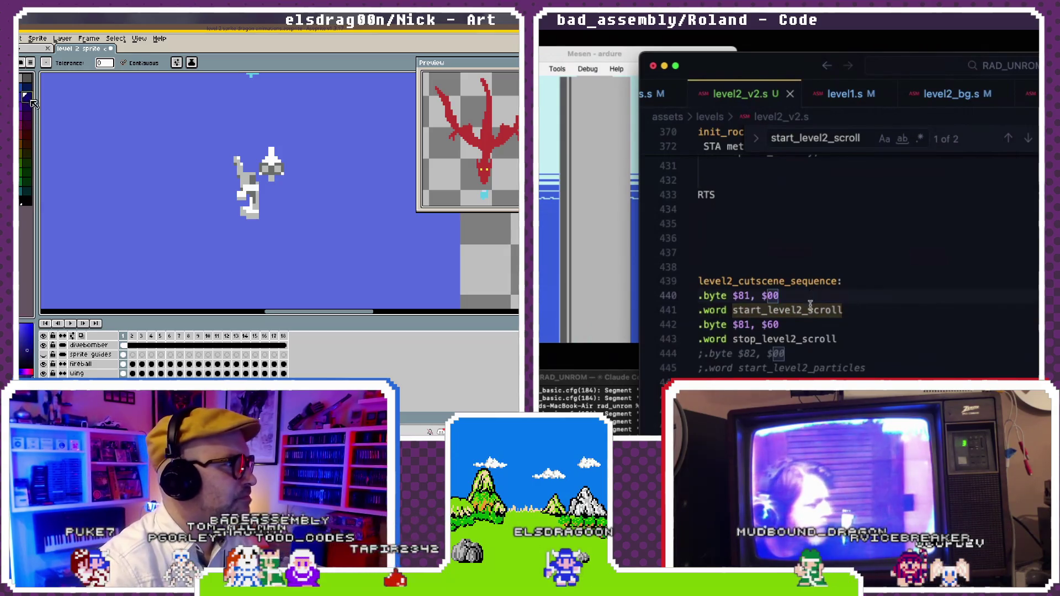
- Check level2_bg.s's level2_scroll_speedsHi_p0 table ($00, $00, $00), then return to level2_v2.s
left_click(959, 97)
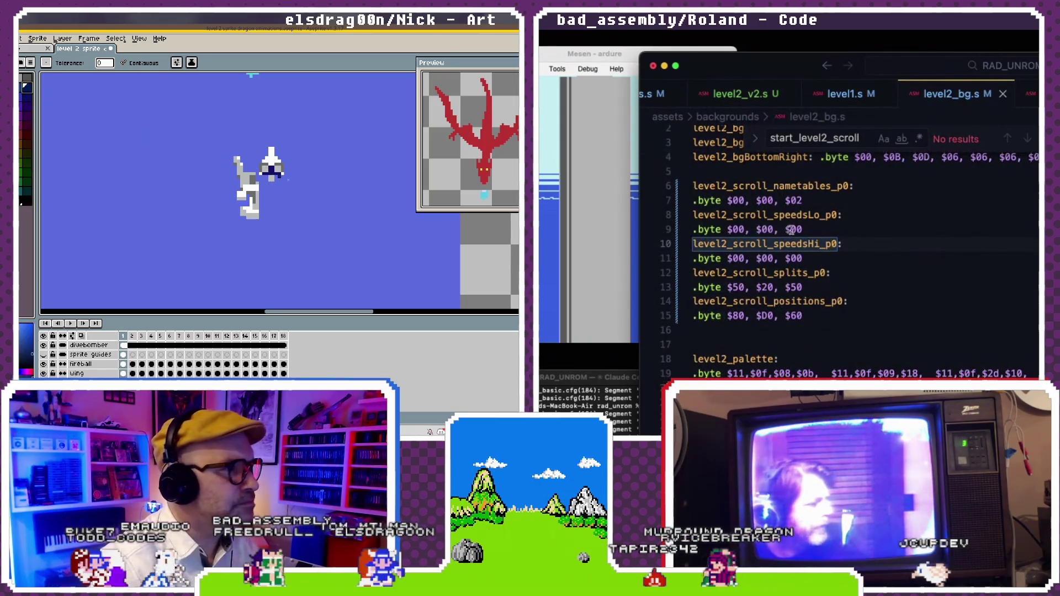
left_click(809, 243)
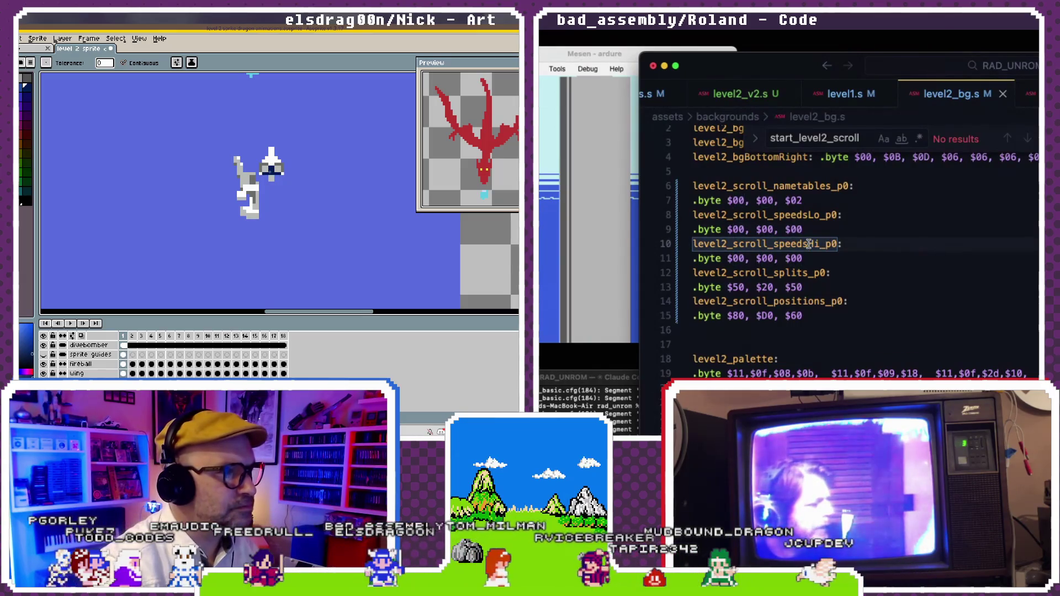
left_click(811, 259)
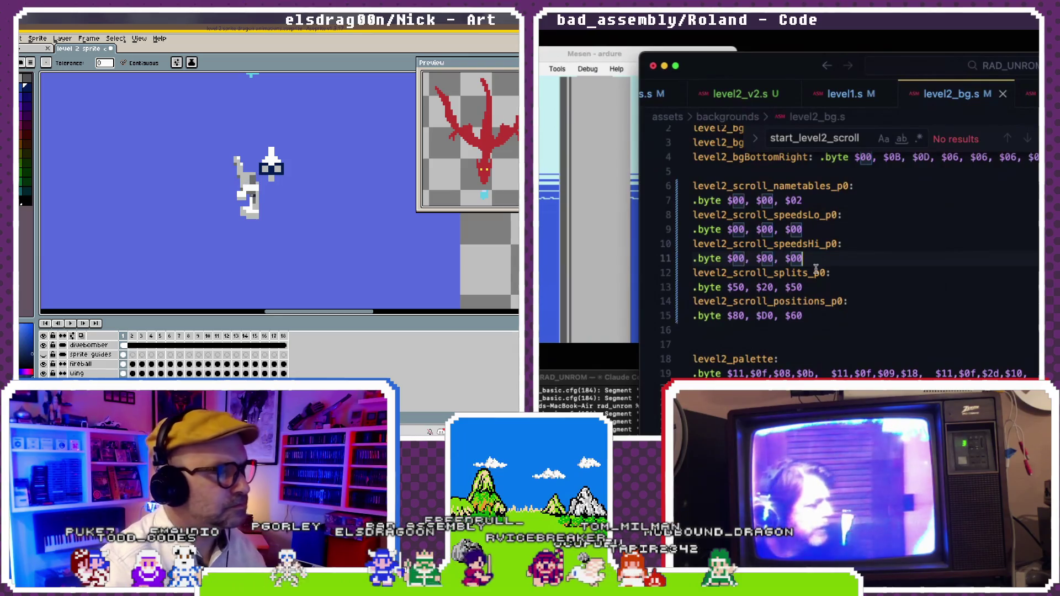
left_click(752, 96)
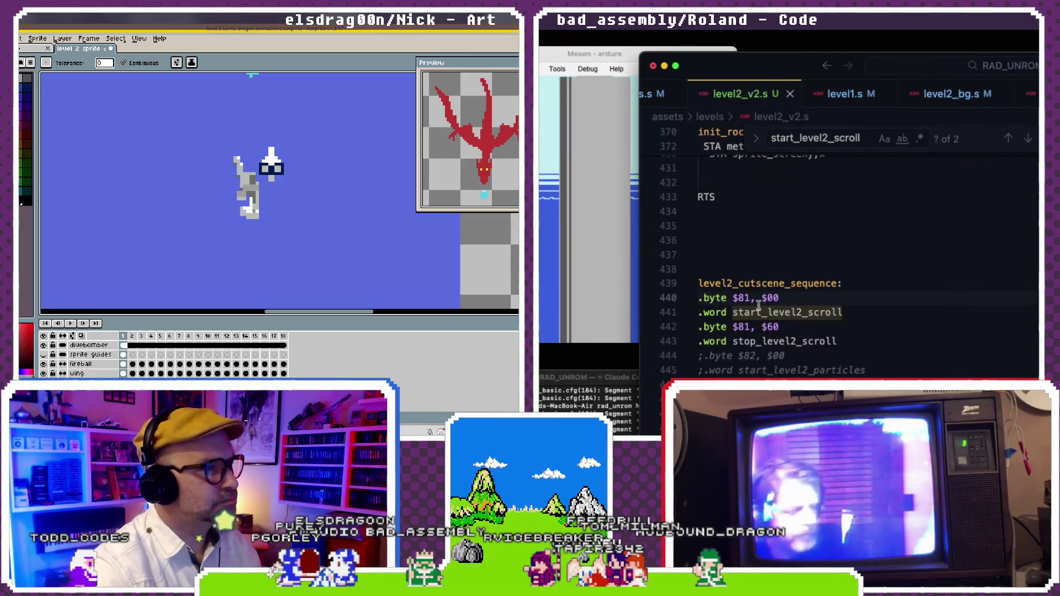
- Comment out the cutscene sequence lines 440–443 in level2_v2.s
key("super+slash")
key("Down")
key("super+slash")
key("Down")
key("super+slash")
key("Down")
key("super+slash")
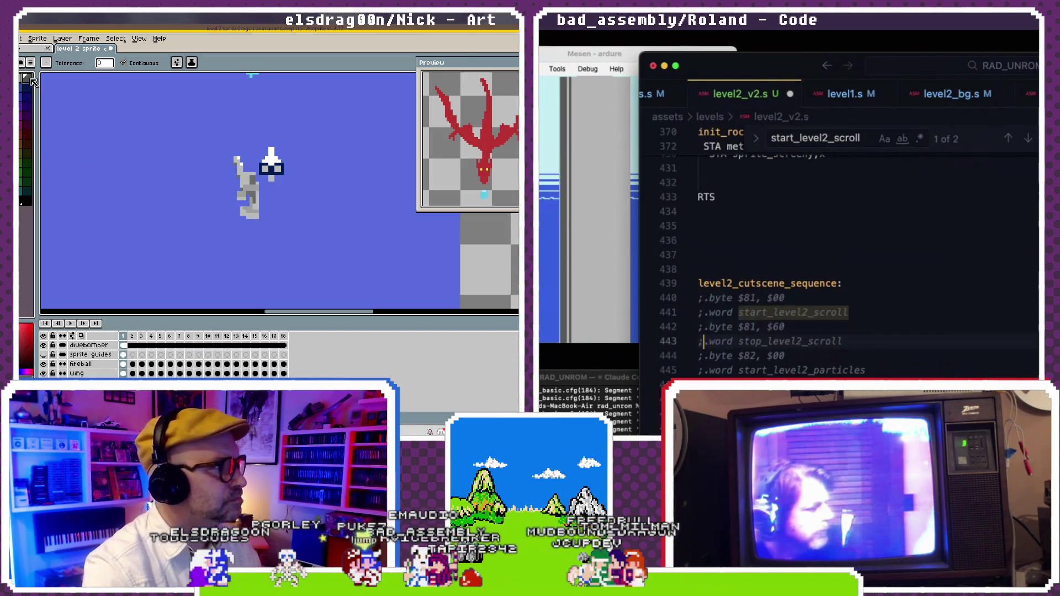
- Rebuild, restart the game in Mesen, then restore lines 440–443 and save level2_v2.s
key("super+Tab")
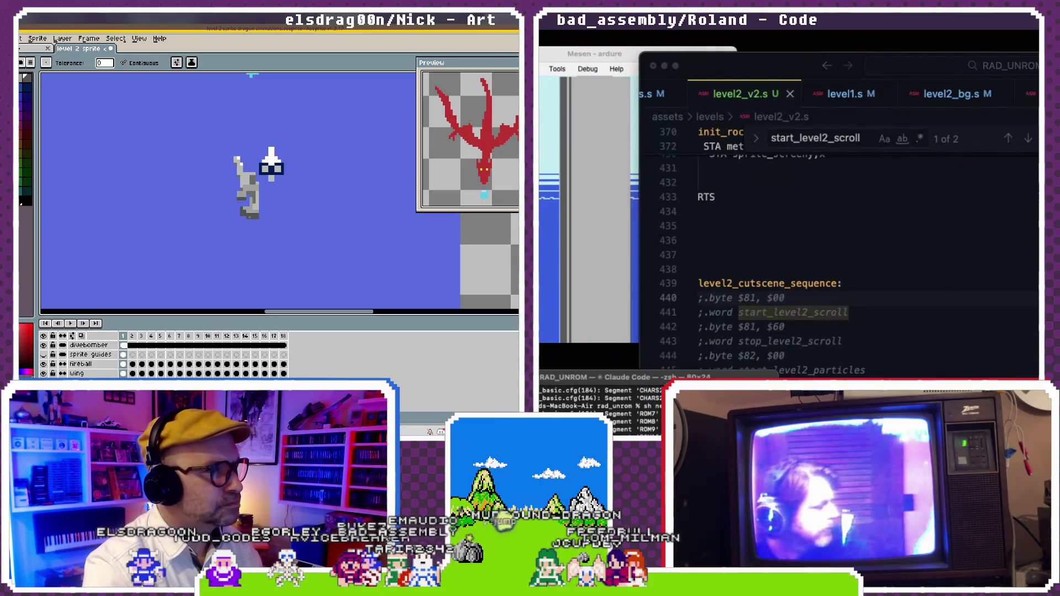
left_click(32, 99)
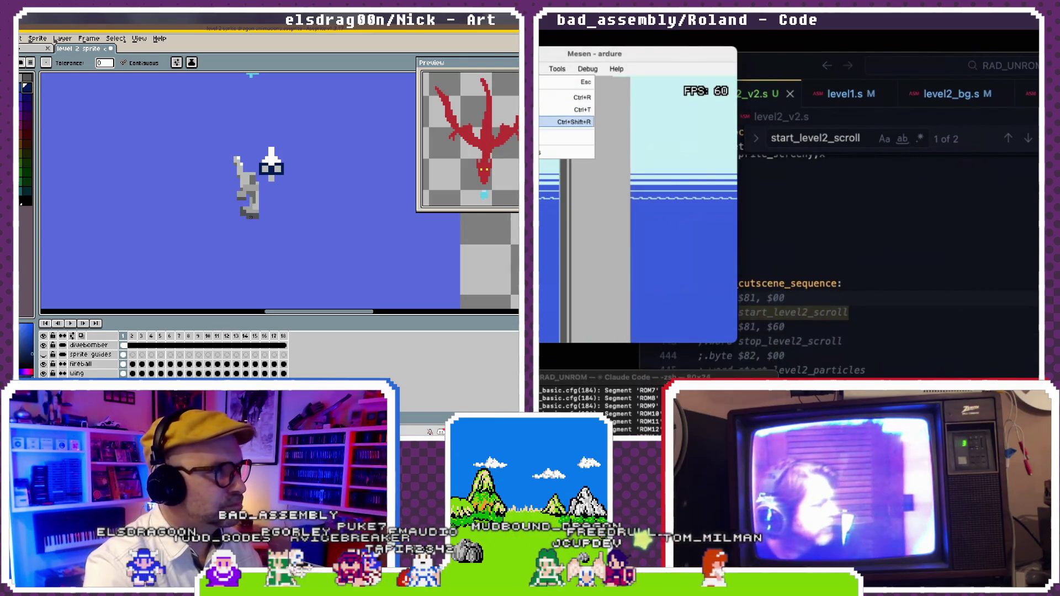
left_click_drag(251, 215, 250, 195)
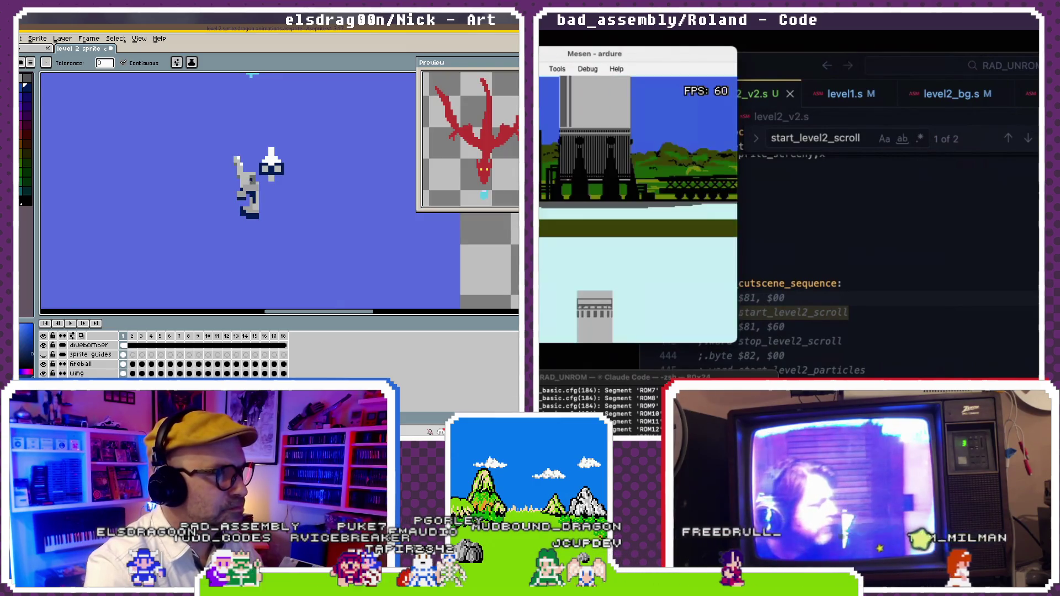
left_click(775, 216)
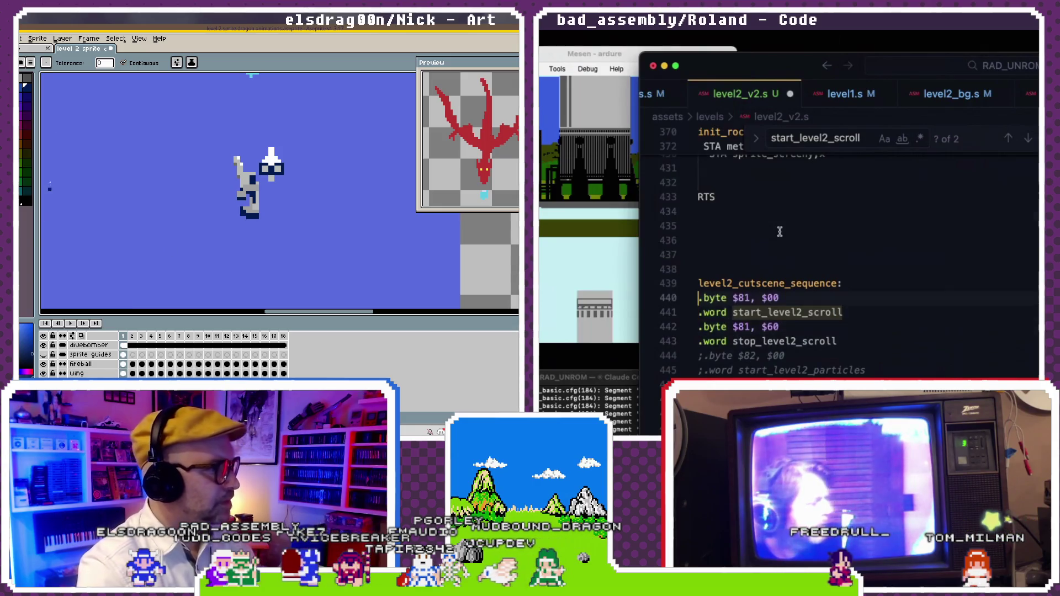
key("ctrl+s")
key("ctrl+o")
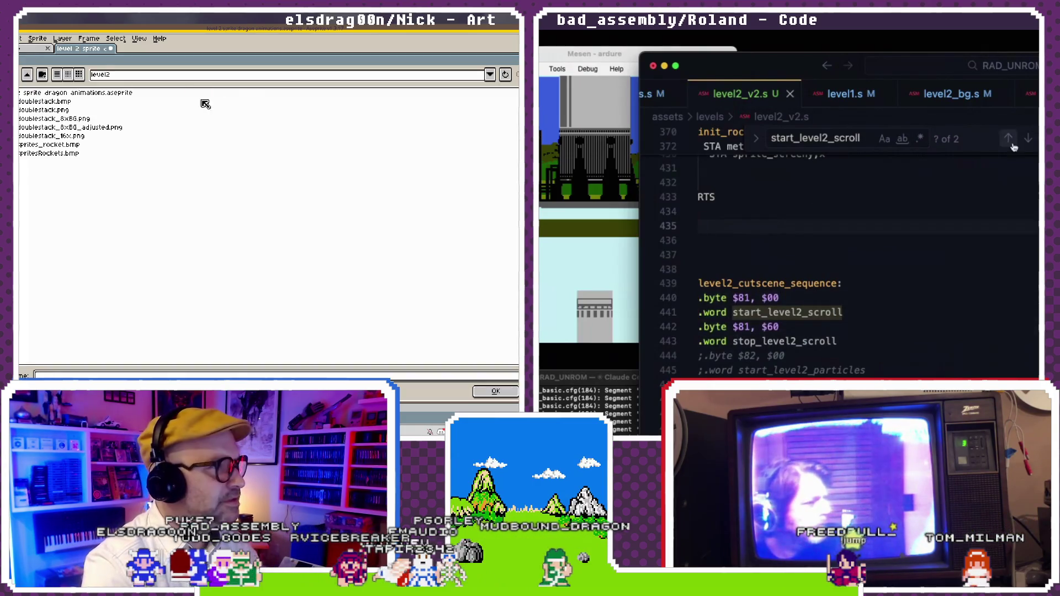
- Open the level2_bg.s scroll tables and select the three speedsLo values on line 9
left_click(950, 94)
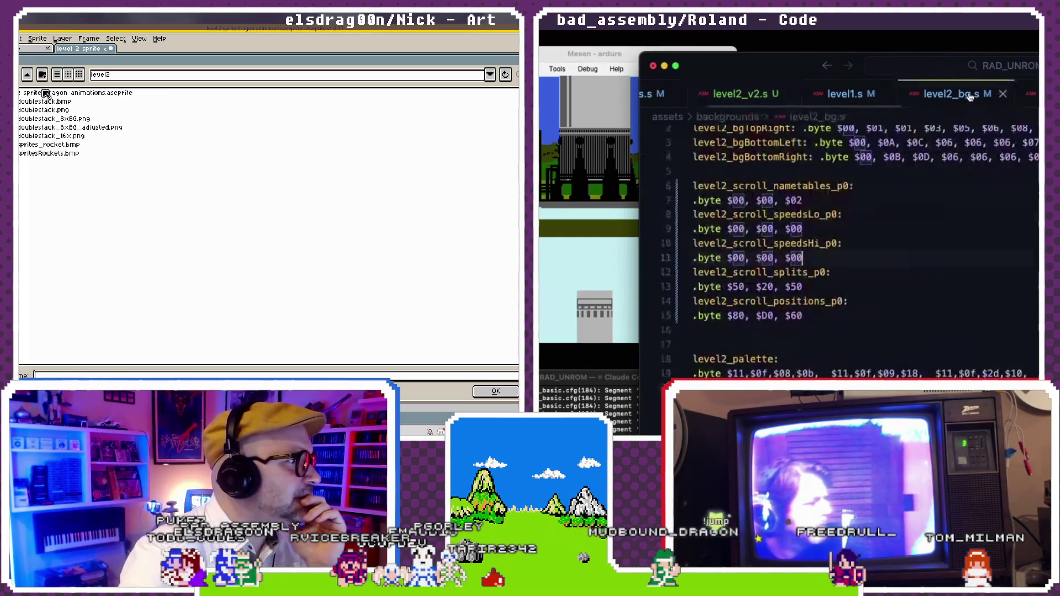
left_click(790, 228)
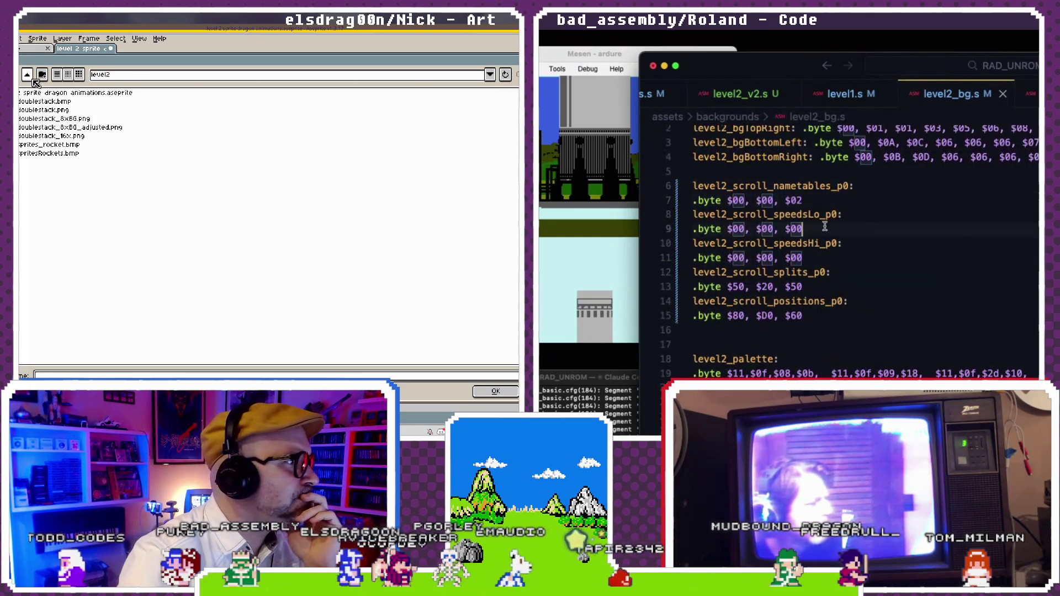
left_click(27, 74)
left_click_drag(803, 228, 728, 228)
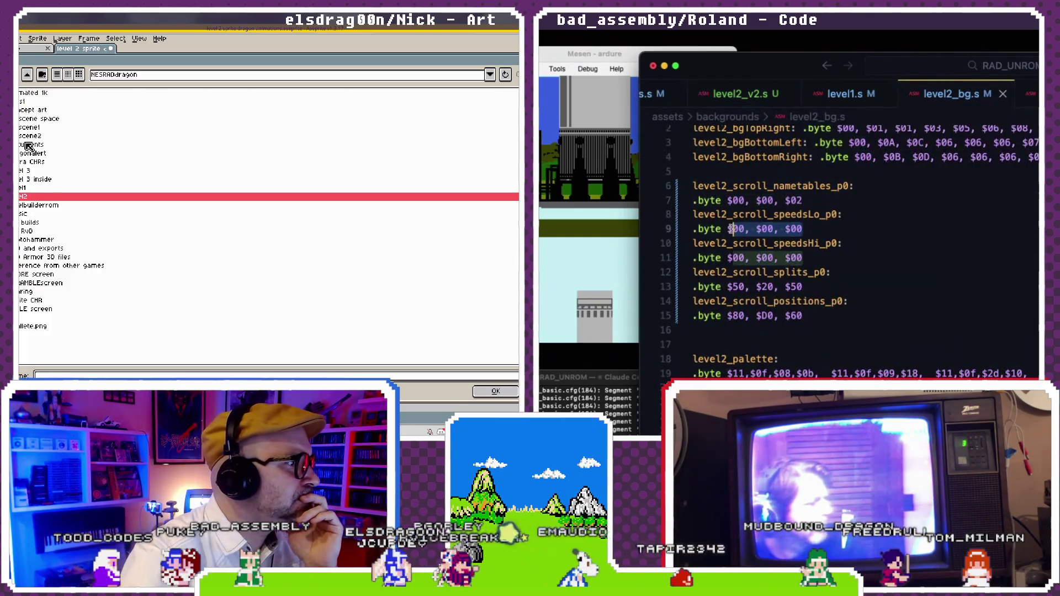
left_click(836, 214)
- Browse the image files in the Sharing folder and switch back to level2_v2.s
double_click(56, 292)
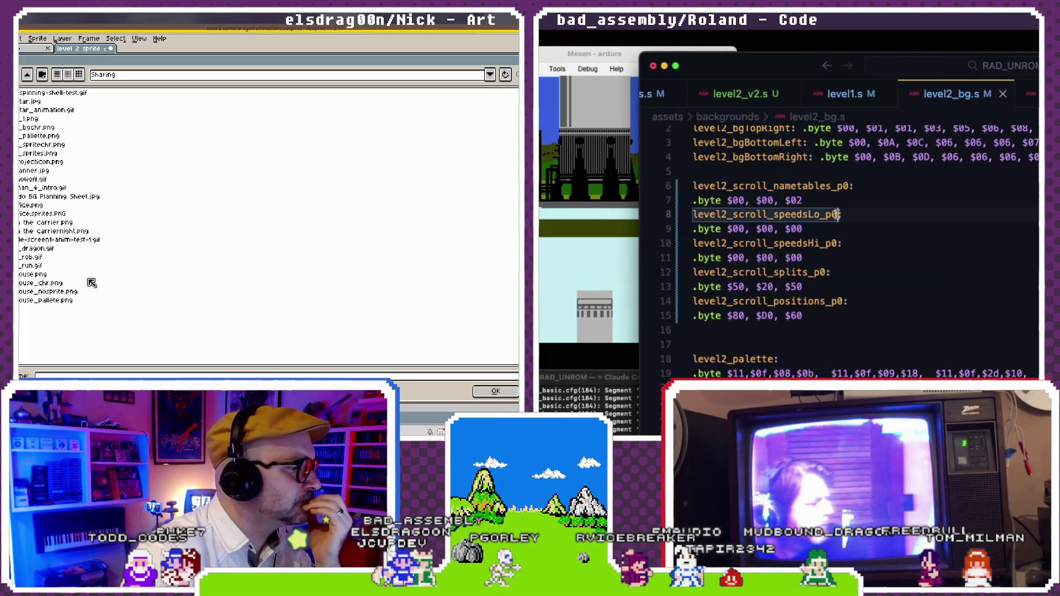
left_click(40, 119)
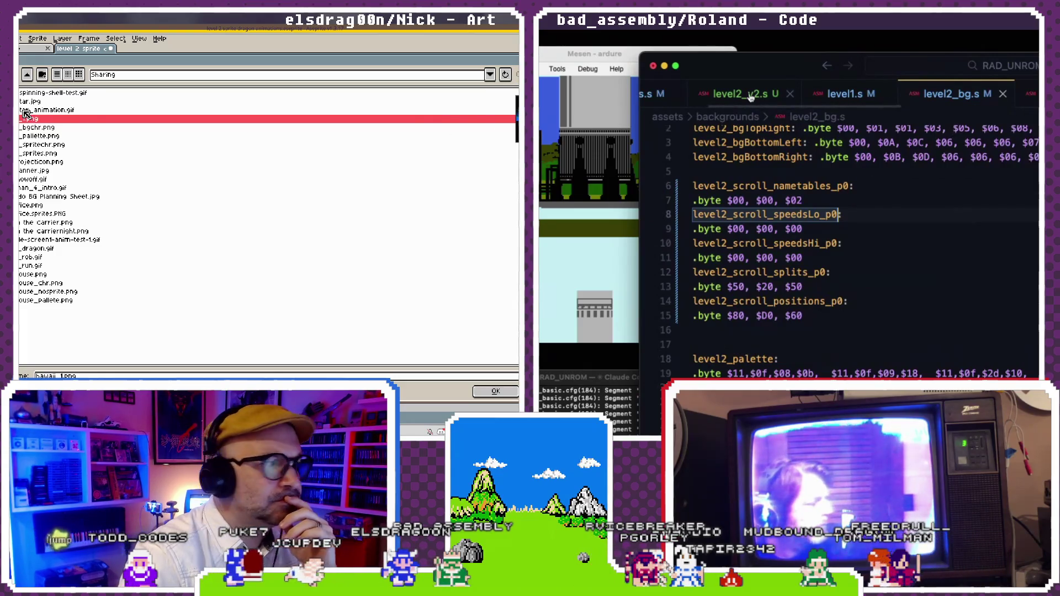
key("Down")
key("Down")
key("Down")
key("Down")
key("Down")
key("Down")
key("Down")
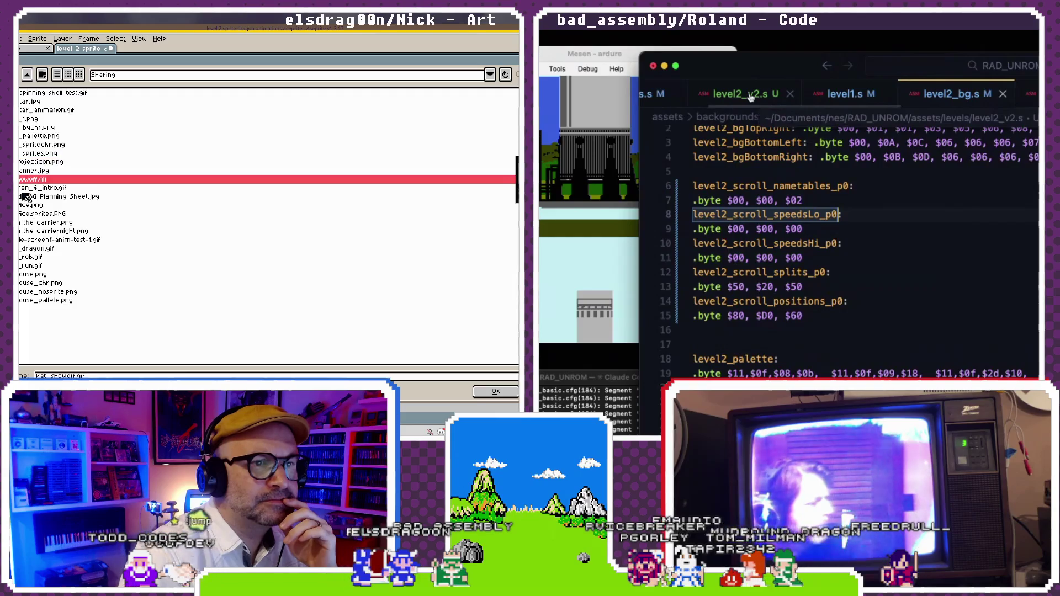
left_click(751, 96)
key("Down")
key("Down")
key("Down")
key("Down")
key("Down")
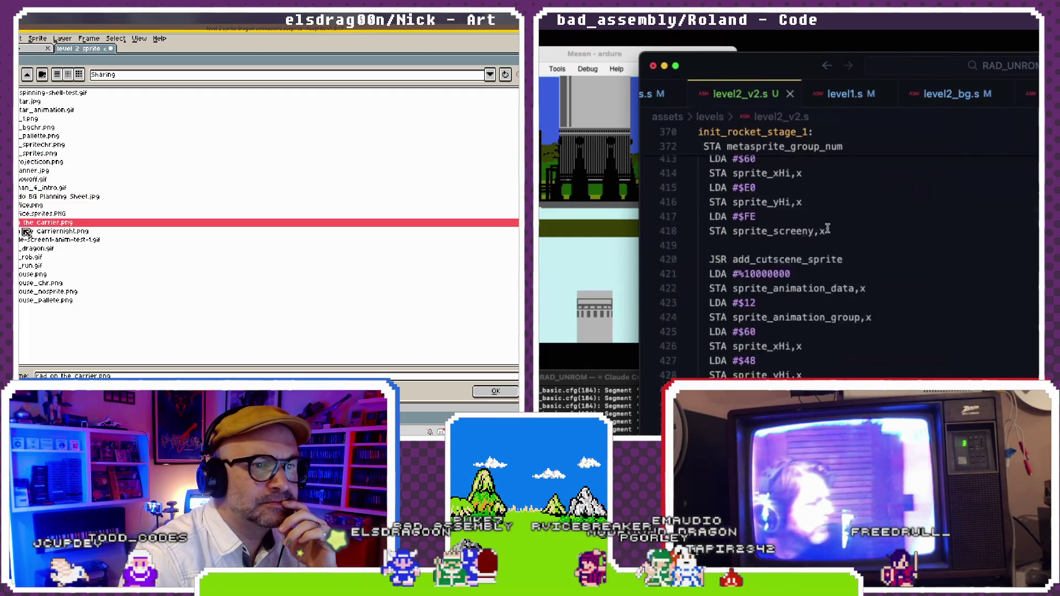
- Scroll level2_v2.s up toward the level2 routine and open spinning-shell-test.gif
scroll(828, 228, "up", 10)
key("Down")
key("Down")
scroll(828, 229, "up", 2)
key("Down")
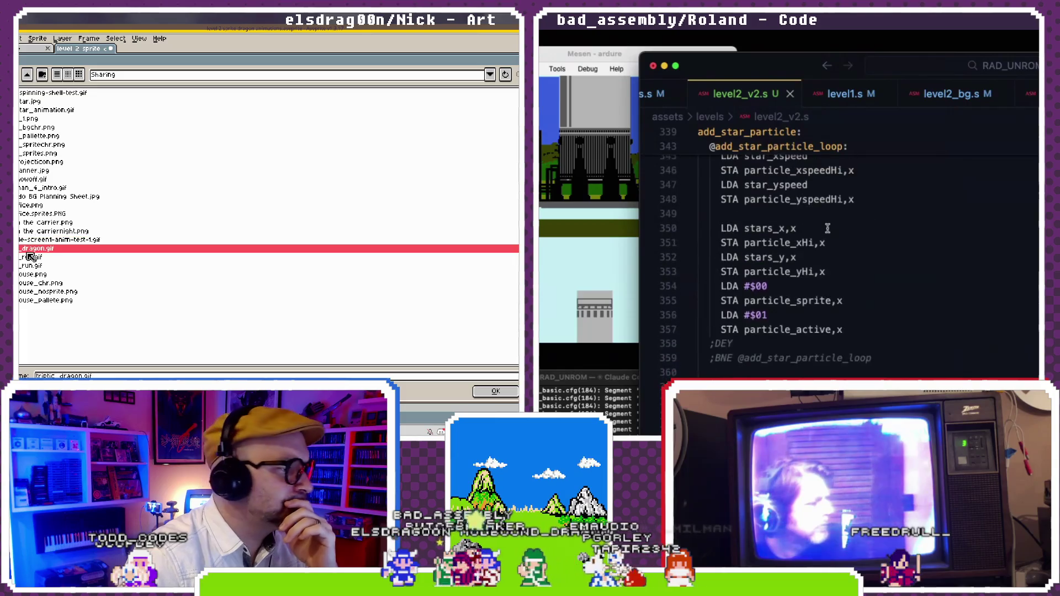
scroll(827, 229, "up", 14)
key("Down")
key("Down")
key("Down")
scroll(828, 228, "up", 8)
key("Down")
key("Down")
key("Down")
left_click(36, 119)
scroll(828, 229, "up", 3)
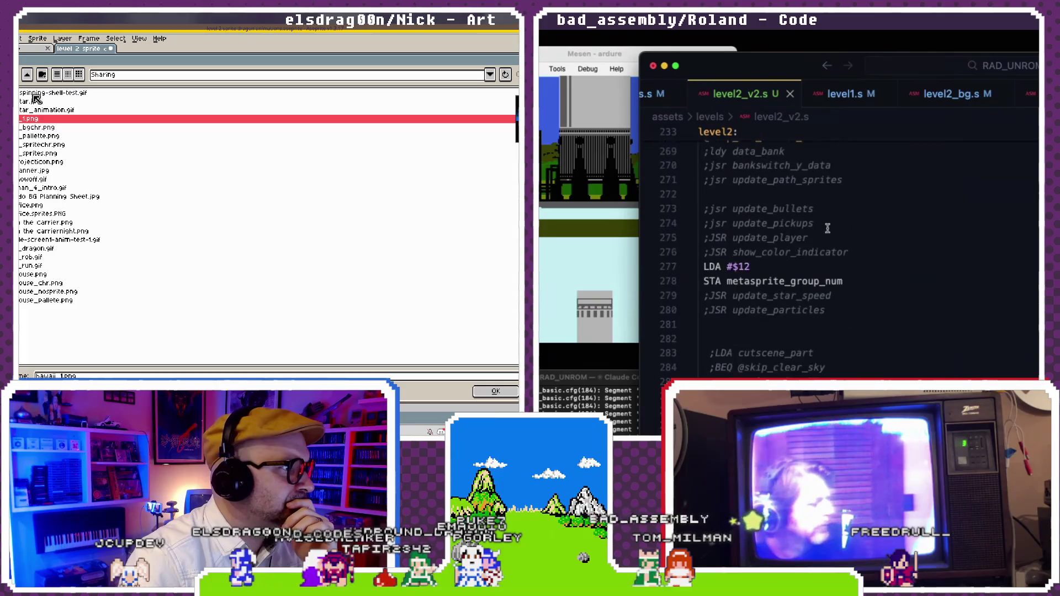
left_click(35, 94)
double_click(34, 94)
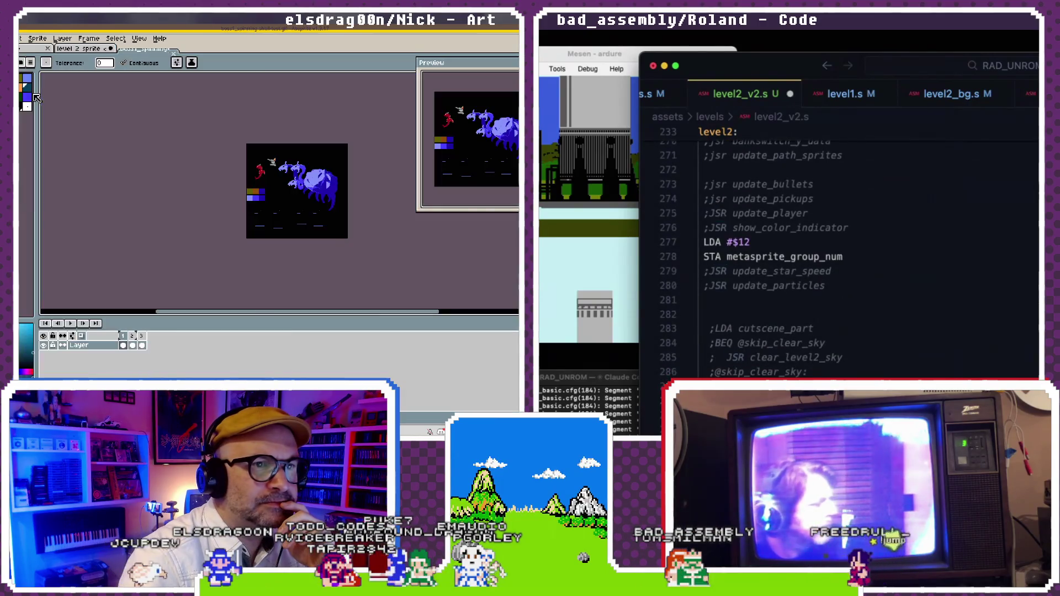
- Copy the small grey sprite into the level 2 sprite document and position it
key("super+Tab")
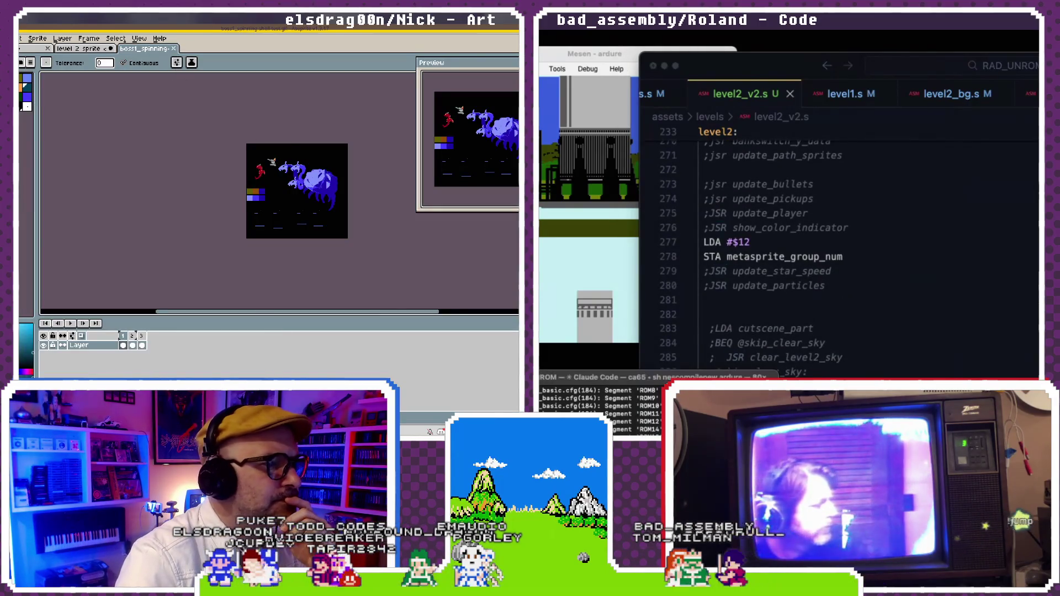
scroll(298, 147, "up", 2)
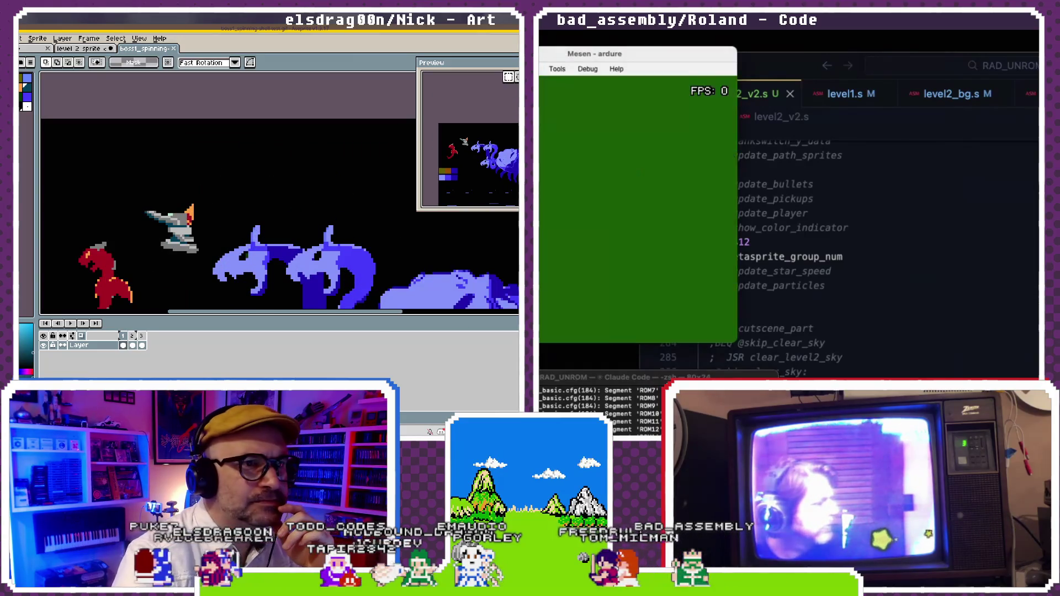
left_click_drag(135, 191, 201, 279)
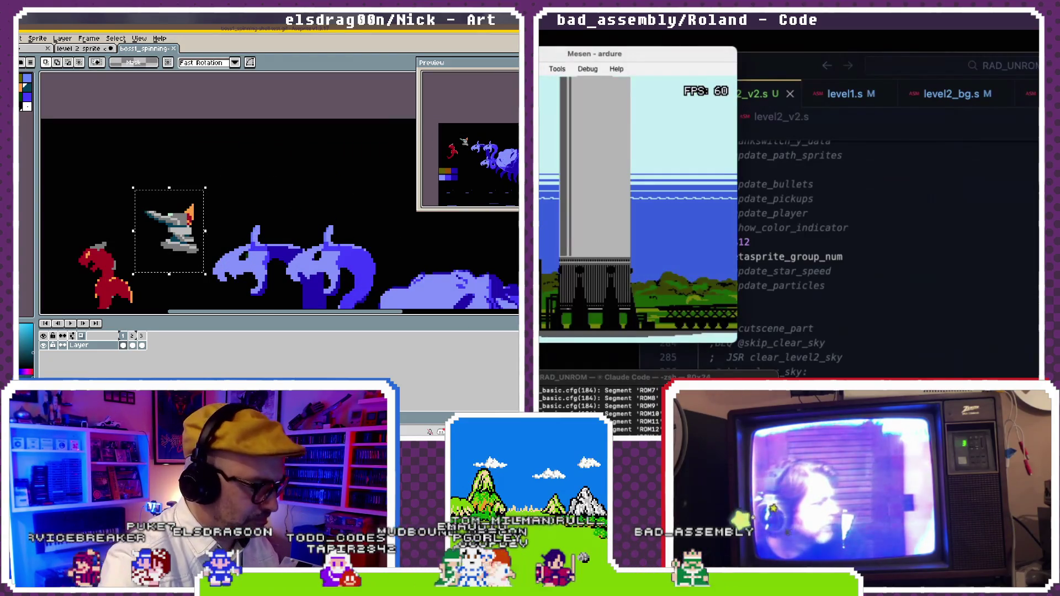
left_click(94, 49)
key("ctrl+v")
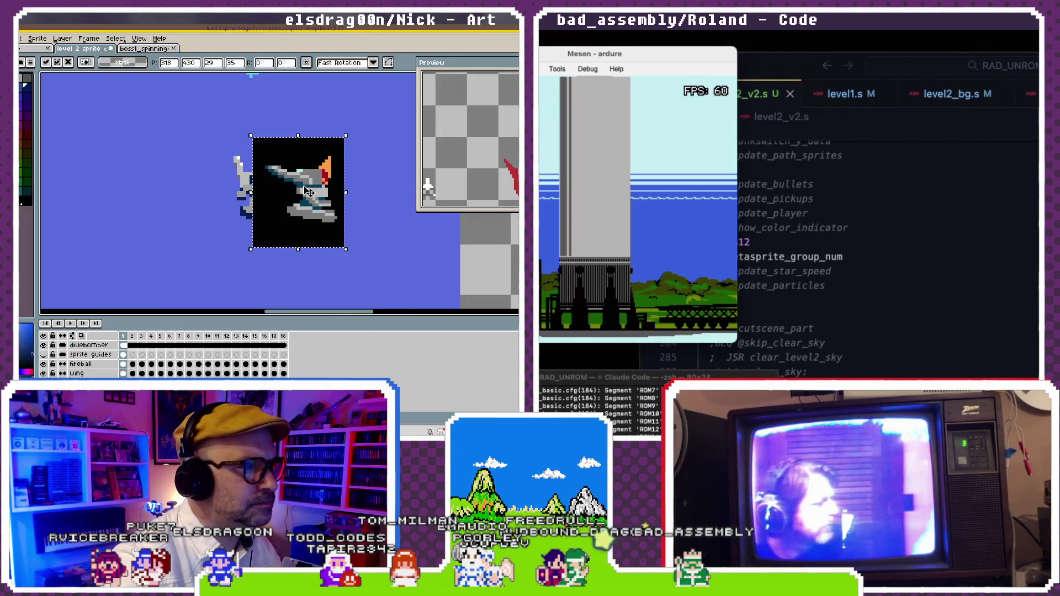
left_click_drag(306, 190, 170, 181)
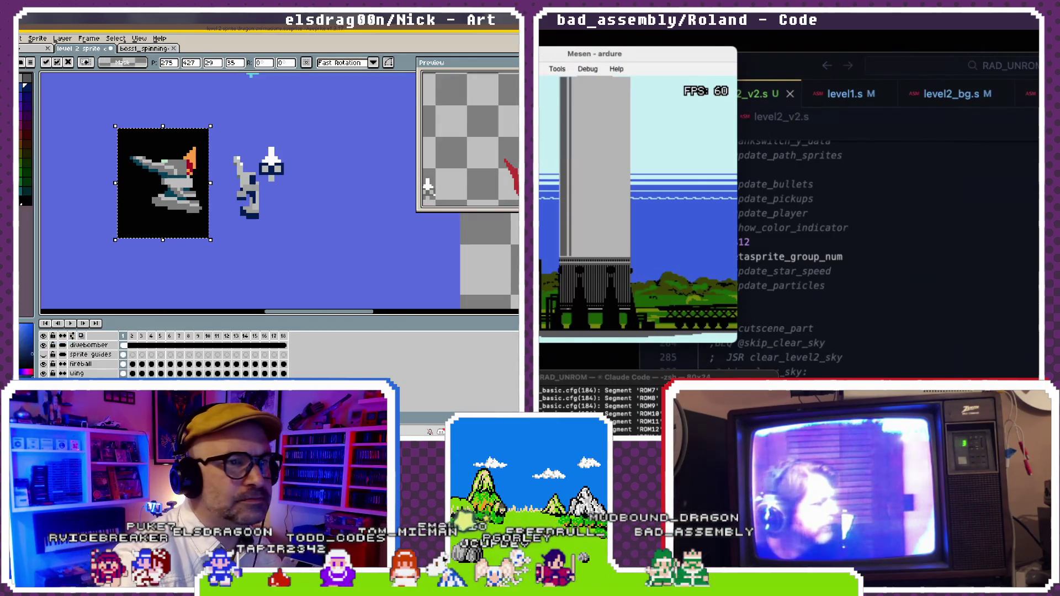
left_click(768, 290)
- Flood-fill the pasted sprite's white top with orange
key("b")
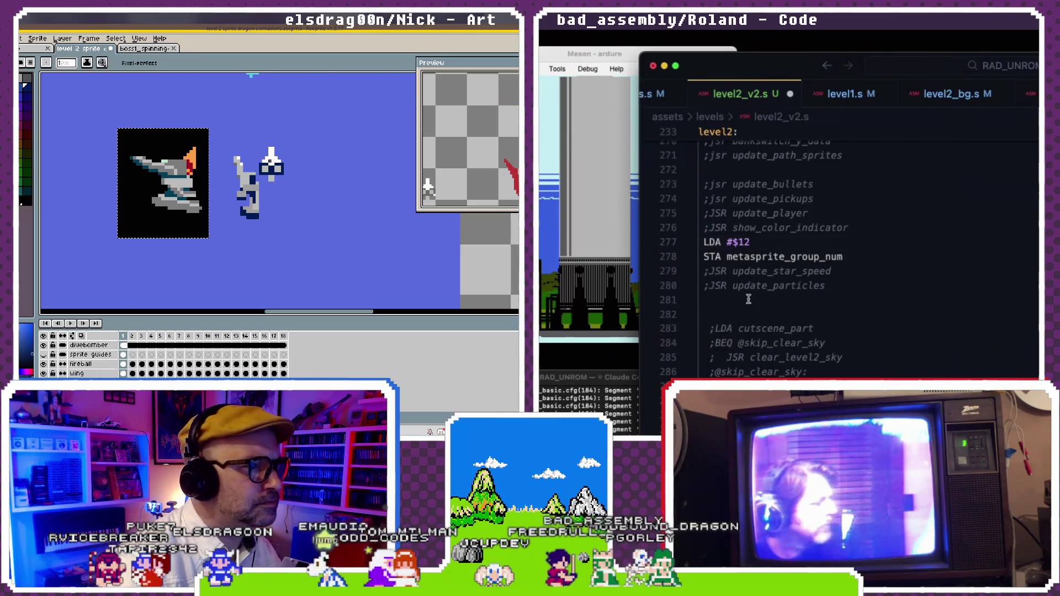
key("Down")
key("Down")
key("Down")
scroll(760, 301, "down", 1)
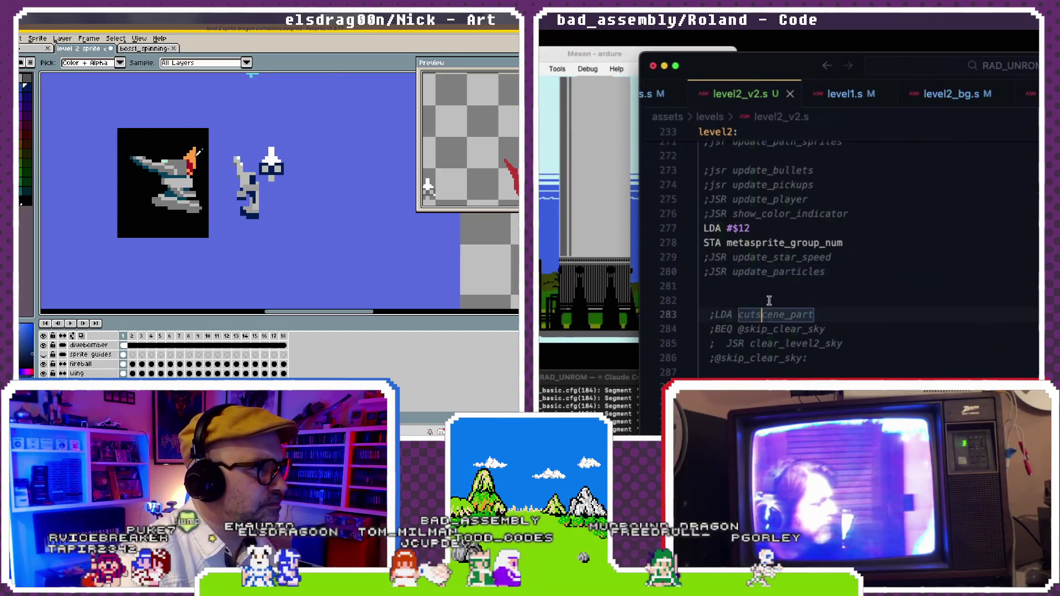
scroll(765, 301, "up", 5)
scroll(771, 301, "down", 1)
key("g")
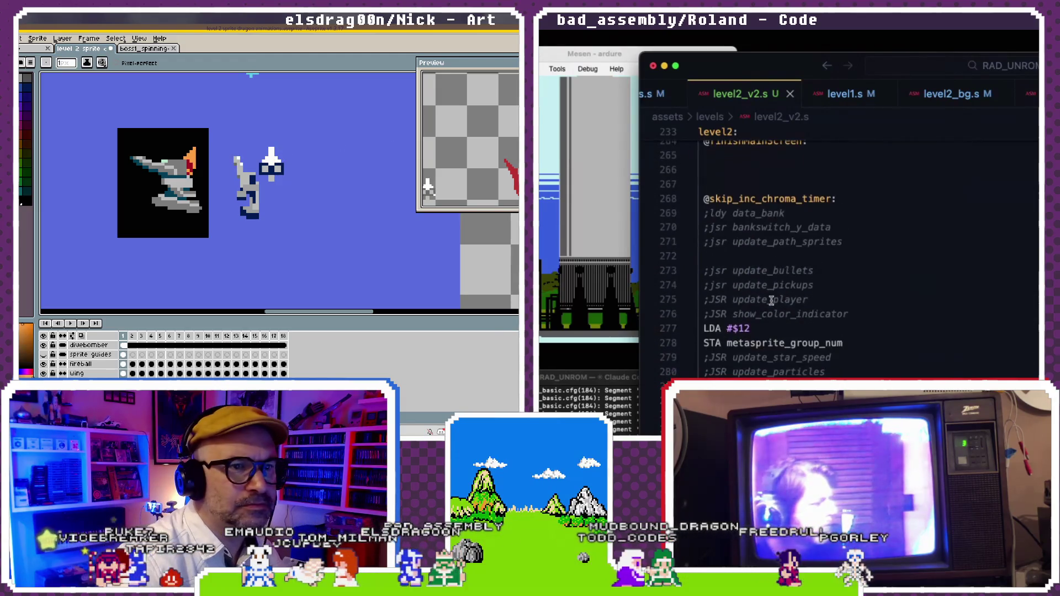
left_click(271, 154)
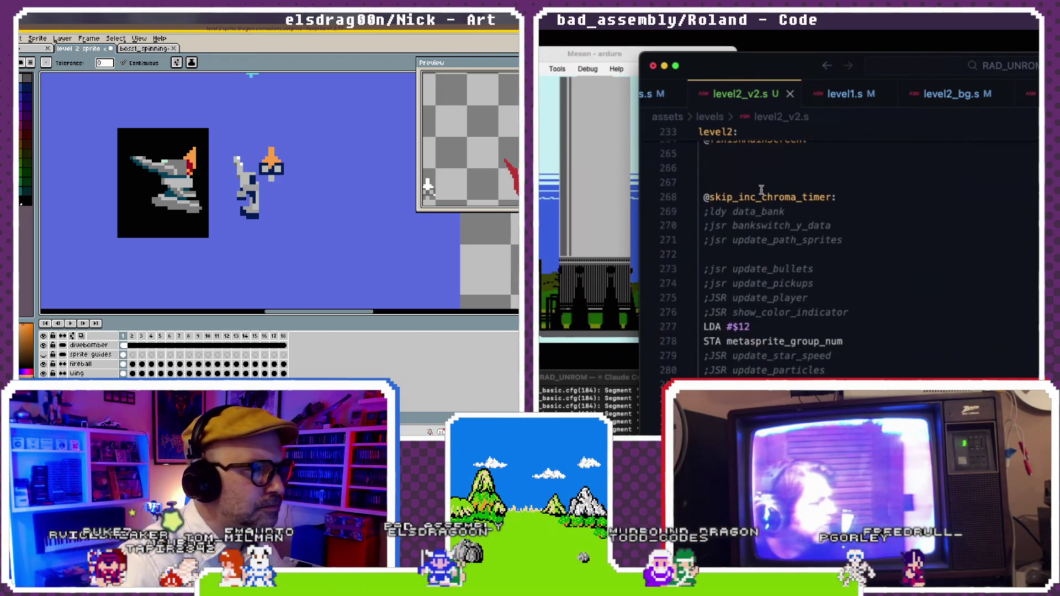
scroll(759, 201, "down", 3)
- Scroll past load_level2_p0_scroll and the IRQ/NMI routines to update_level2_scrolls' scrollSpeedsLo/Hi subtraction loop
scroll(760, 202, "down", 10)
scroll(759, 203, "down", 10)
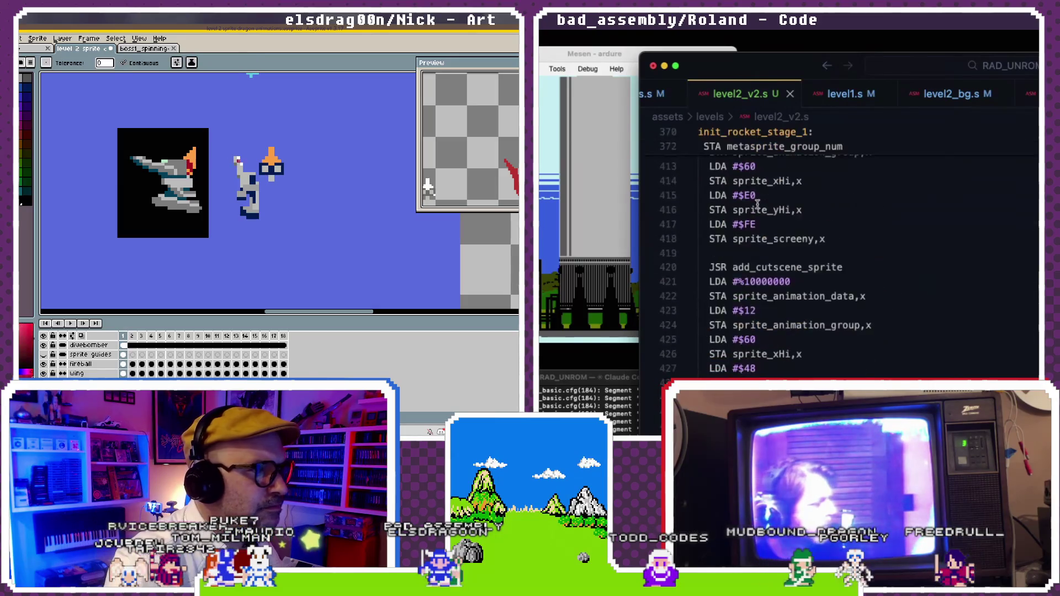
scroll(758, 204, "down", 10)
scroll(757, 204, "down", 10)
scroll(758, 204, "down", 10)
scroll(757, 204, "down", 10)
scroll(757, 204, "down", 10)
scroll(758, 204, "down", 10)
scroll(758, 204, "down", 10)
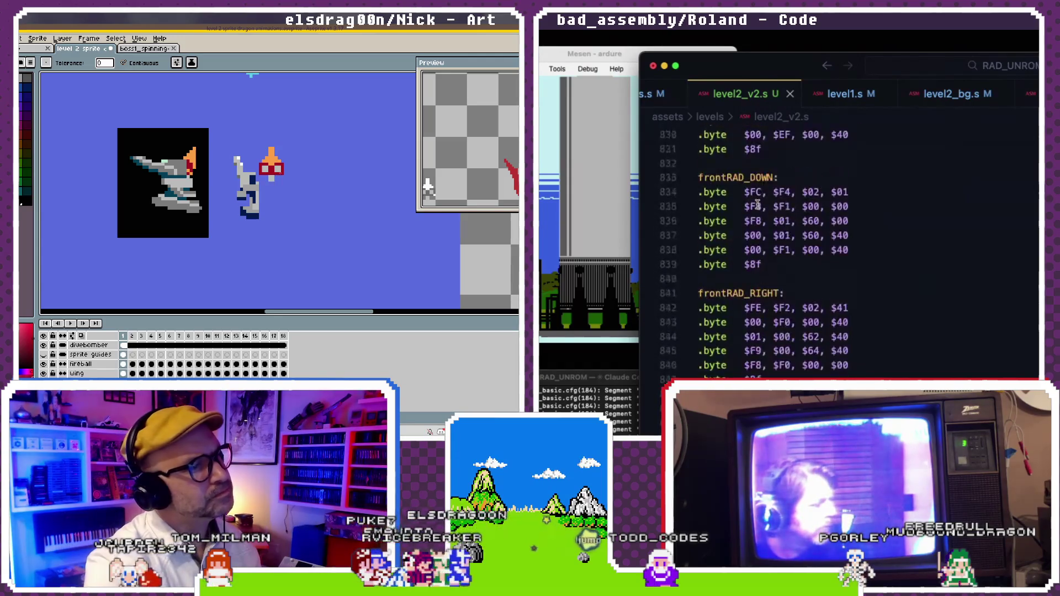
scroll(757, 204, "down", 10)
scroll(757, 204, "down", 10)
scroll(758, 204, "up", 3)
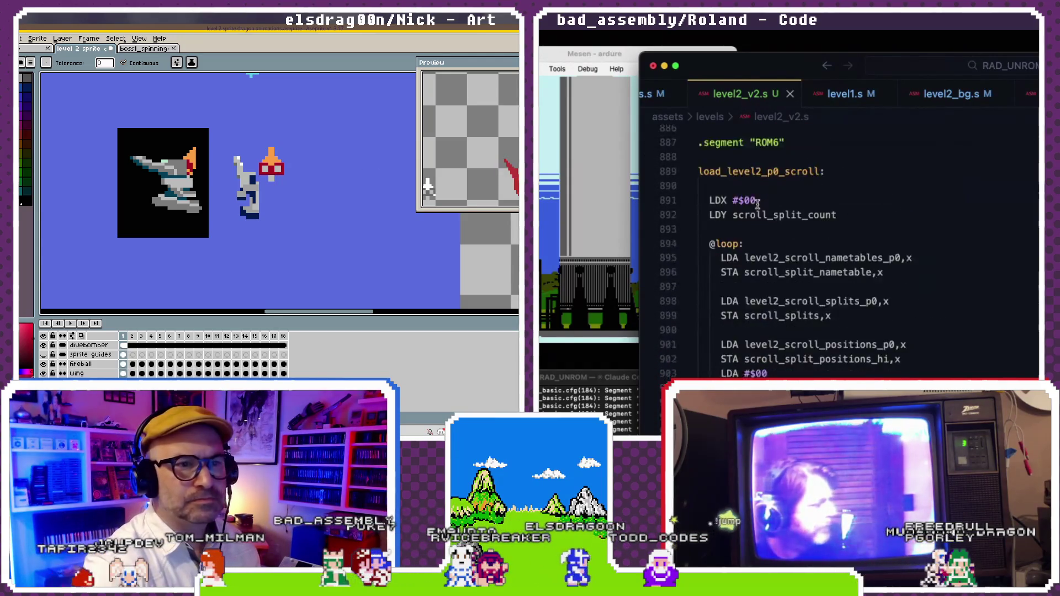
scroll(763, 212, "down", 2)
scroll(768, 215, "down", 2)
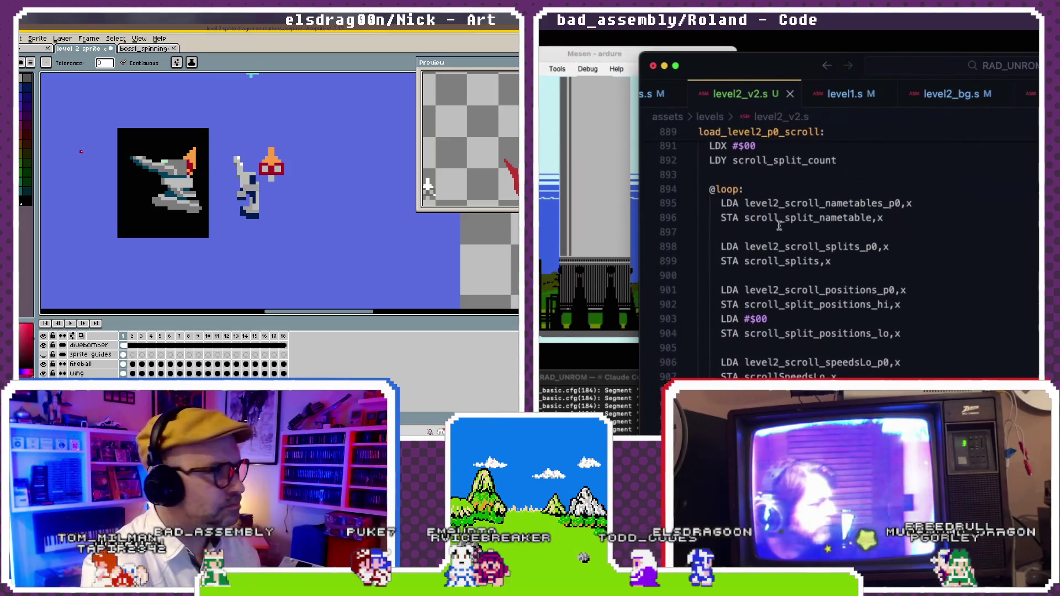
scroll(773, 221, "down", 1)
scroll(779, 232, "down", 2)
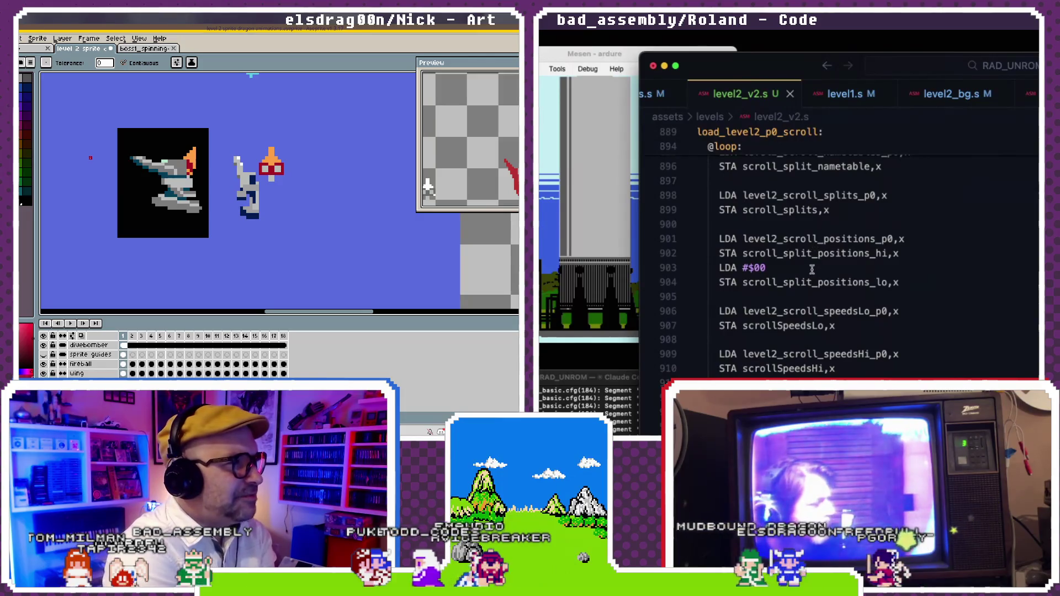
scroll(814, 269, "down", 1)
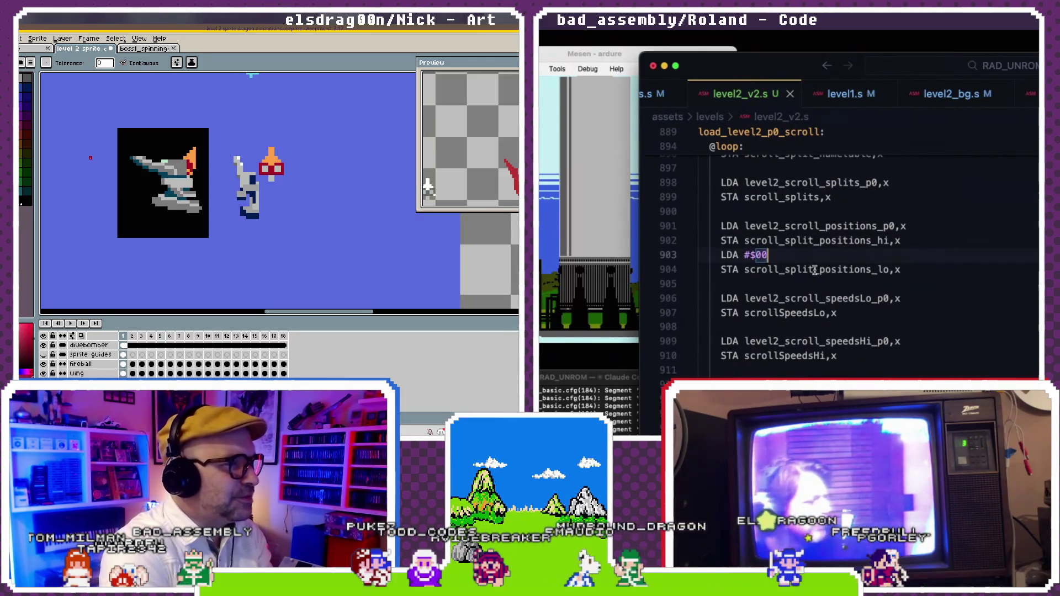
scroll(814, 269, "up", 2)
scroll(814, 269, "down", 4)
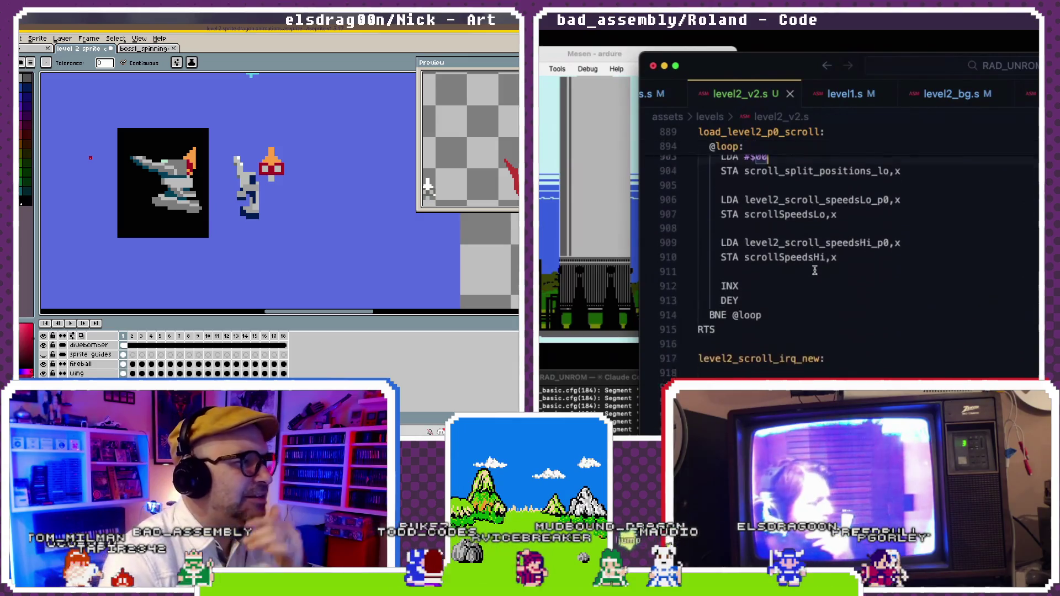
scroll(814, 269, "down", 4)
scroll(814, 269, "down", 1)
scroll(814, 269, "down", 1)
scroll(814, 269, "down", 3)
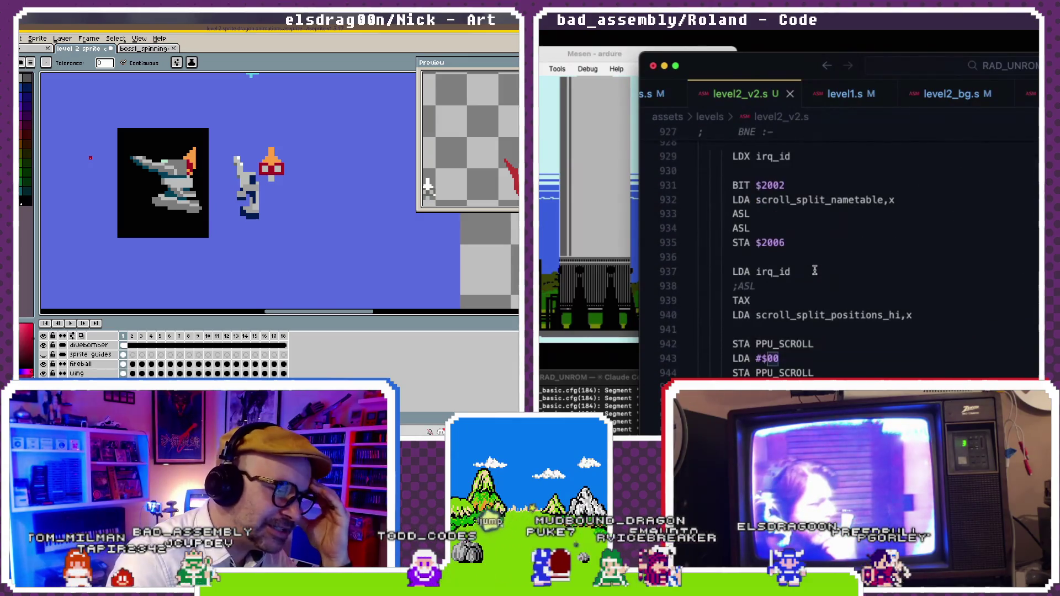
scroll(815, 270, "down", 1)
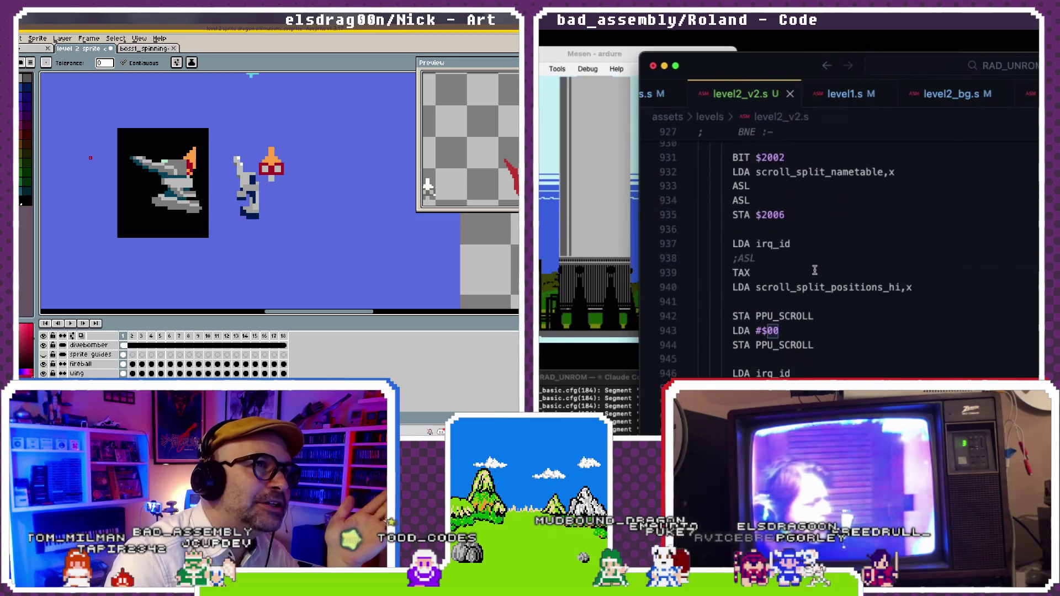
scroll(815, 269, "down", 1)
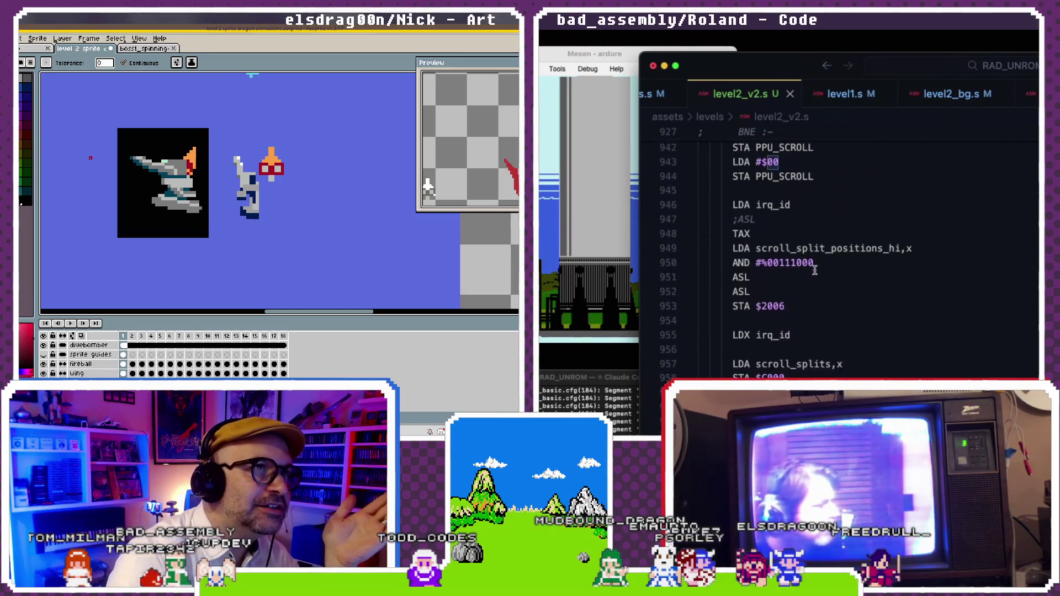
scroll(814, 270, "down", 2)
scroll(814, 269, "down", 3)
scroll(814, 269, "down", 1)
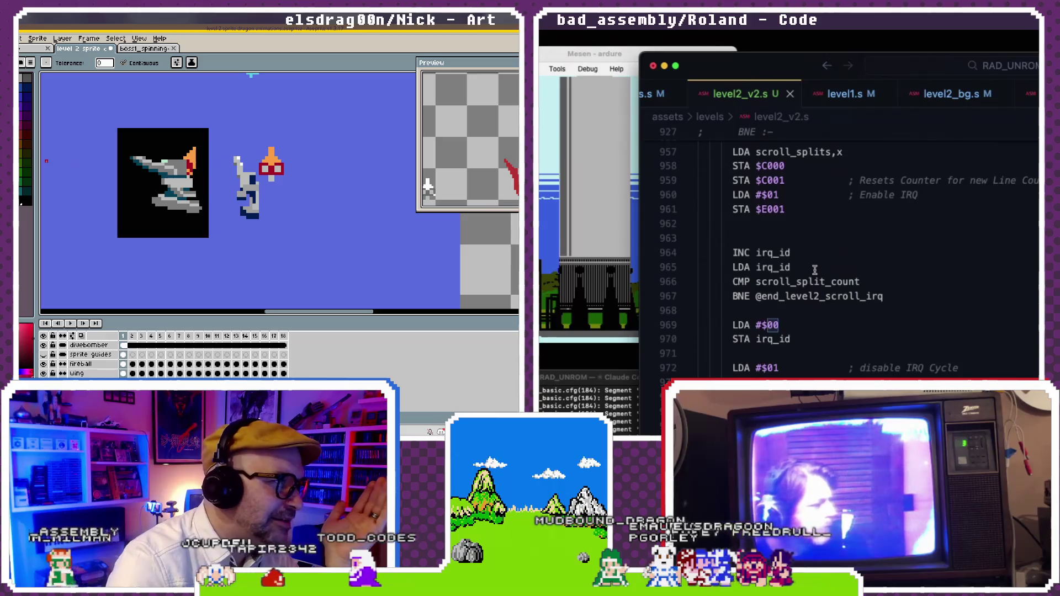
scroll(815, 269, "down", 1)
scroll(814, 270, "down", 2)
scroll(814, 269, "down", 3)
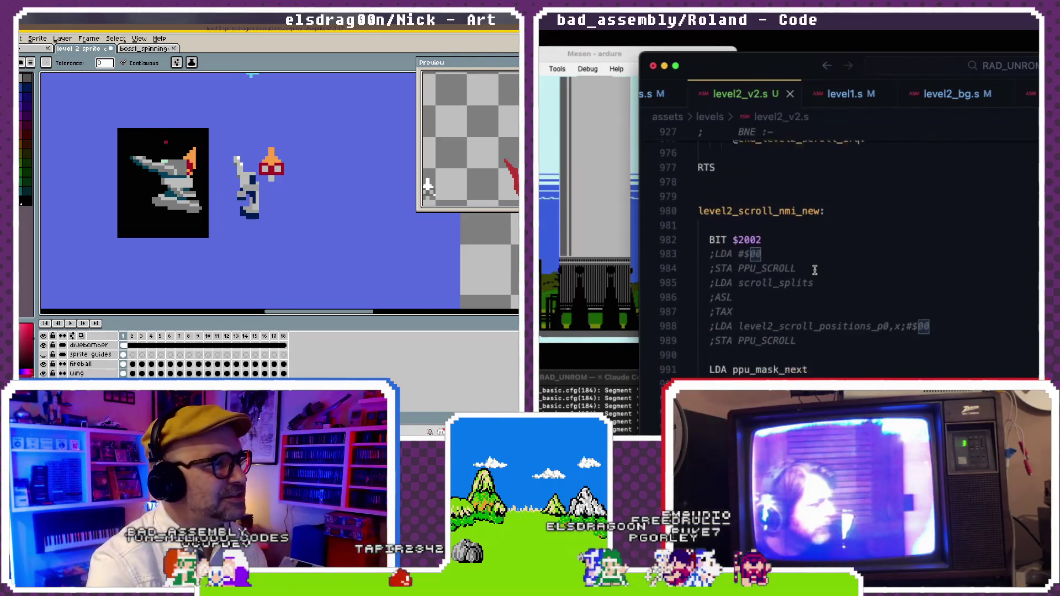
scroll(815, 269, "down", 1)
scroll(815, 270, "down", 3)
scroll(814, 269, "down", 3)
scroll(814, 269, "down", 1)
scroll(815, 269, "down", 1)
scroll(814, 269, "down", 1)
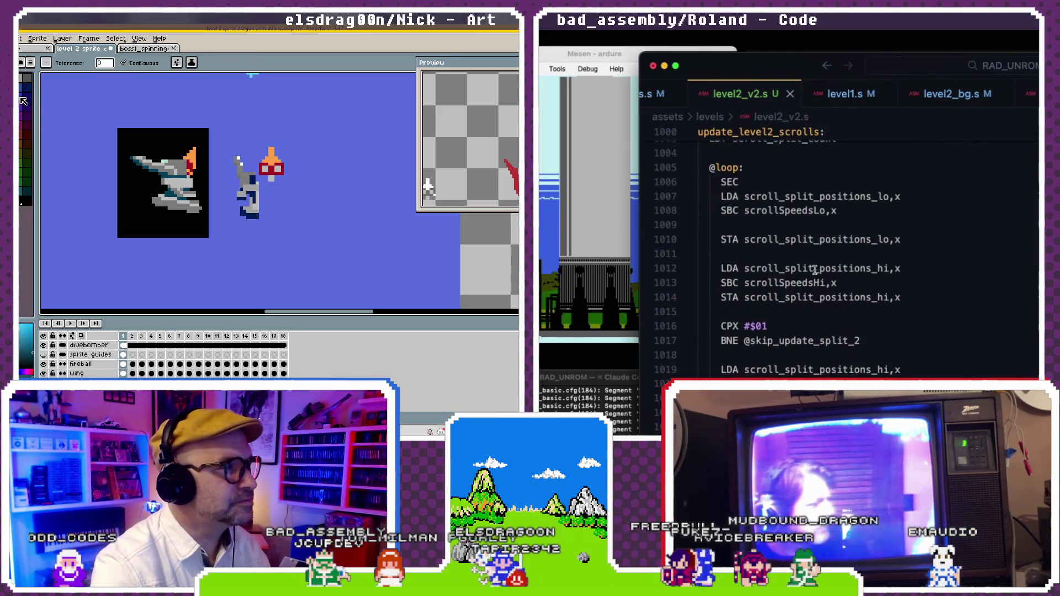
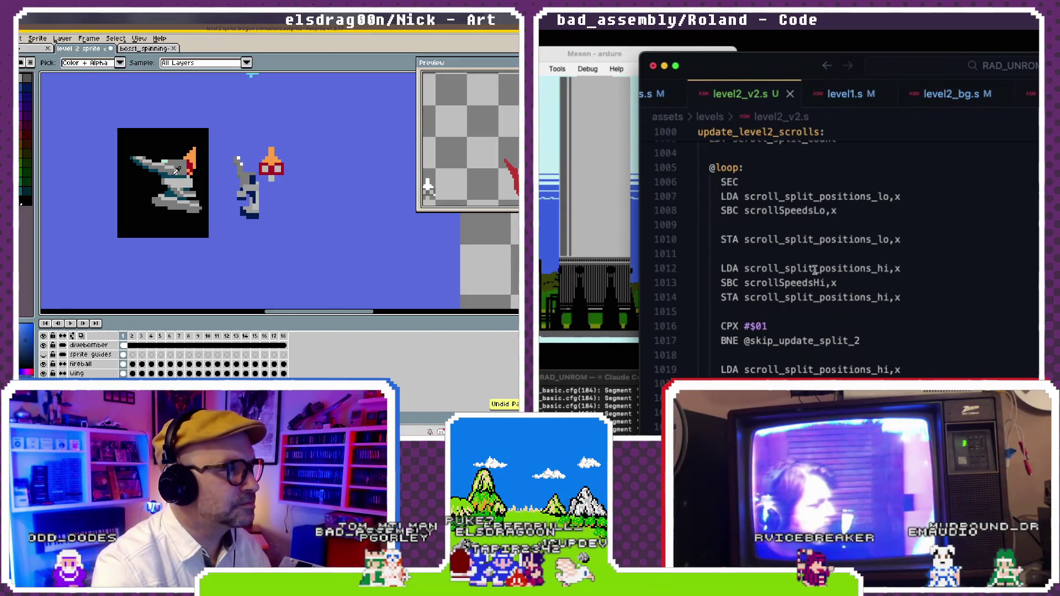
- Browse the palette presets, pick the NES preset and glance at the hardware palette folder
scroll(814, 270, "down", 2)
scroll(814, 269, "down", 1)
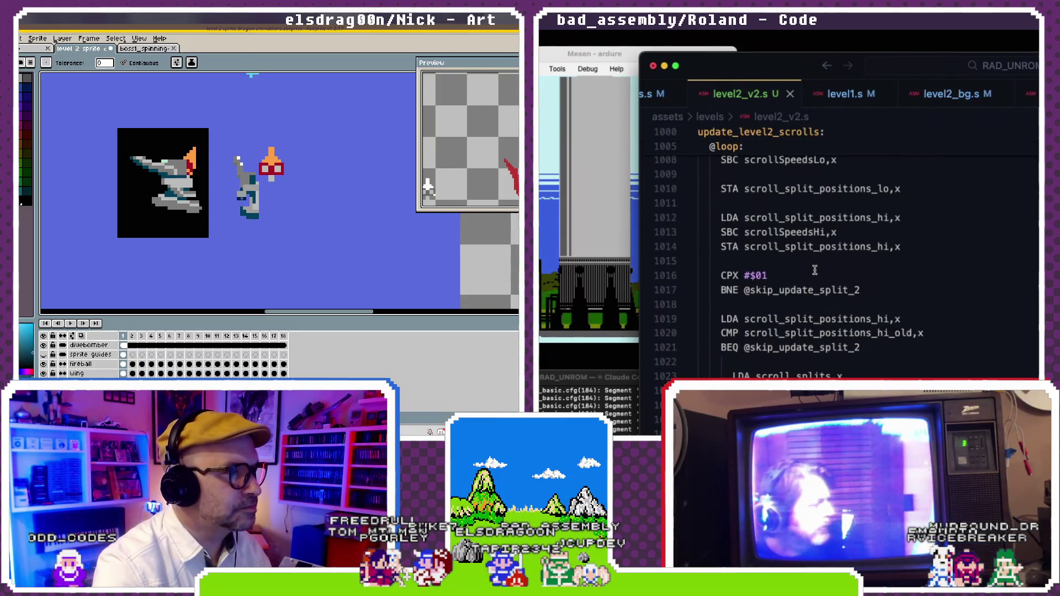
scroll(814, 270, "up", 2)
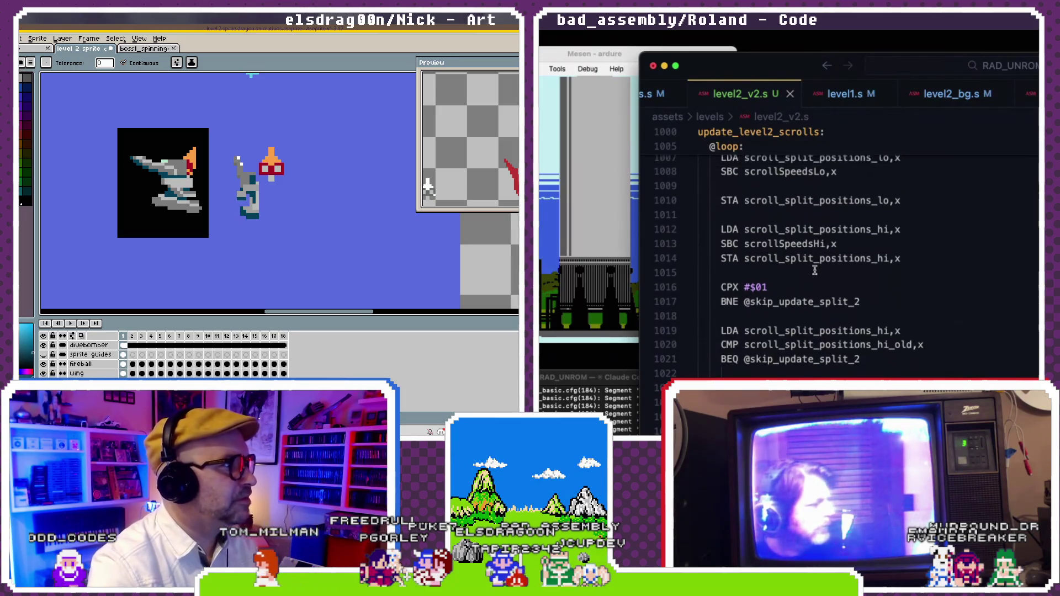
left_click(21, 63)
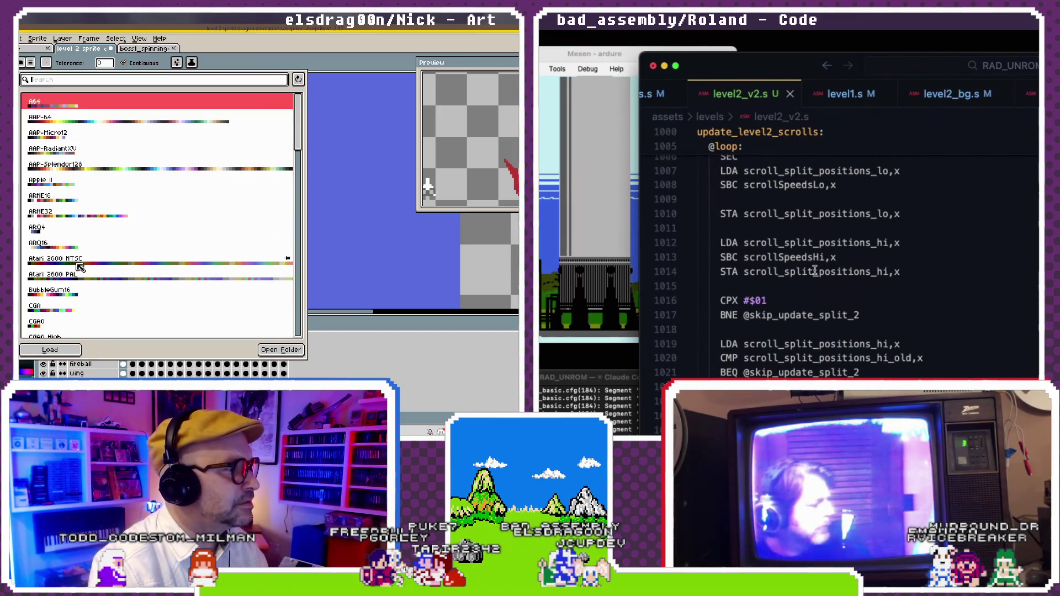
scroll(82, 271, "down", 5)
scroll(88, 272, "down", 5)
scroll(88, 272, "down", 5)
scroll(82, 309, "down", 5)
scroll(814, 270, "down", 1)
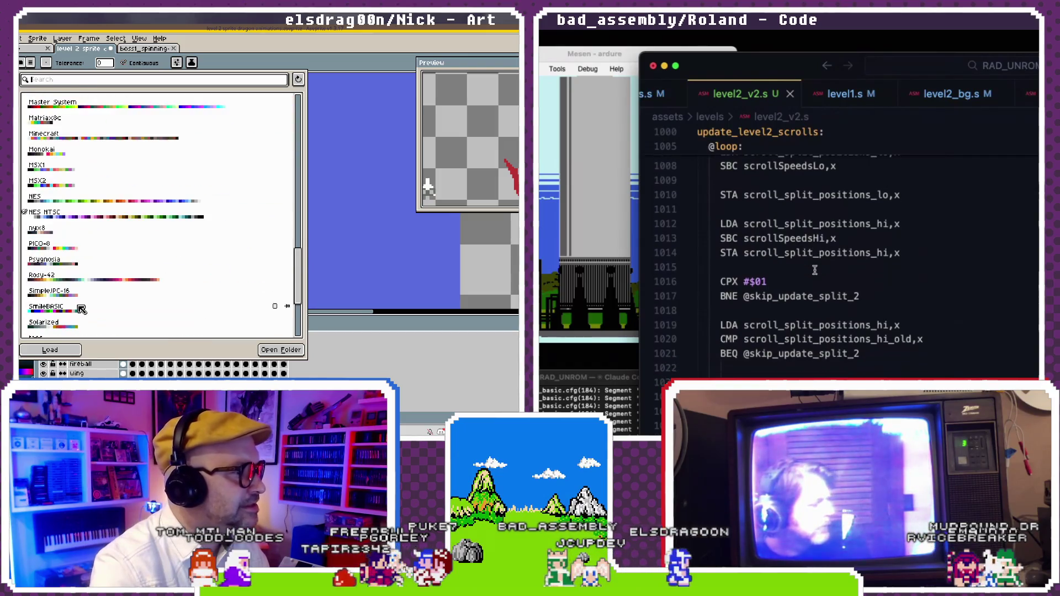
scroll(82, 309, "up", 1)
left_click(126, 253)
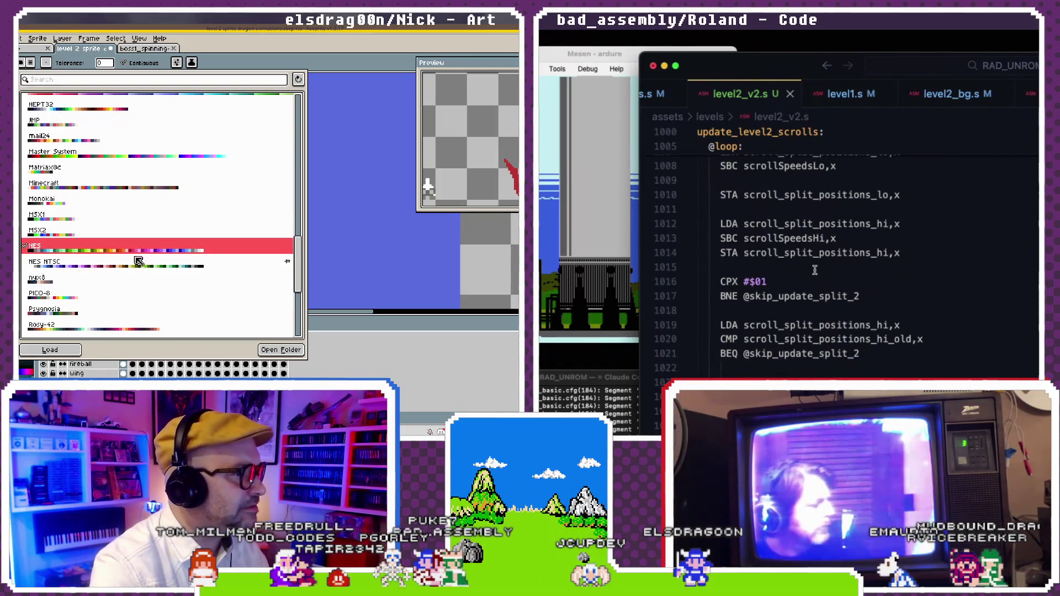
left_click(280, 349)
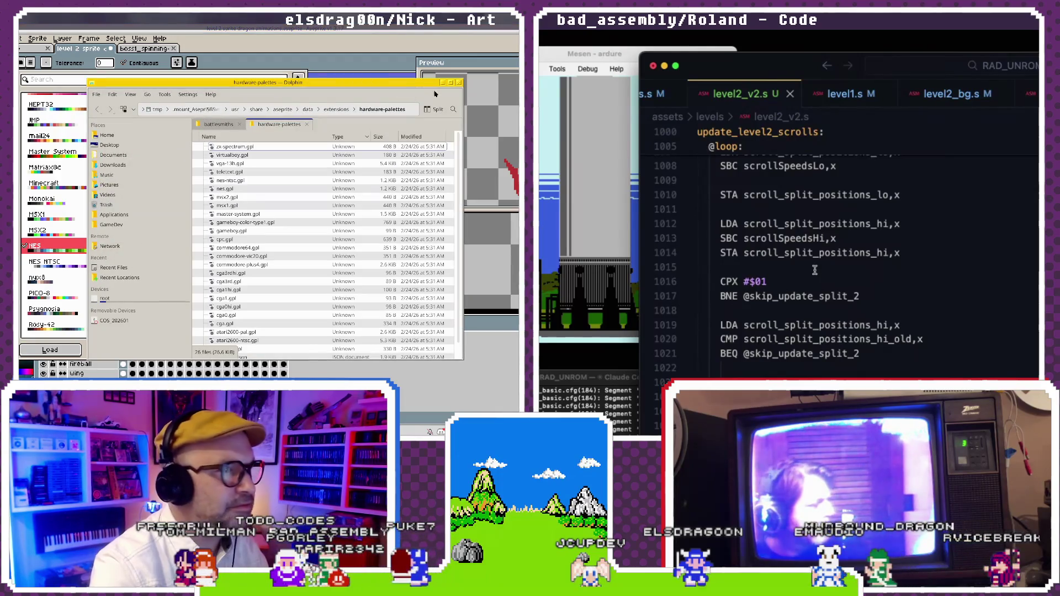
key("ctrl+q")
scroll(814, 270, "down", 1)
scroll(814, 270, "down", 2)
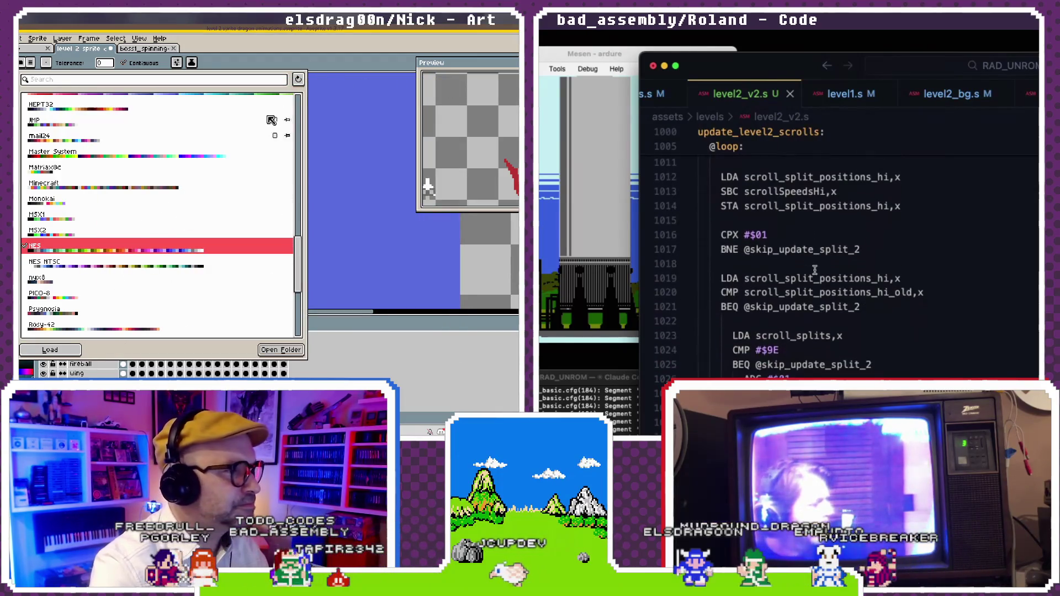
left_click(278, 68)
- Reopen the presets list, choose NES NTSC and close the popup with Esc
scroll(814, 270, "down", 1)
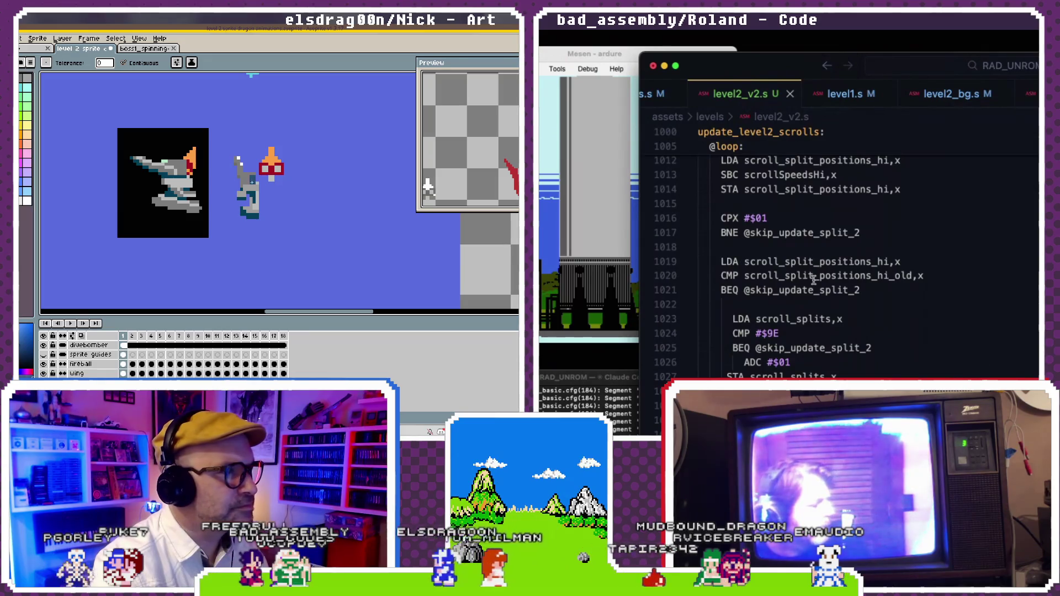
scroll(814, 280, "down", 2)
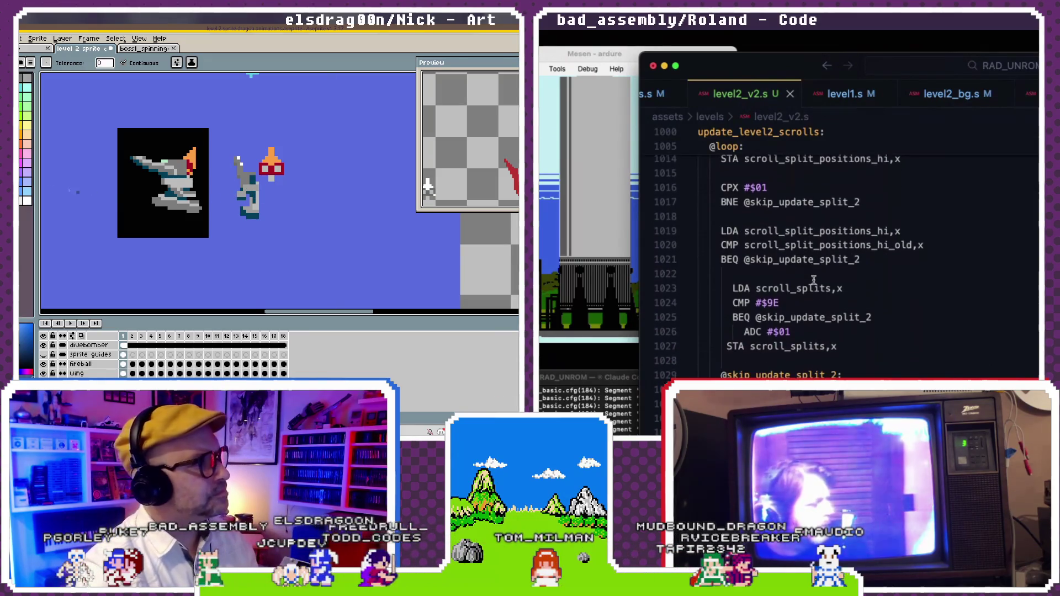
scroll(814, 280, "down", 3)
scroll(814, 280, "down", 1)
scroll(814, 280, "up", 1)
left_click(21, 64)
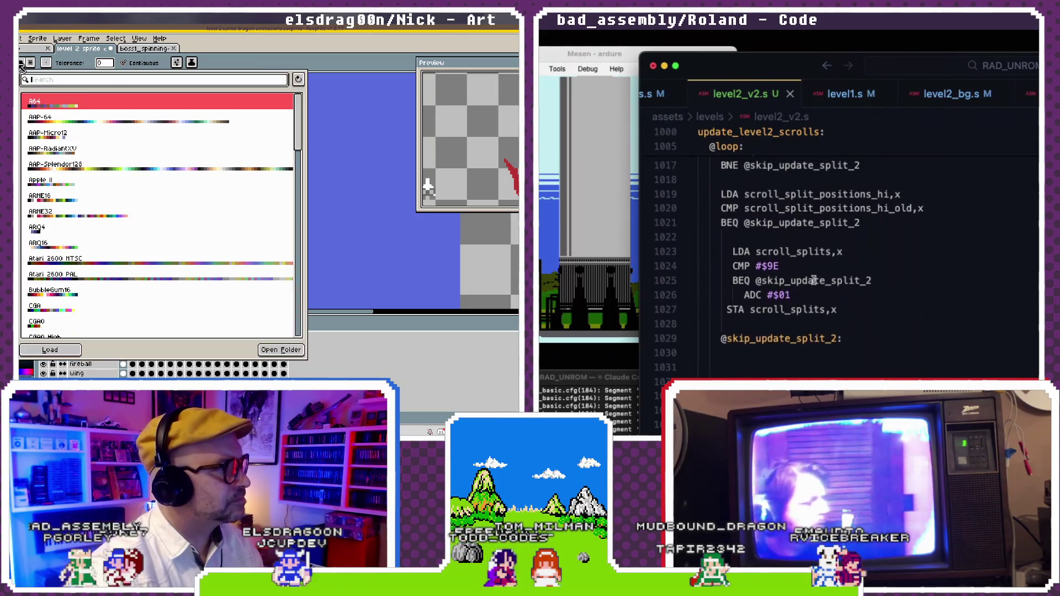
scroll(109, 234, "down", 3)
scroll(108, 260, "down", 3)
scroll(109, 298, "down", 3)
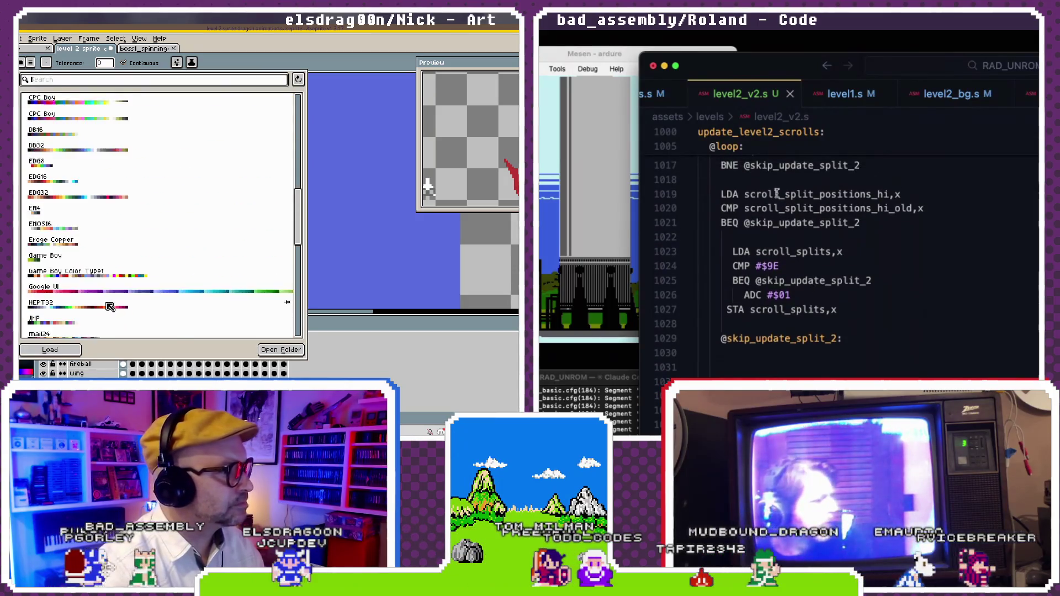
scroll(109, 314, "down", 3)
left_click(108, 252)
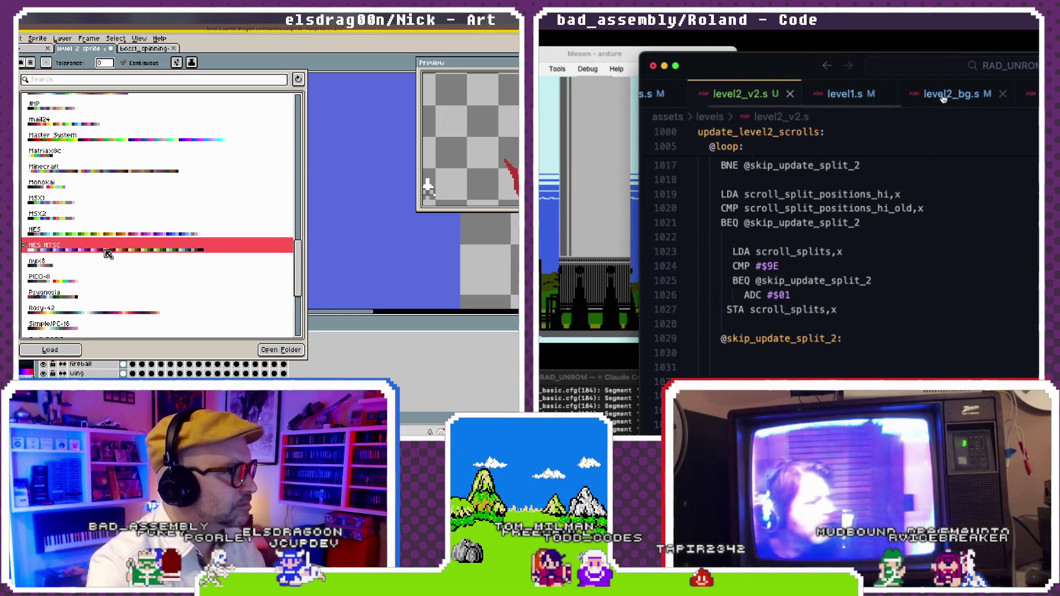
key("Escape")
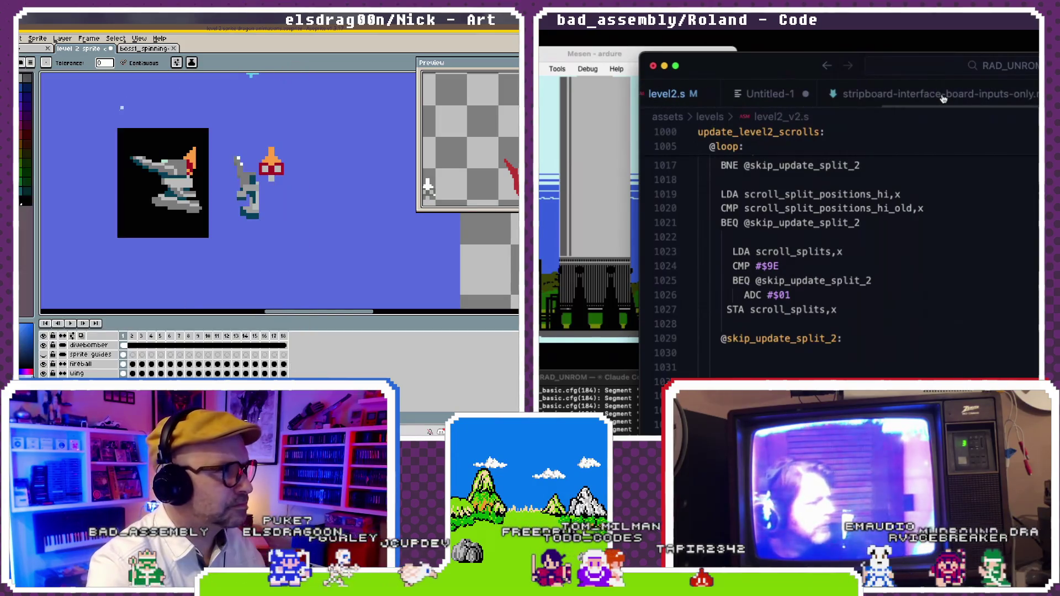
scroll(928, 97, "left", 3)
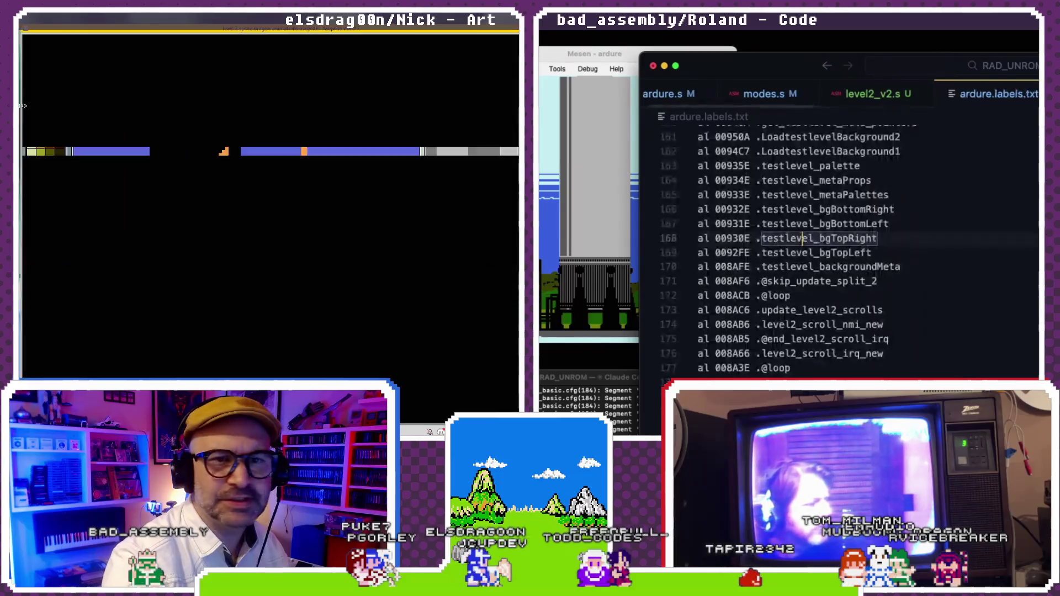
- Search the labels file for 'scrollspeeds' and go to the scrollSpeedsLo labels
key("super+f")
type("scrollspeedslo")
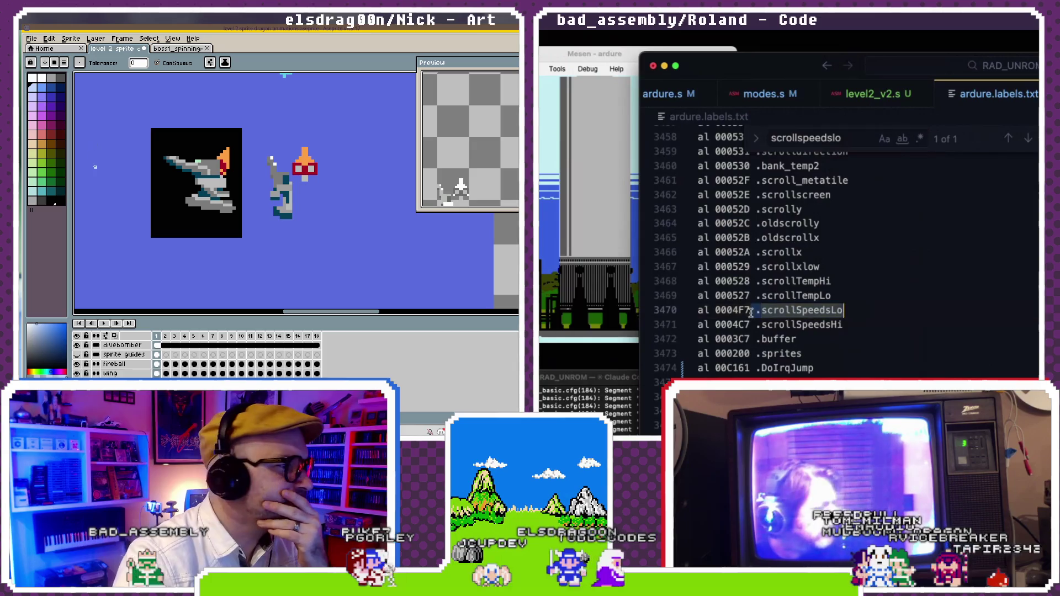
left_click(762, 296)
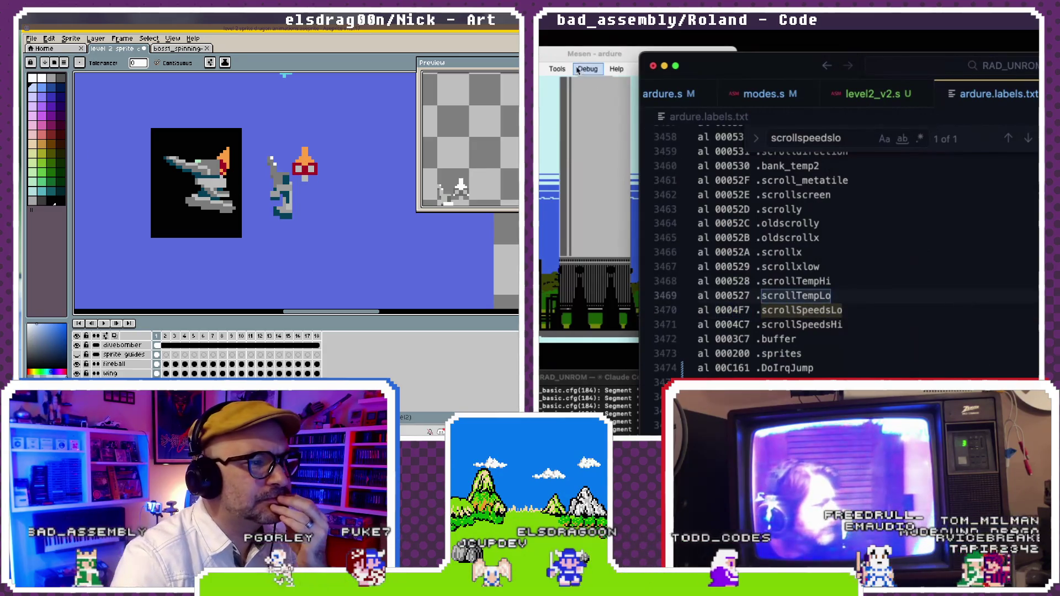
- Open Mesen's Memory Viewer and arrange it beside the code editor
left_click(587, 69)
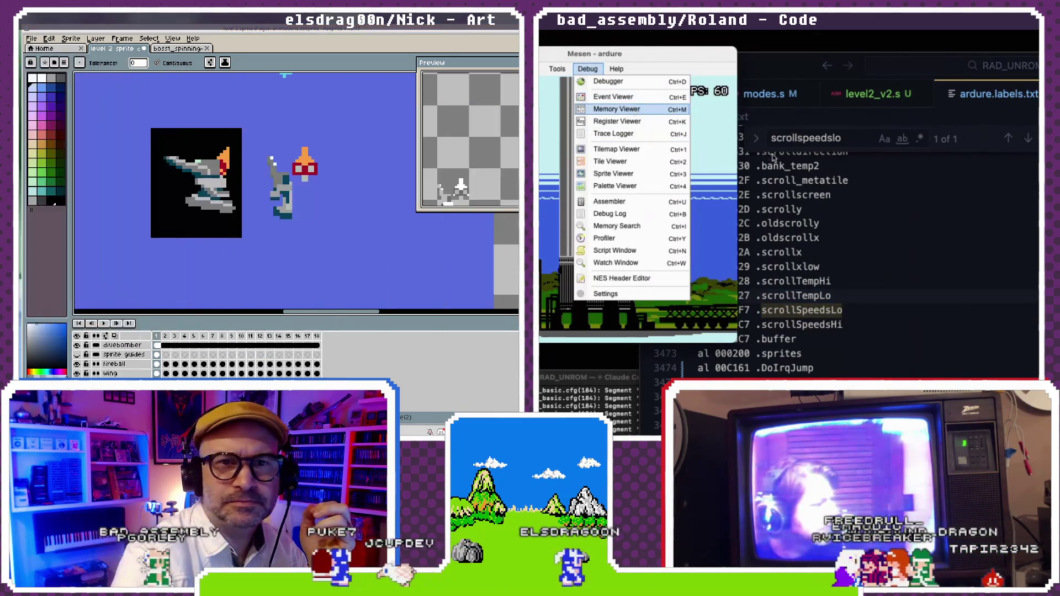
left_click(633, 110)
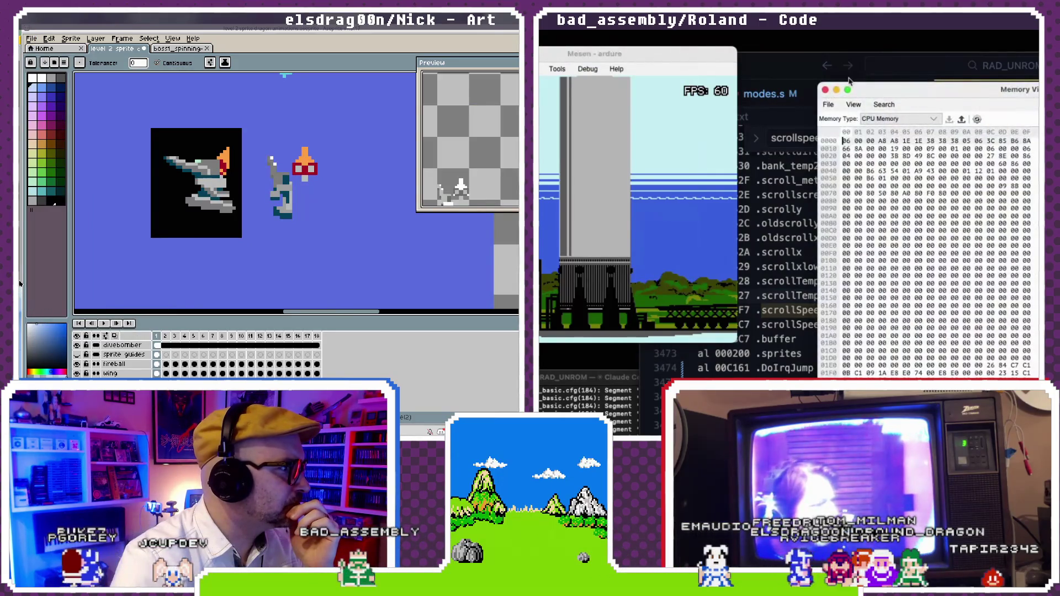
left_click(761, 66)
mouse_move(806, 65)
left_mouse_down()
mouse_move(802, 96)
mouse_move(845, 98)
left_mouse_up()
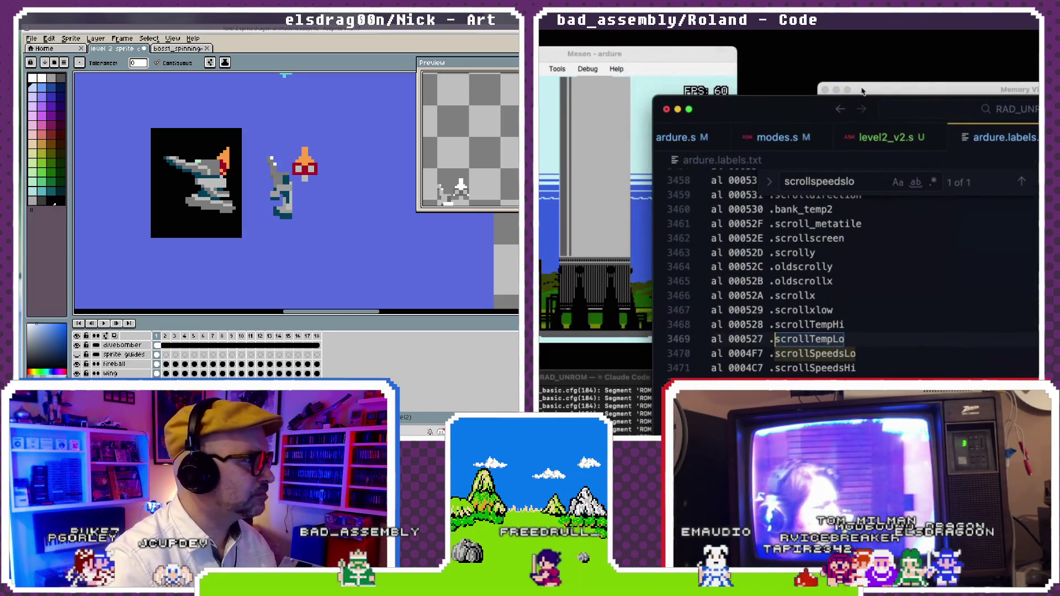
left_click(862, 91)
left_click_drag(863, 91, 762, 81)
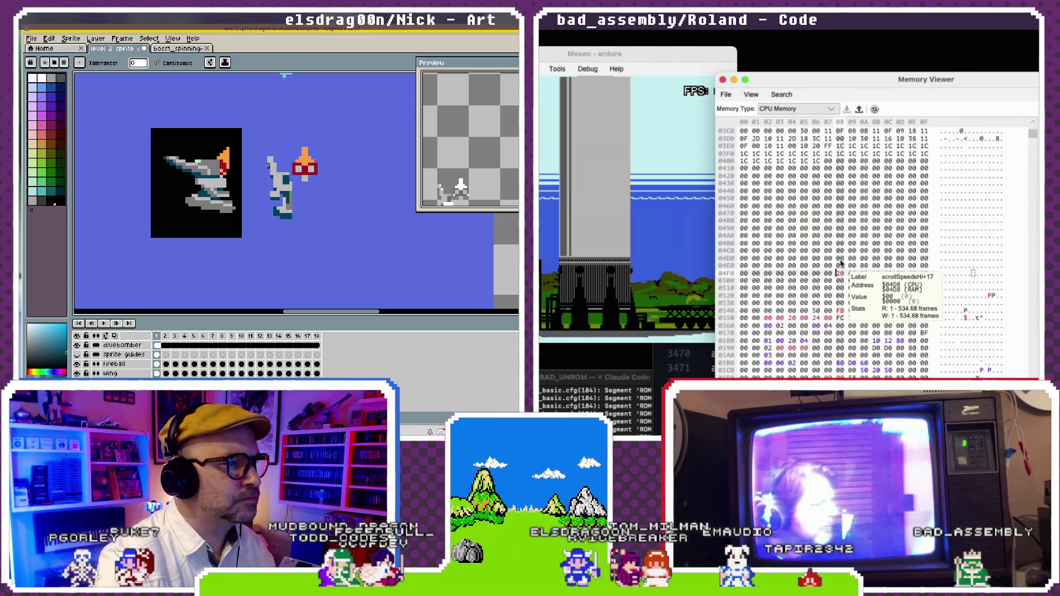
- In level2_v2.s, search for update_level2_scrolls and jump to its call at line 288
key("super+Tab")
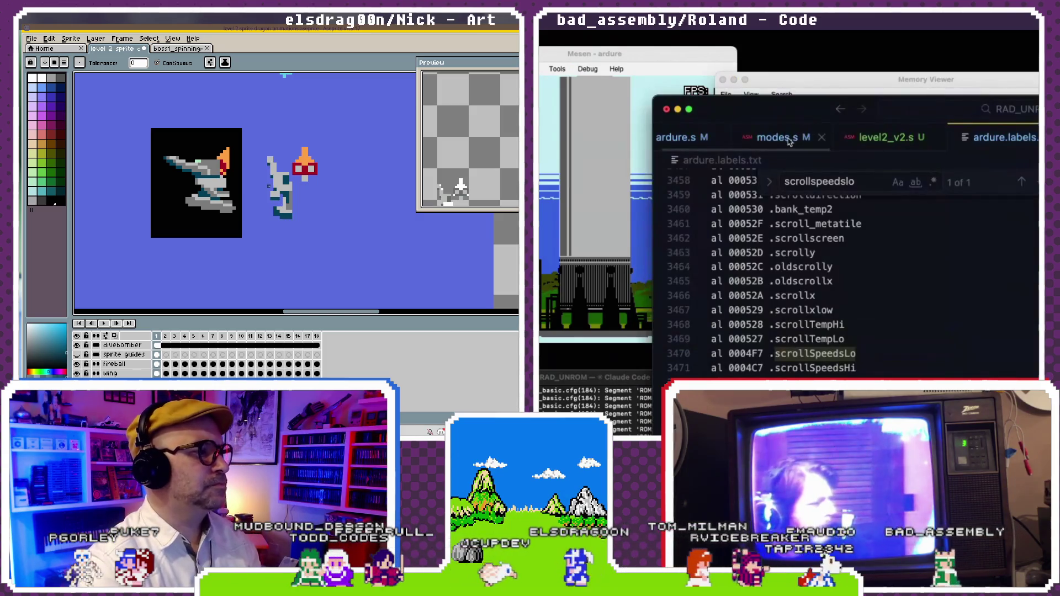
left_click(916, 140)
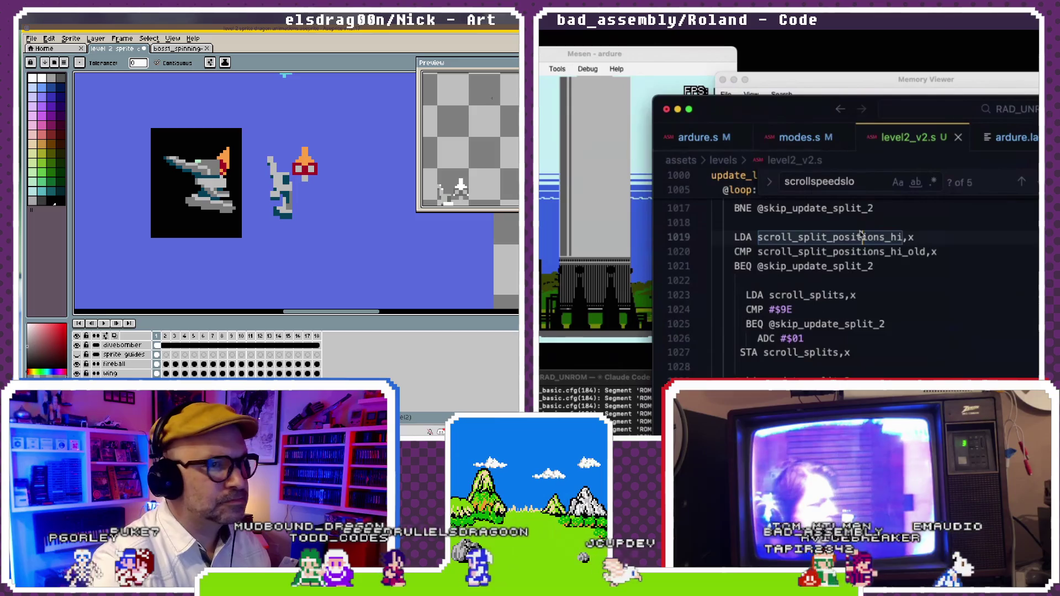
scroll(970, 227, "up", 8)
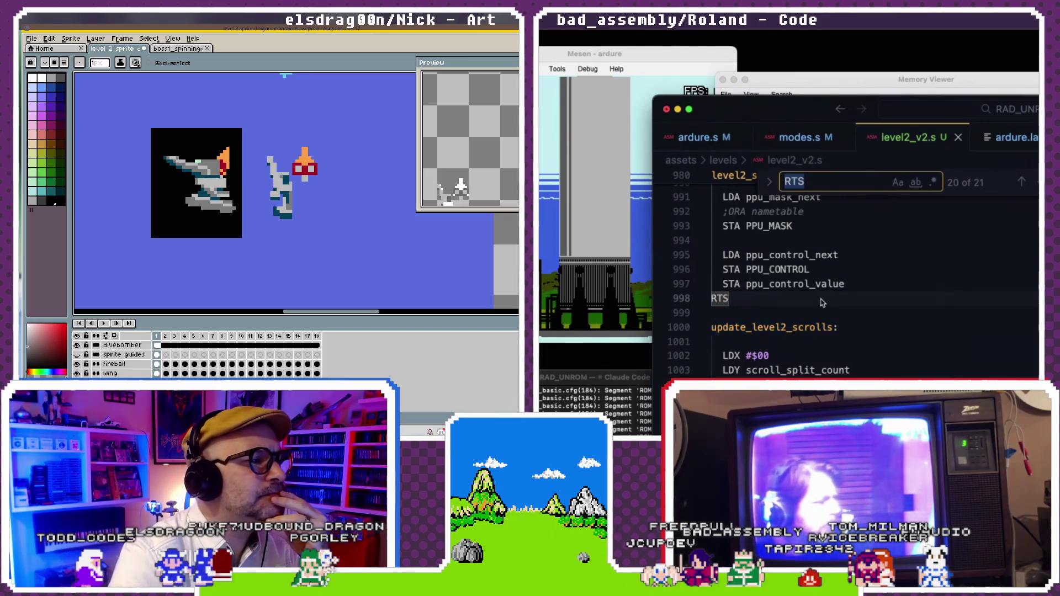
type("upp")
key("BackSpace")
type("date")
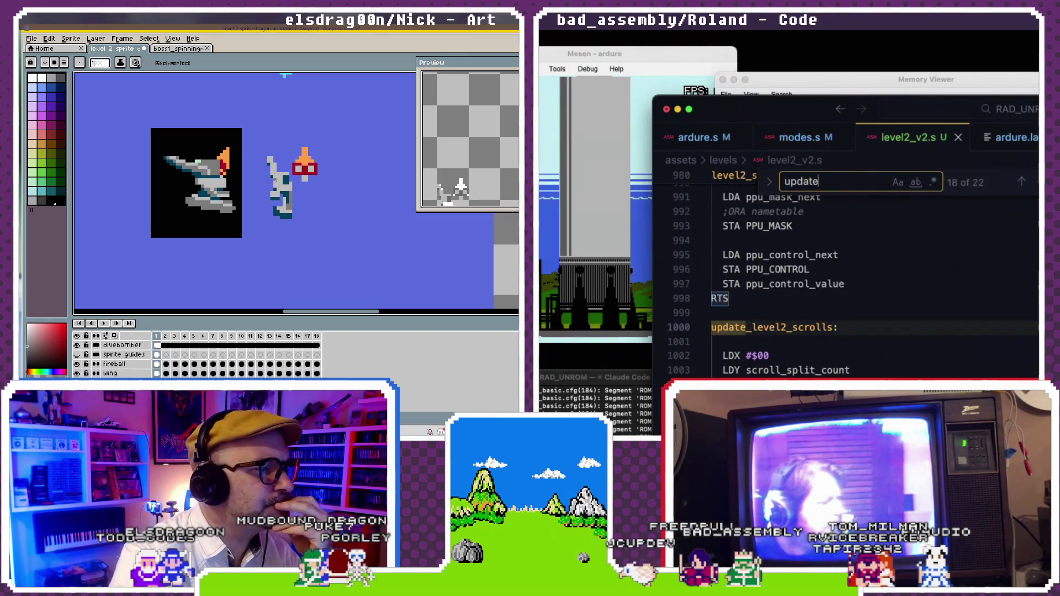
type("rolls")
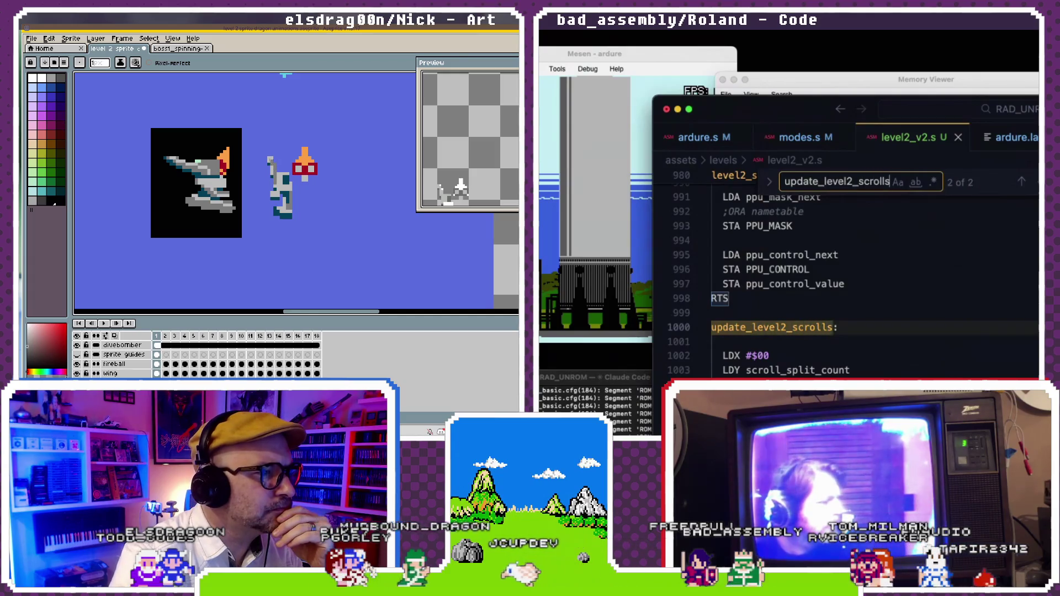
key("Return")
- Bring Mesen and its memory viewer forward, then return to the code editor
key("super+Tab")
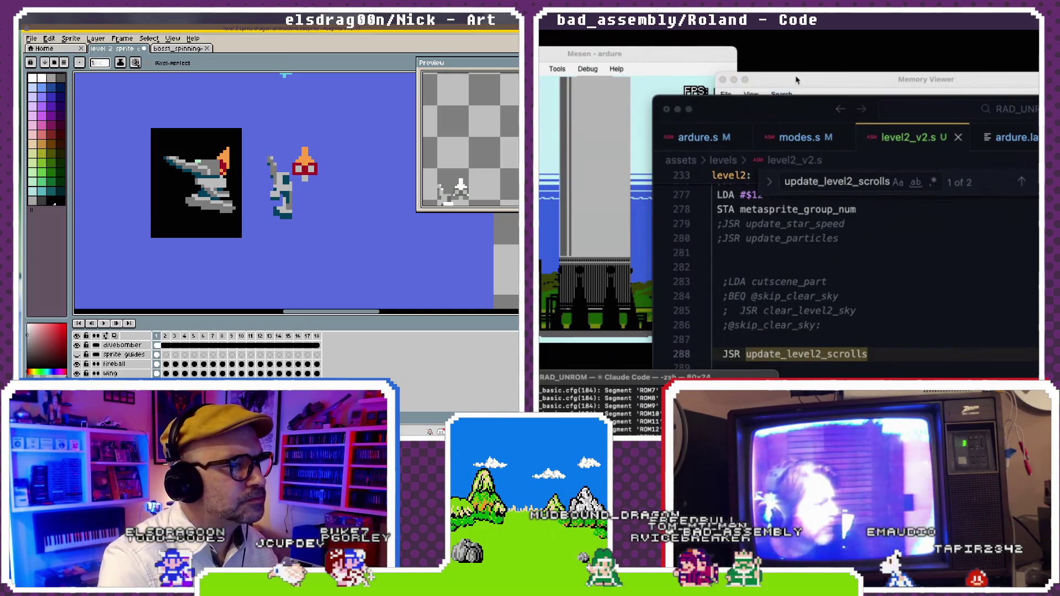
left_click(797, 80)
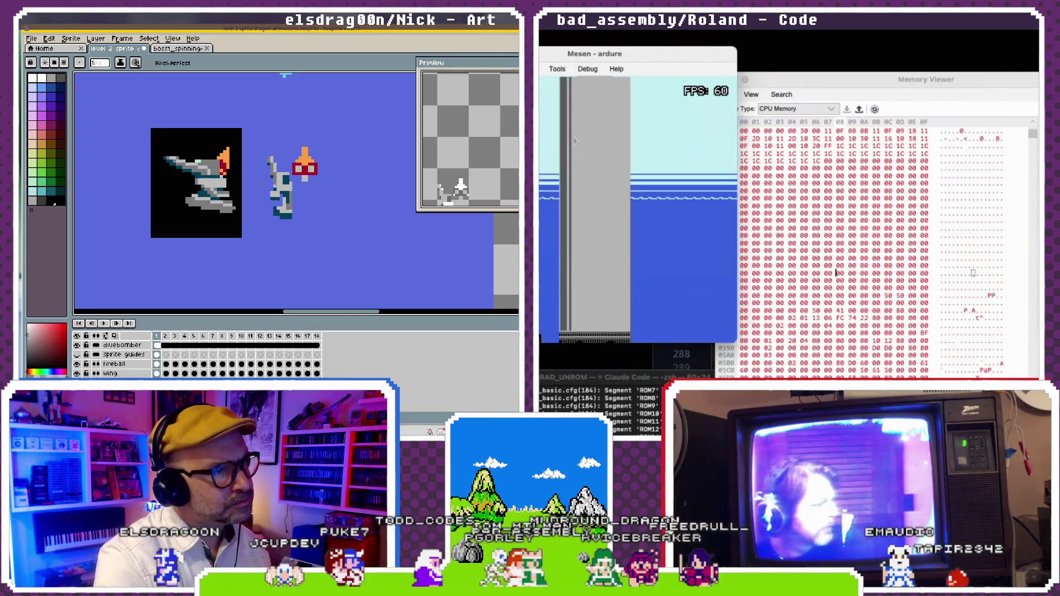
left_click(557, 68)
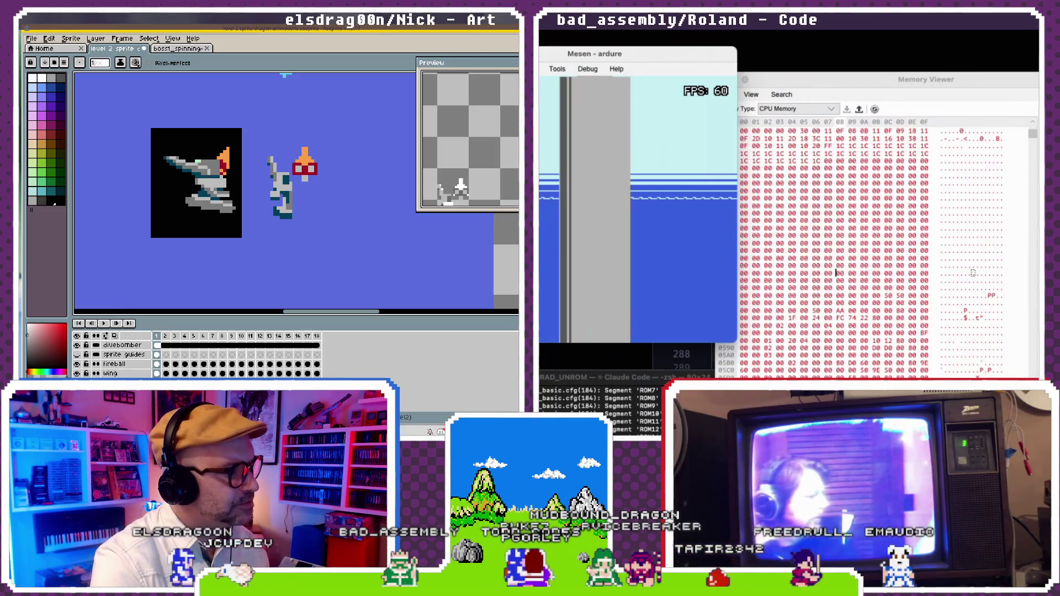
key("super+Tab")
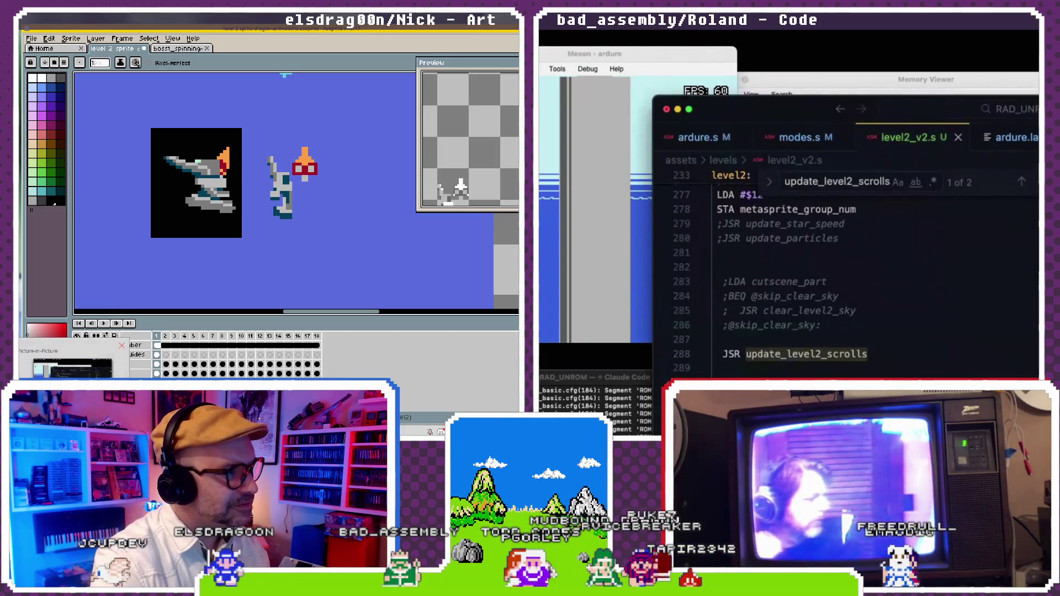
- Wire Zen-Music output_FL and output_FR into OBS Inputs Music in 1 and 2, selecting the headphone wires
left_click(872, 82)
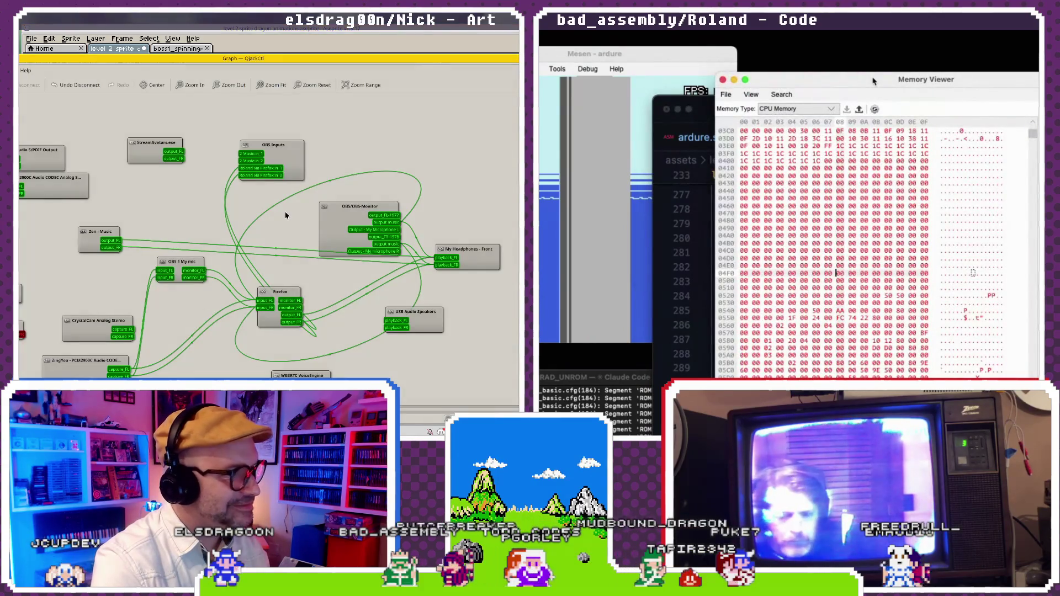
left_click_drag(872, 81, 874, 47)
left_click_drag(111, 243, 251, 153)
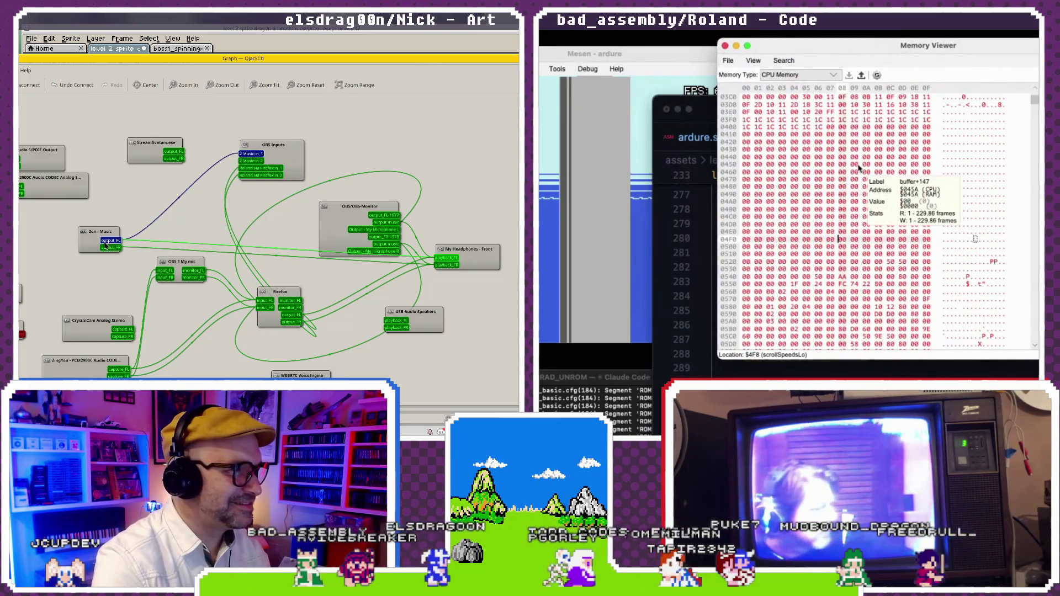
left_click_drag(110, 247, 251, 160)
left_click_drag(855, 51, 858, 57)
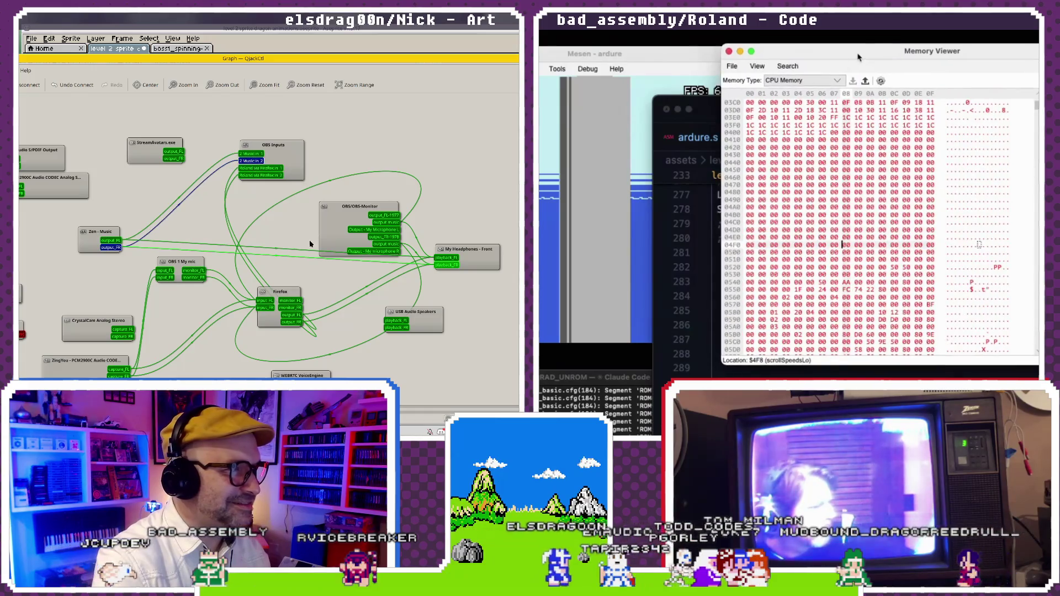
left_click(302, 252)
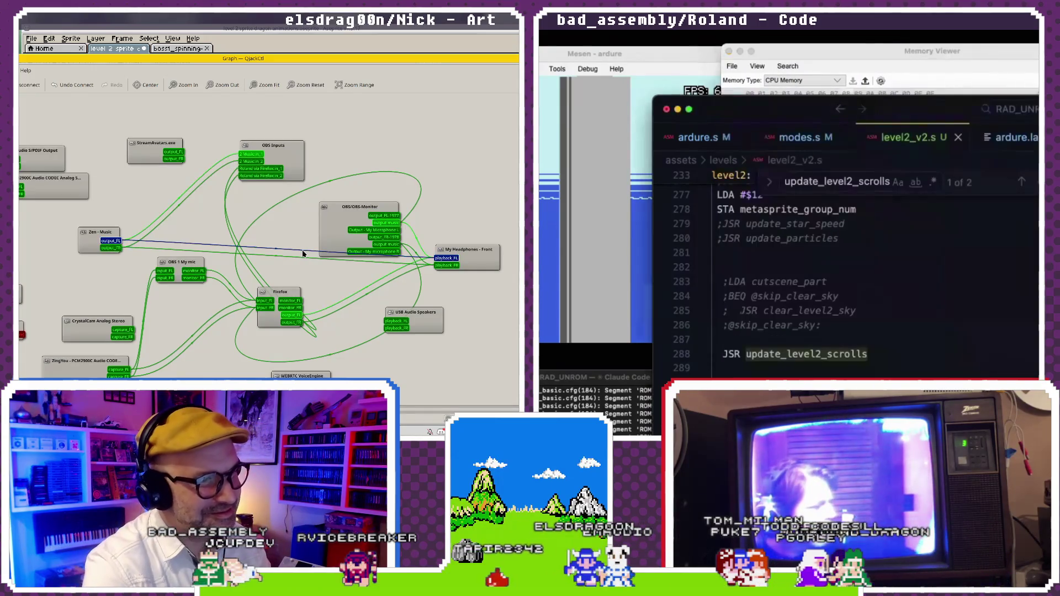
left_click(302, 257)
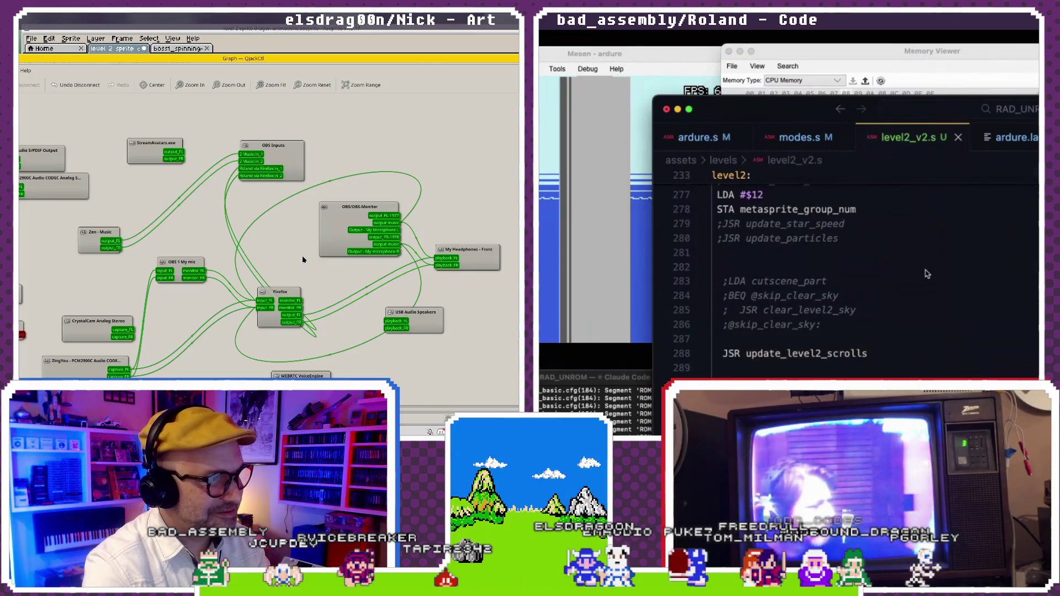
scroll(927, 274, "down", 2)
scroll(927, 275, "down", 5)
- Find update_level2 in ardure.labels and copy its address 008AC9
scroll(927, 275, "down", 5)
scroll(927, 274, "down", 5)
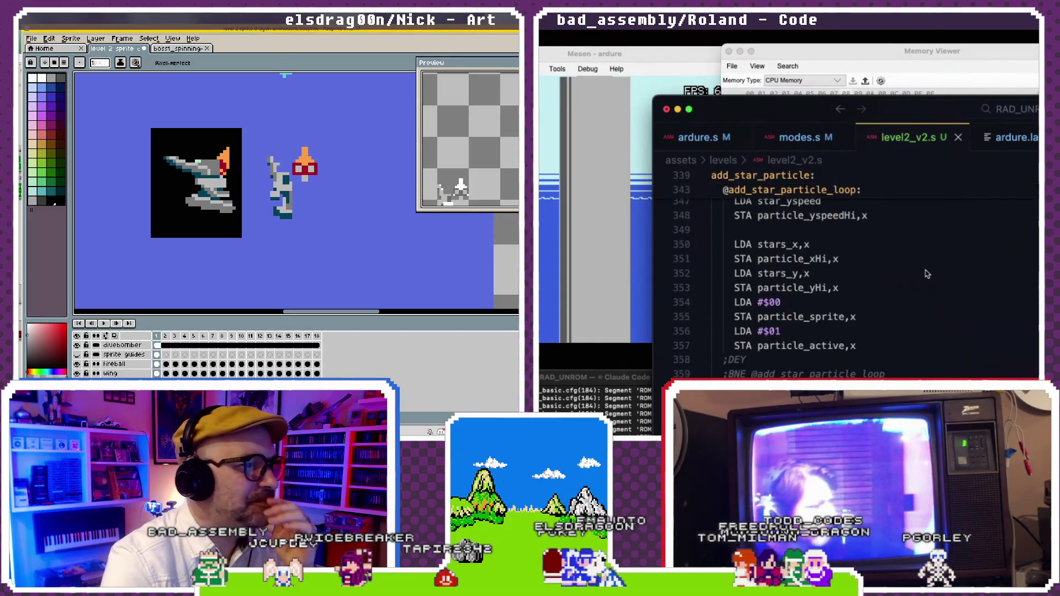
scroll(927, 274, "up", 1)
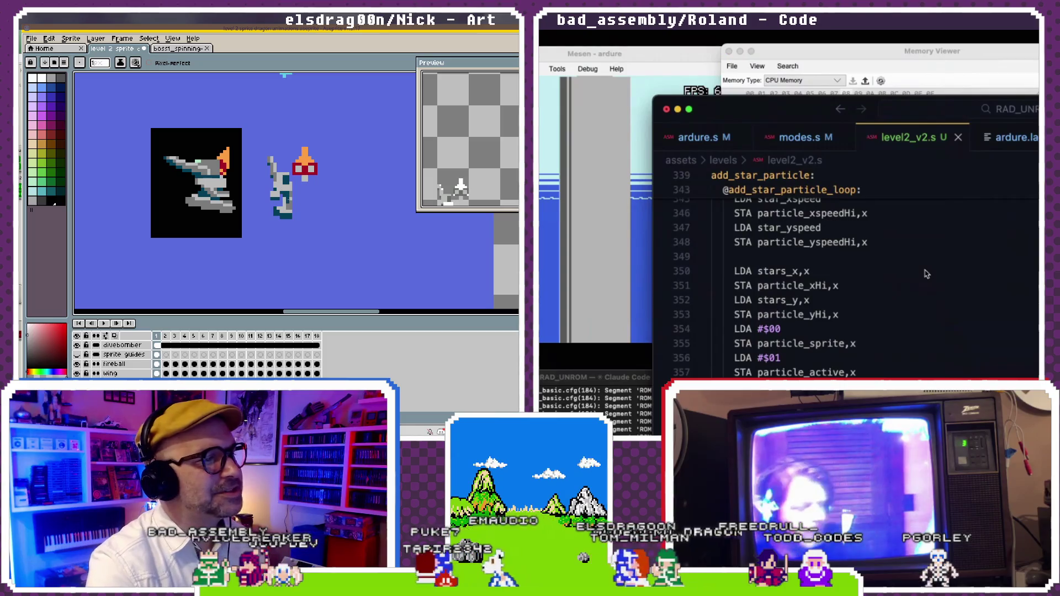
left_click(1008, 138)
key("ctrl+f")
type("update")
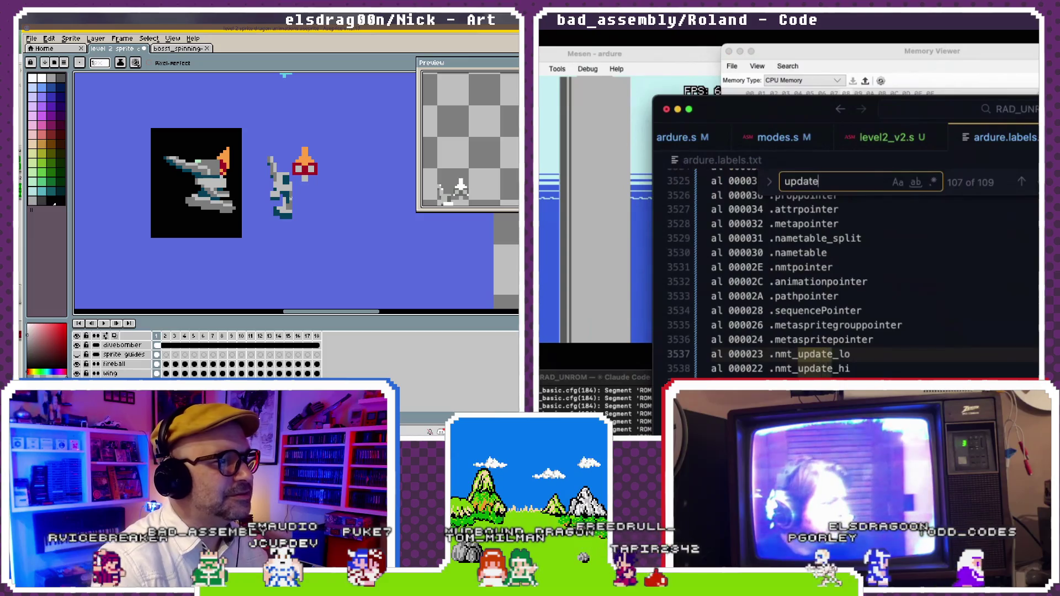
type("_level2")
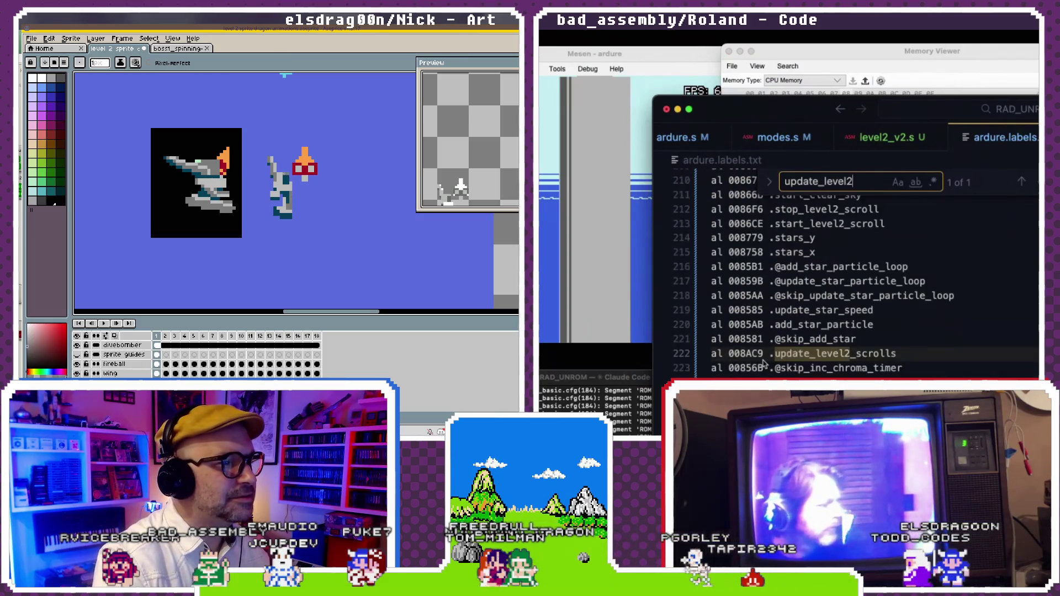
double_click(762, 354)
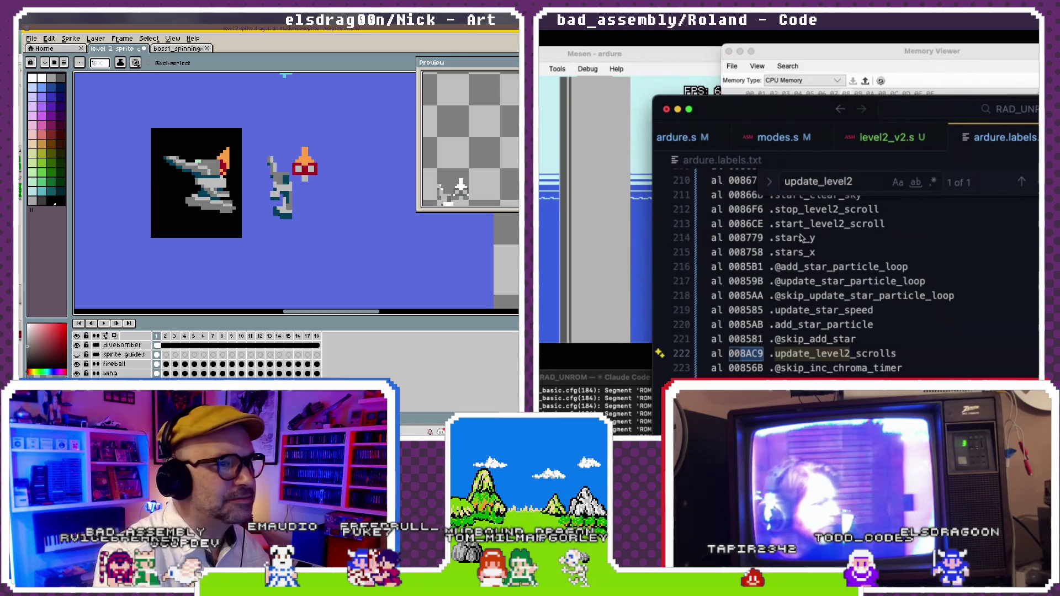
- Close Mesen's Memory Viewer, open the Debugger and move it further left
left_click(781, 87)
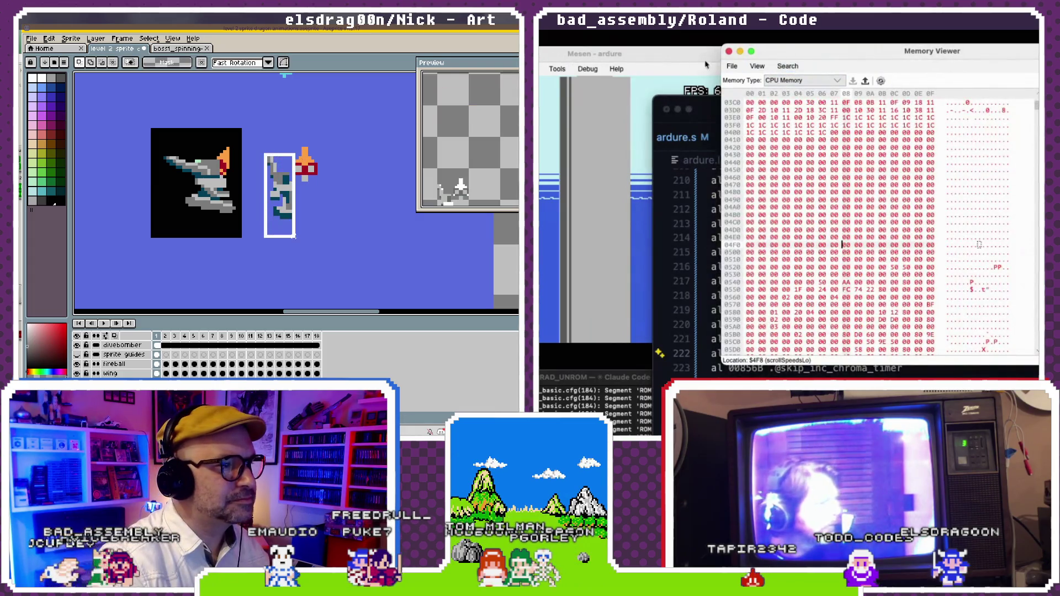
left_click(730, 51)
left_click(588, 68)
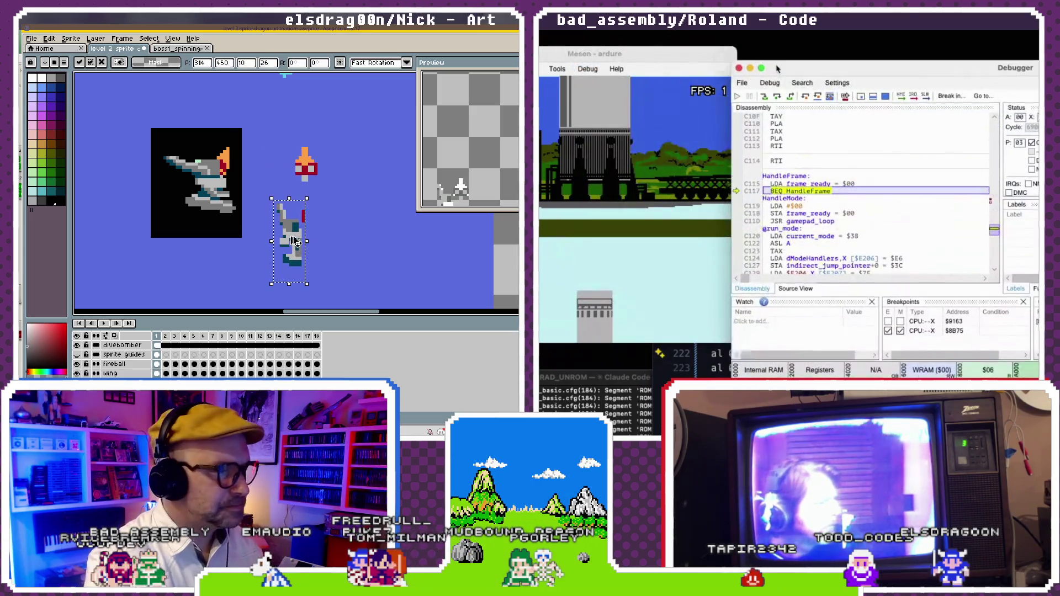
left_click_drag(786, 90, 737, 88)
left_click_drag(296, 241, 330, 237)
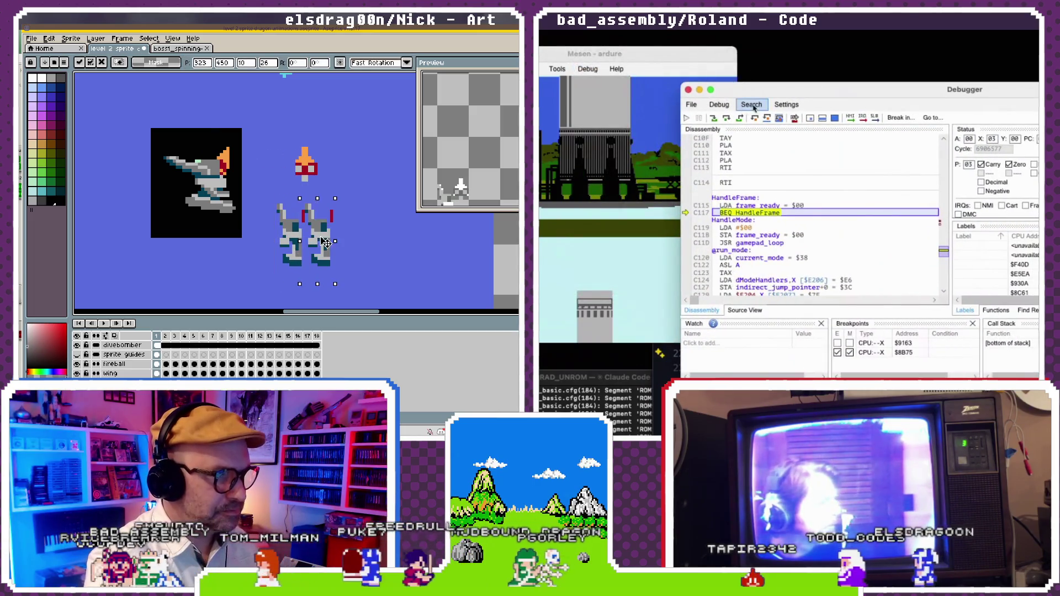
- Add a breakpoint at $8AC9 and run the game until it hits
double_click(851, 335)
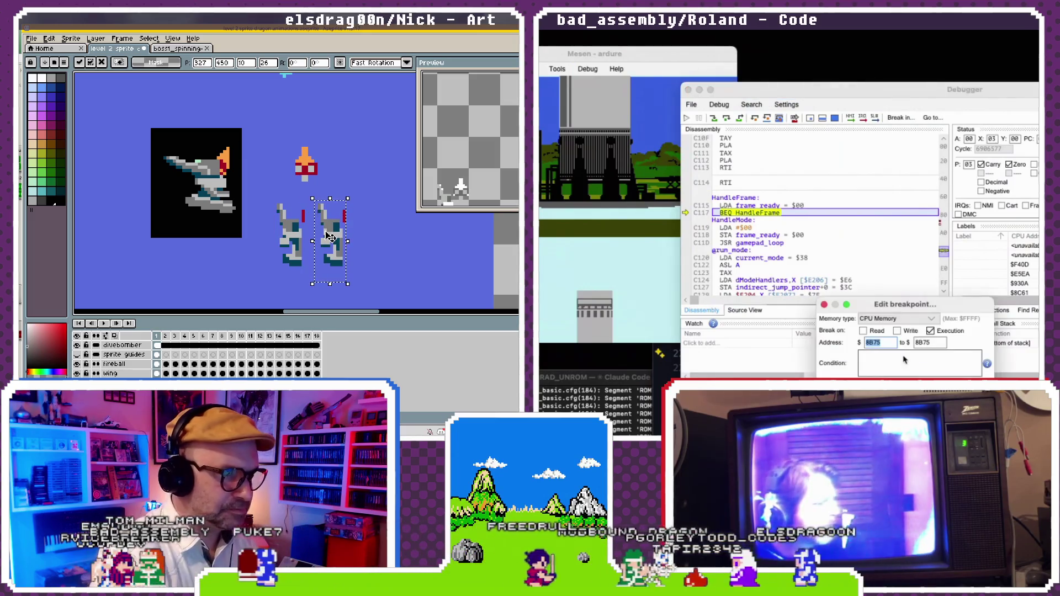
key("alt+h")
key("Return")
left_click(313, 230)
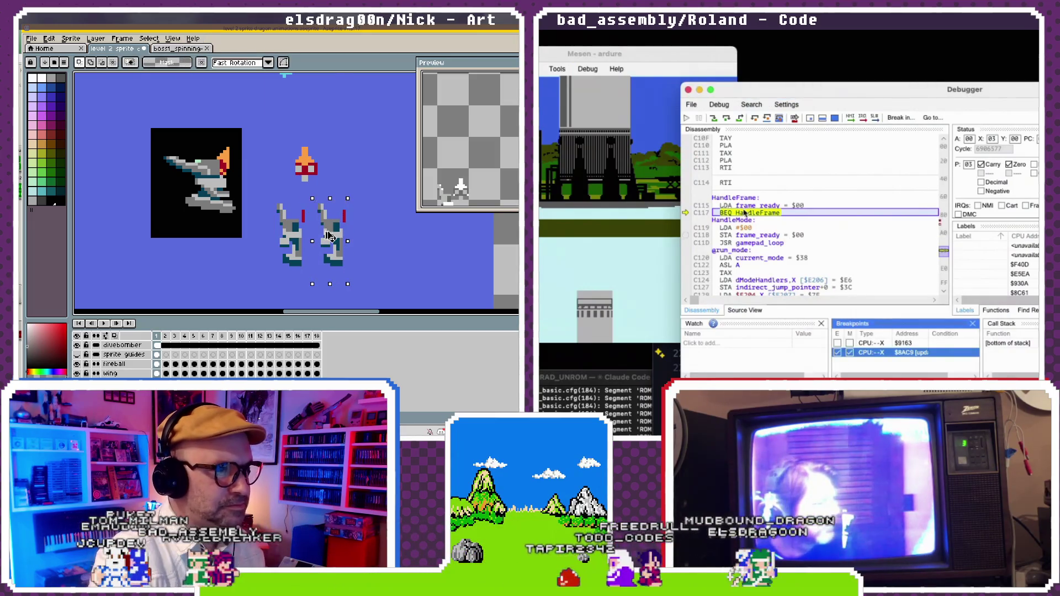
key("ctrl+z")
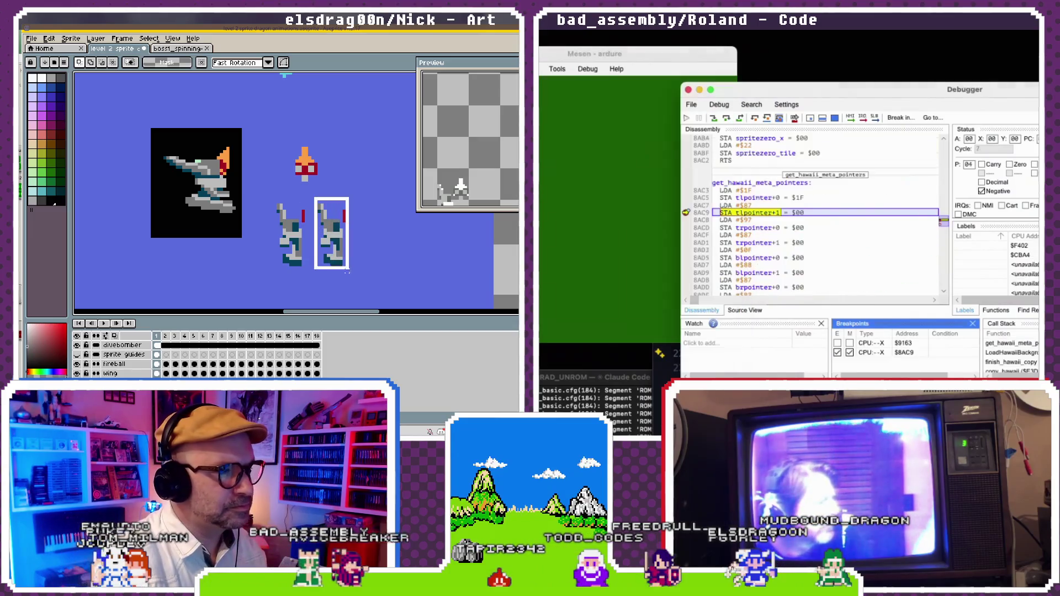
- In Aseprite, mirror the right sprite horizontally and nudge it one pixel up-left
left_click(54, 41)
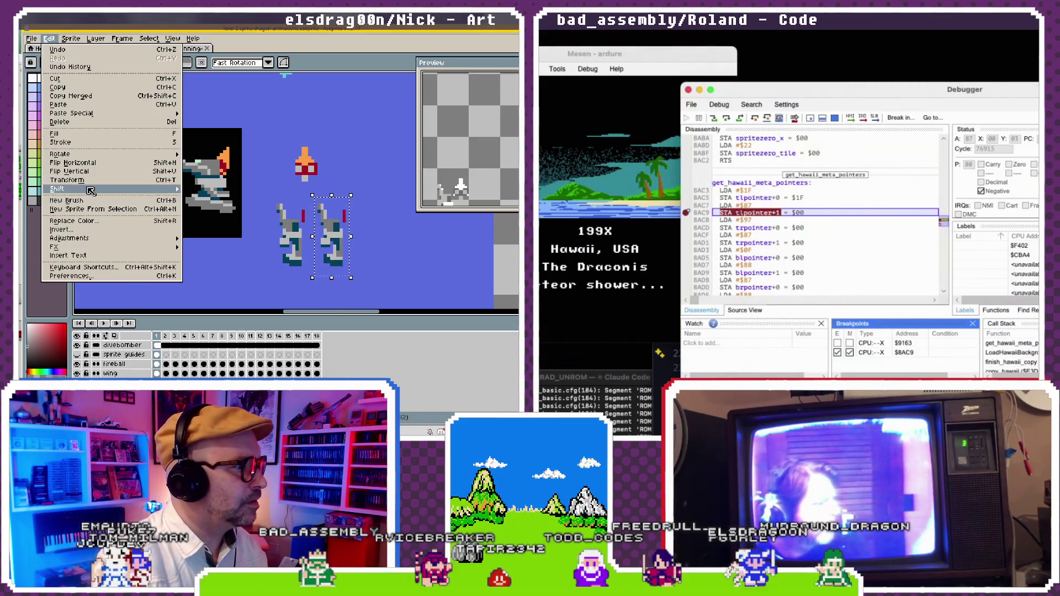
left_click(93, 163)
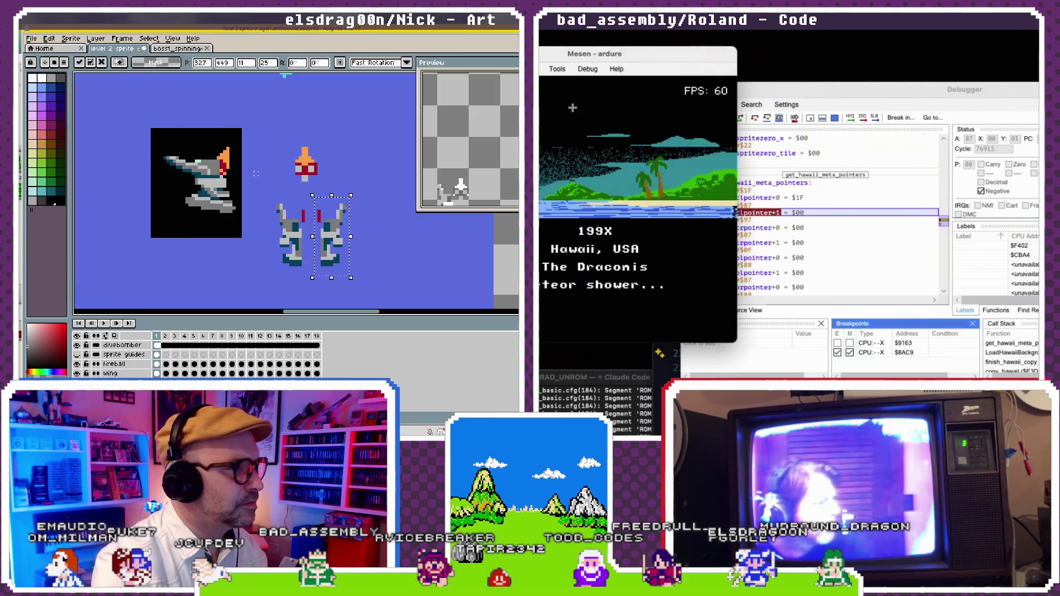
left_click_drag(321, 238, 316, 236)
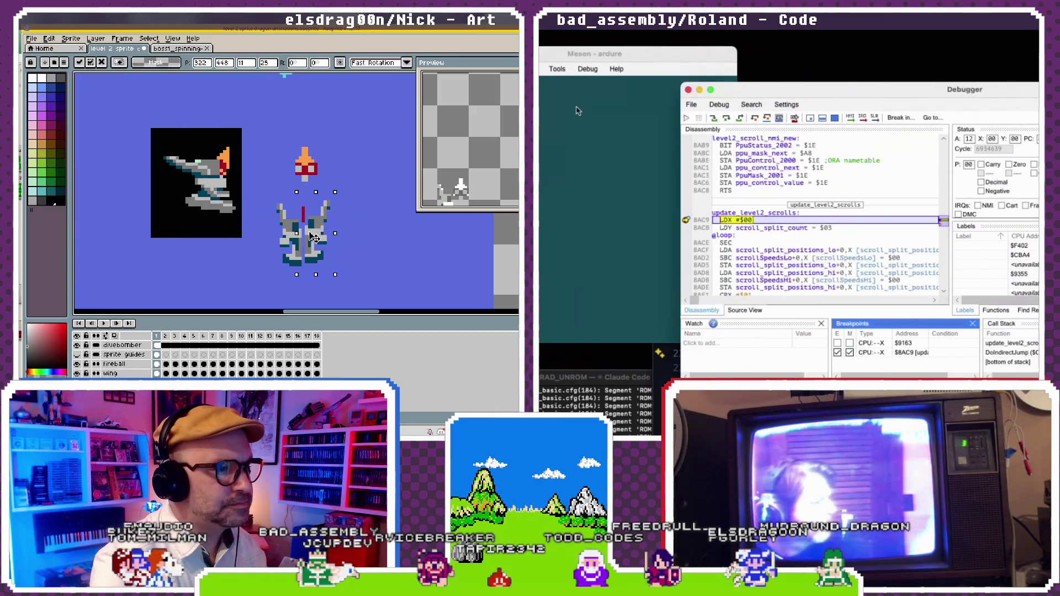
- Drop the sprite selection, continue to the $8AC9 breakpoint and step into update_level2_scrolls
left_click(362, 234)
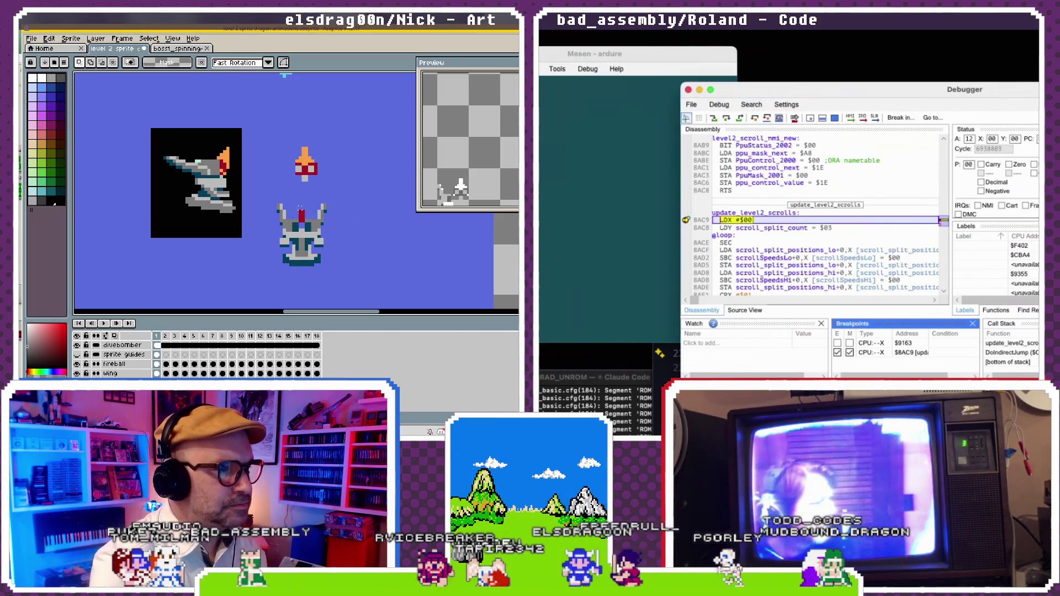
left_click(686, 120)
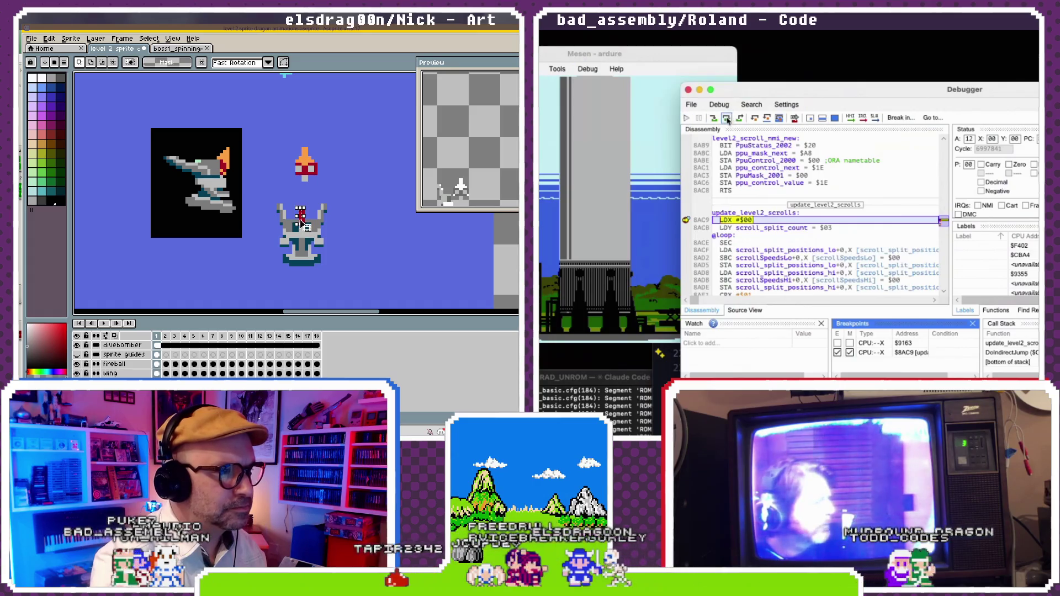
left_click(727, 118)
key("ctrl+z")
left_click(726, 118)
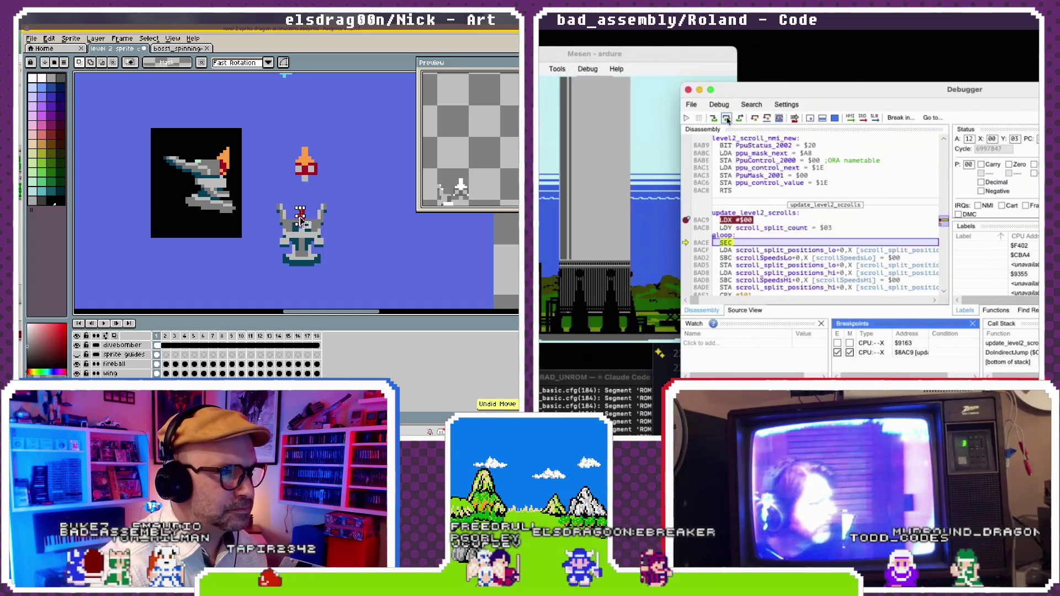
left_click(726, 118)
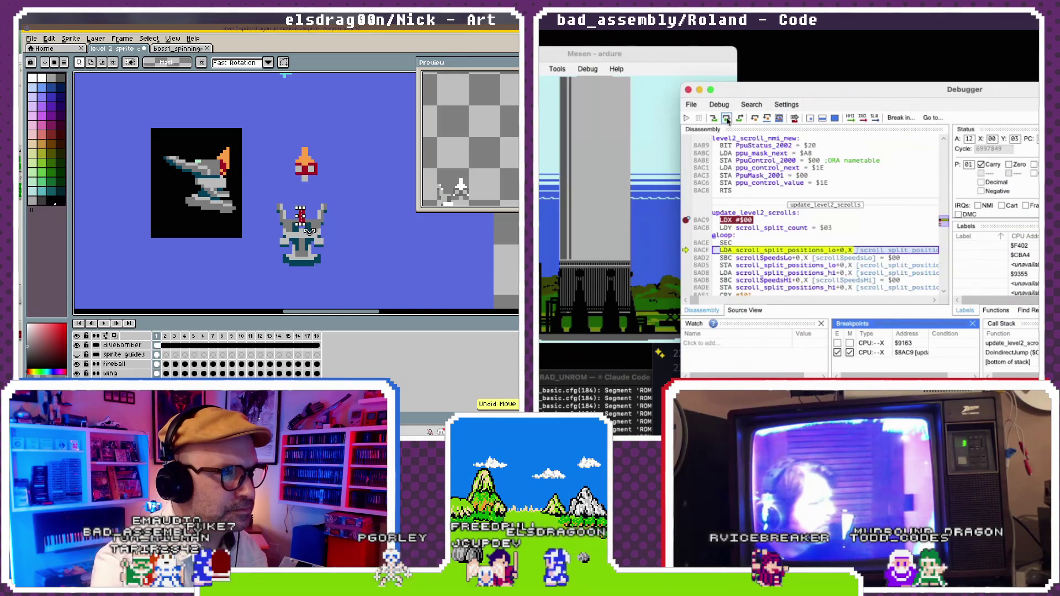
scroll(301, 219, "up", 3)
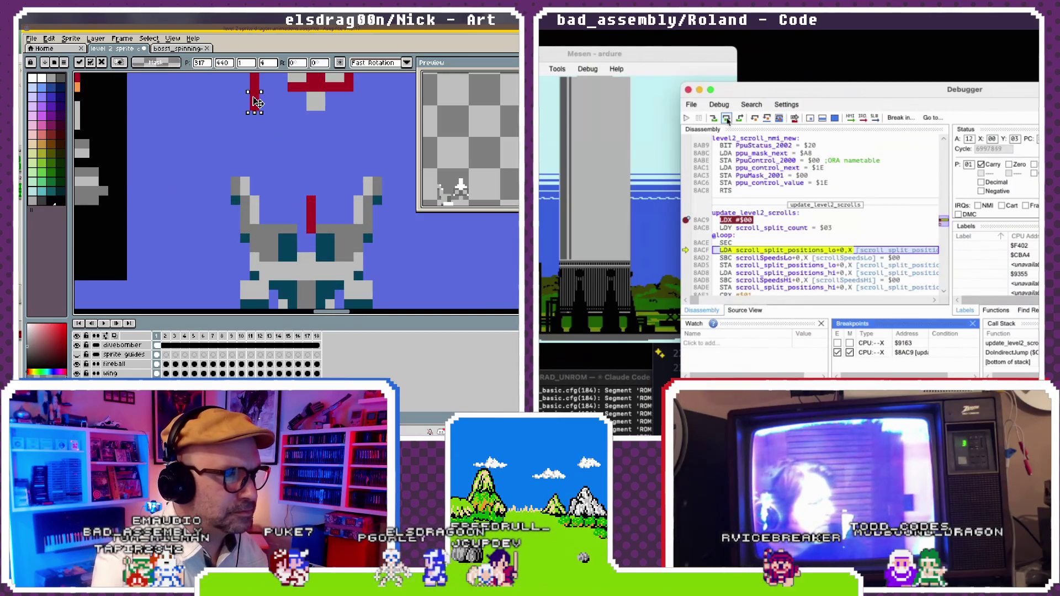
left_click_drag(306, 223, 323, 275)
left_click(727, 118)
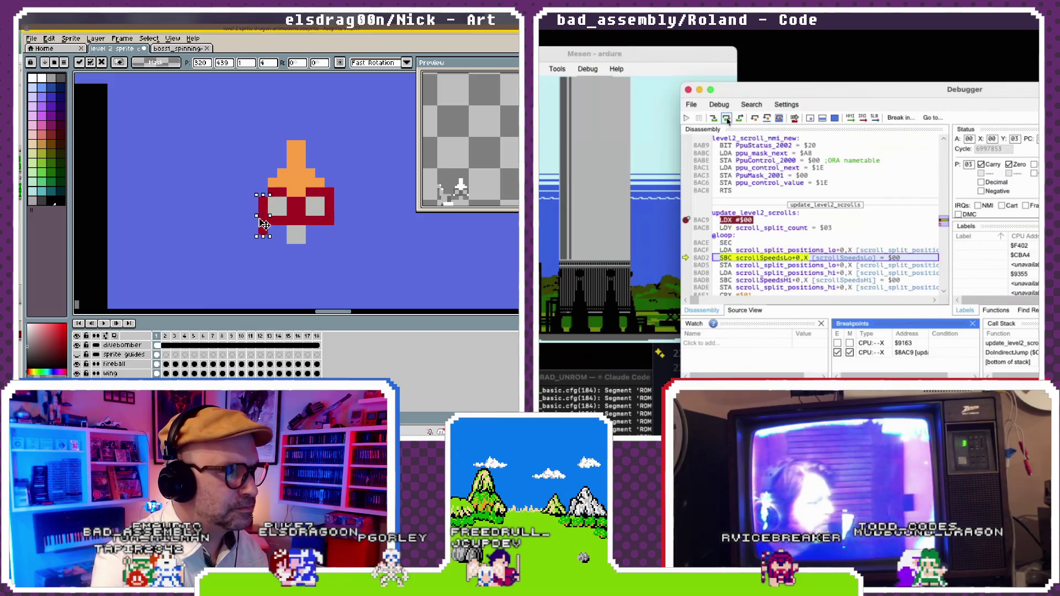
- Finish the sprite transform, select the orange-and-red mushroom sprite and keep stepping
left_click(252, 220)
scroll(256, 210, "down", 4)
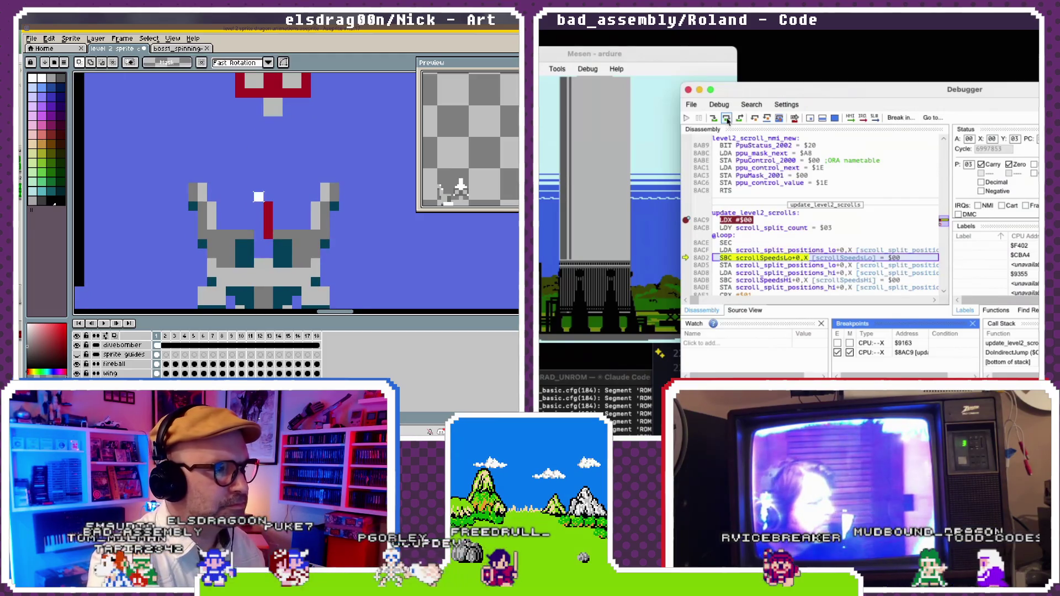
scroll(282, 163, "up", 3)
left_click(727, 118)
mouse_move(196, 103)
left_mouse_down()
mouse_move(330, 217)
mouse_move(272, 292)
left_mouse_up()
left_click(726, 118)
left_click(726, 119)
- Move the mushroom piece onto the grey sprite and step into the second loop pass (X=$01, Y=$02)
scroll(272, 292, "down", 3)
left_click(727, 118)
left_click(726, 118)
left_click(727, 118)
left_click_drag(267, 105, 283, 223)
left_click(727, 118)
left_click(727, 118)
left_click(726, 118)
left_click(727, 119)
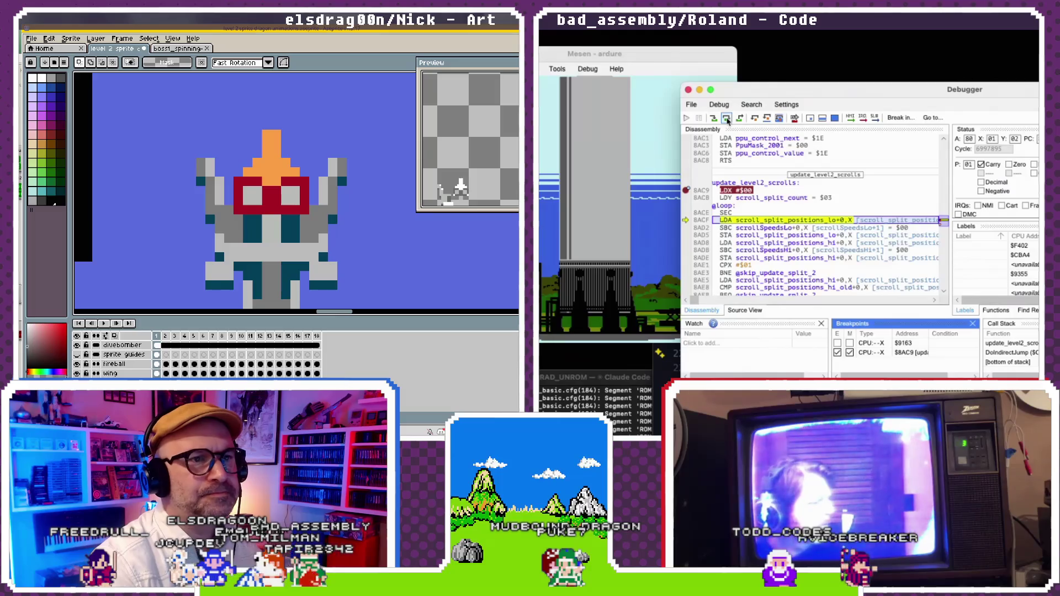
- Step Mesen's debugger through the next instructions of the split-scroll loop
left_click(727, 118)
left_click(727, 118)
left_click(727, 118)
left_click(726, 118)
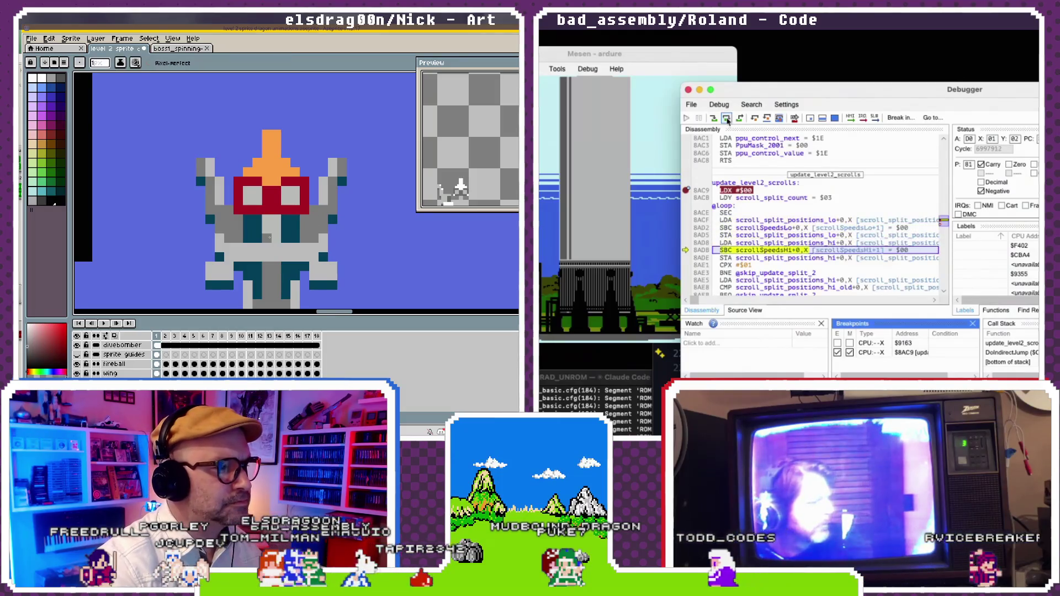
left_click(726, 118)
left_click(727, 119)
left_click(726, 118)
left_click(726, 118)
left_click(726, 118)
left_click(727, 118)
left_click(727, 118)
left_click(726, 118)
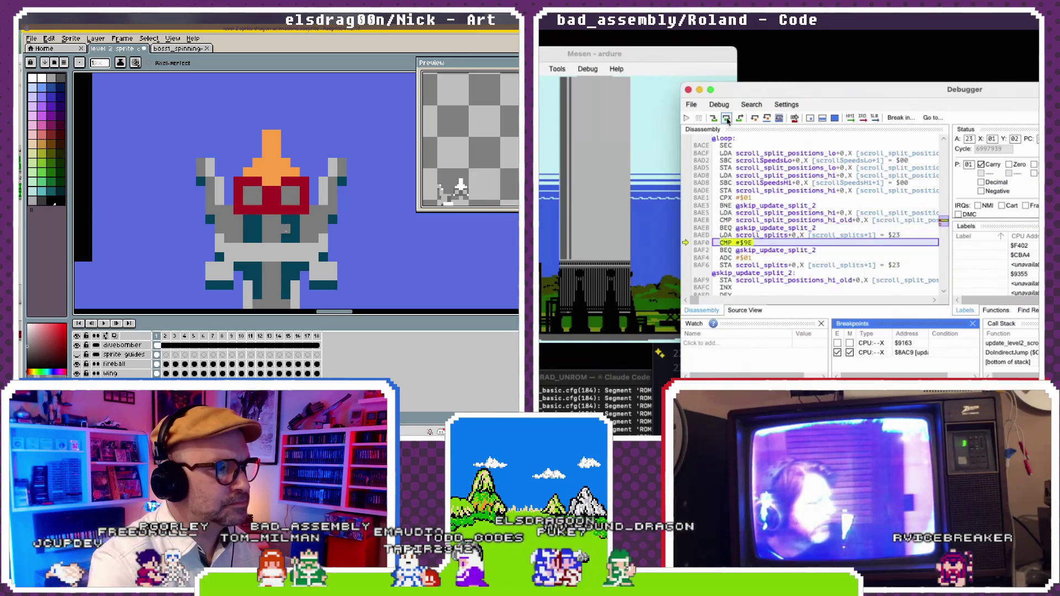
- Step past the index increment and loop branch back to the speed subtraction
left_click(726, 118)
left_click(726, 118)
left_click(727, 118)
left_click(726, 119)
left_click(727, 118)
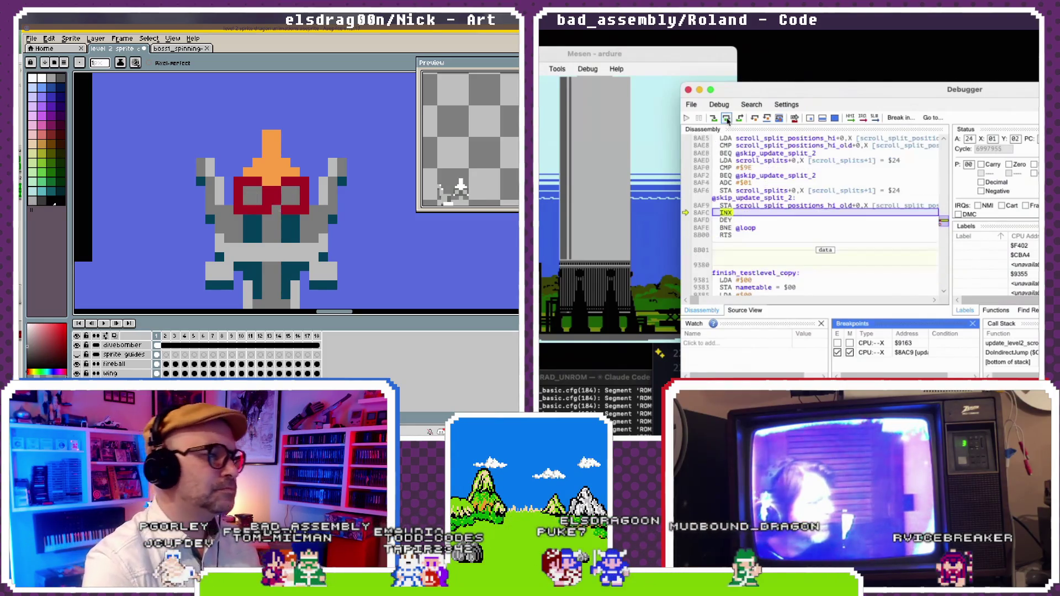
left_click(726, 118)
left_click(726, 118)
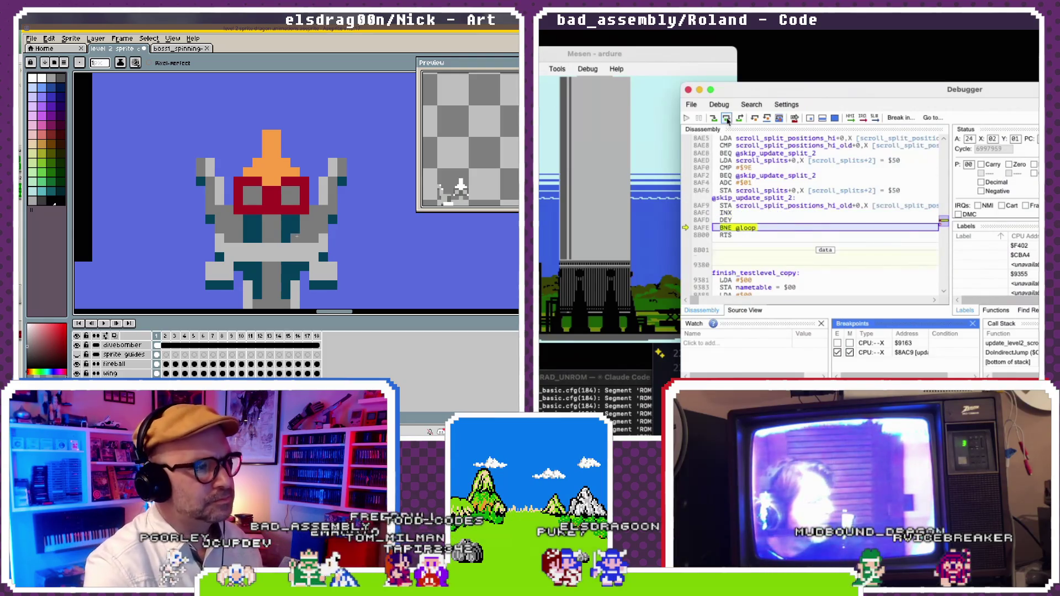
left_click(727, 118)
left_click(727, 118)
left_click(726, 118)
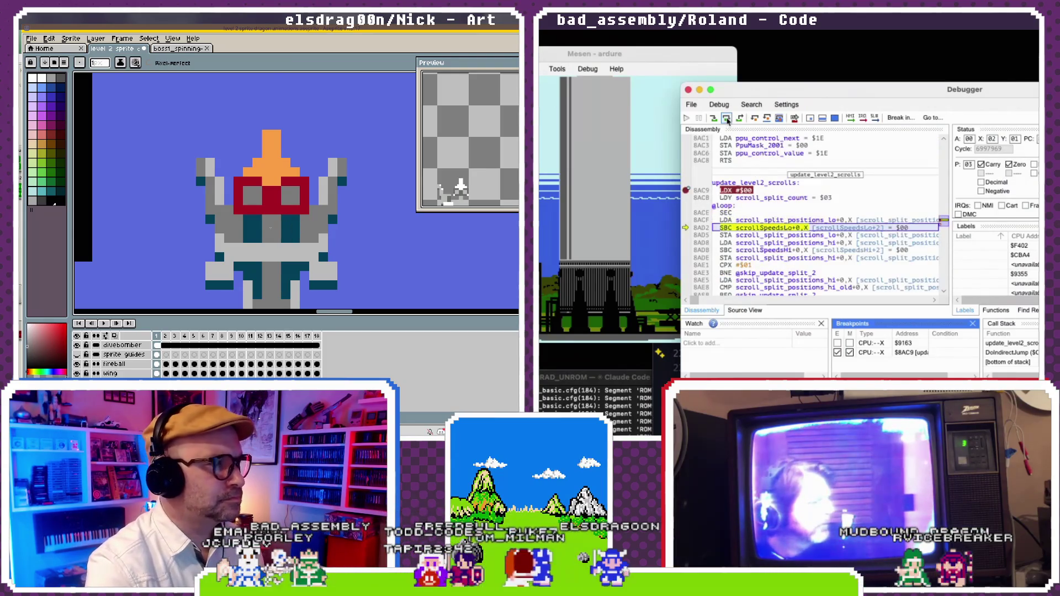
left_click(726, 118)
scroll(280, 217, "down", 2)
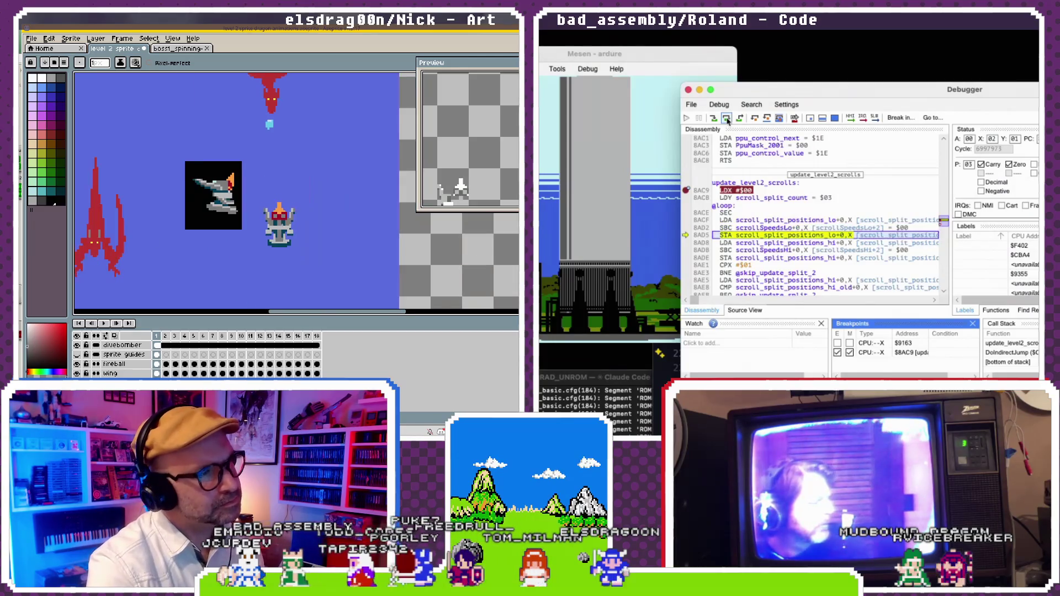
left_click(727, 118)
left_click_drag(281, 133, 261, 155)
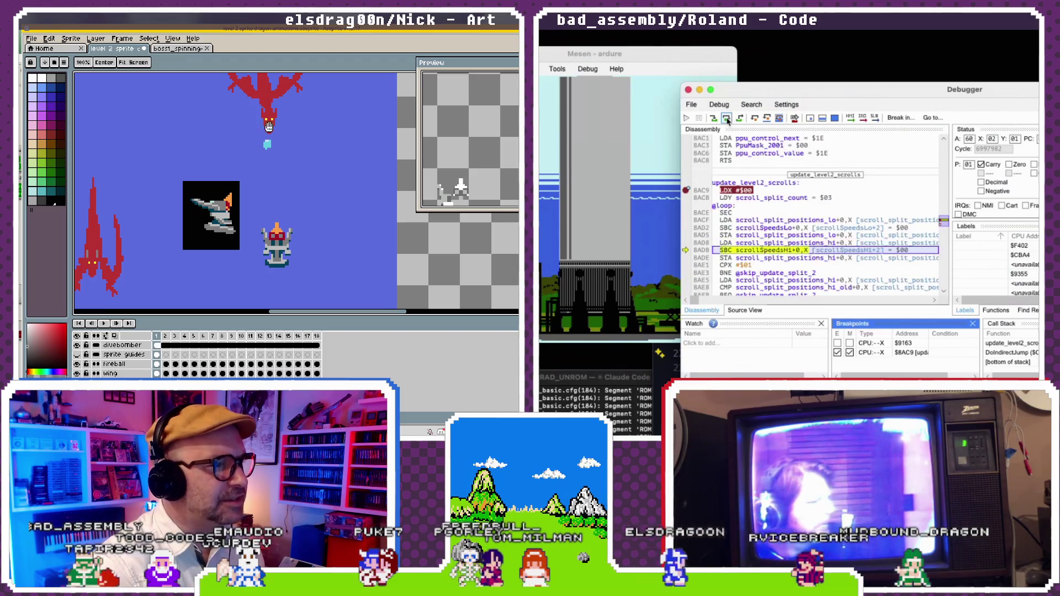
left_click(727, 118)
scroll(261, 167, "up", 5)
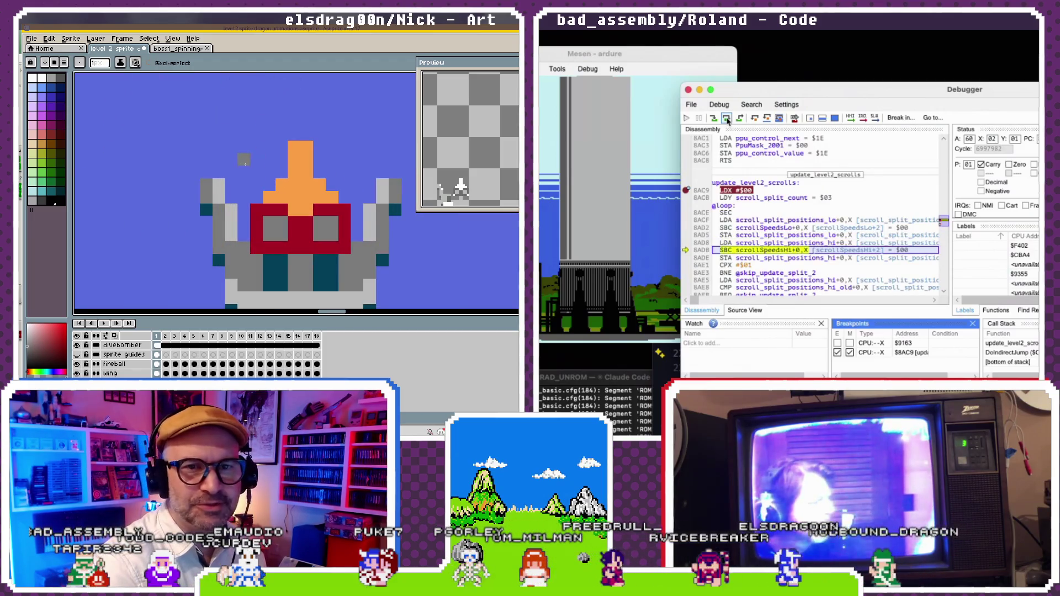
scroll(258, 185, "down", 3)
left_click_drag(271, 208, 270, 188)
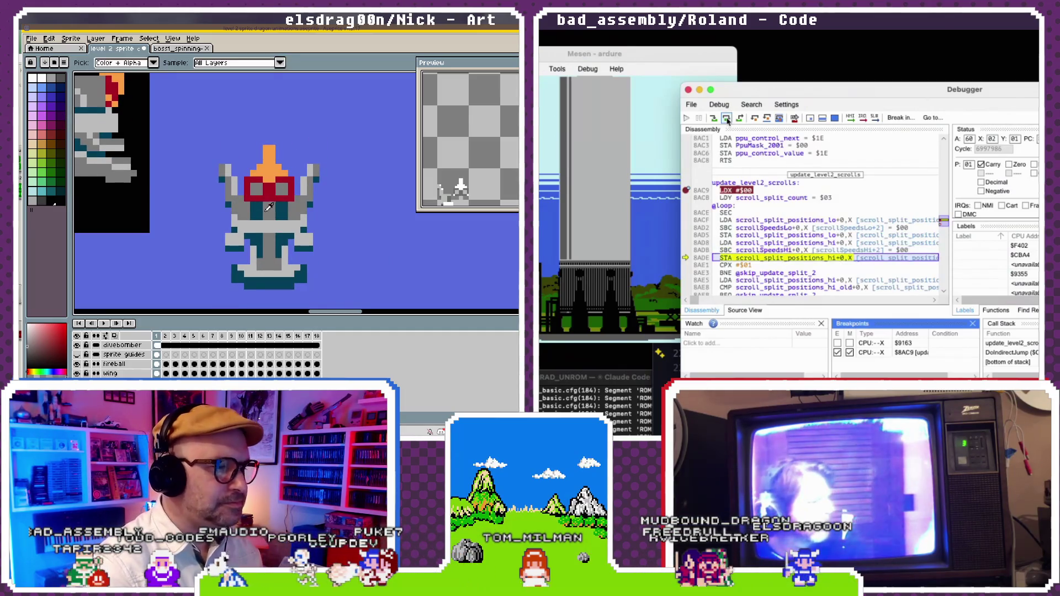
key("b")
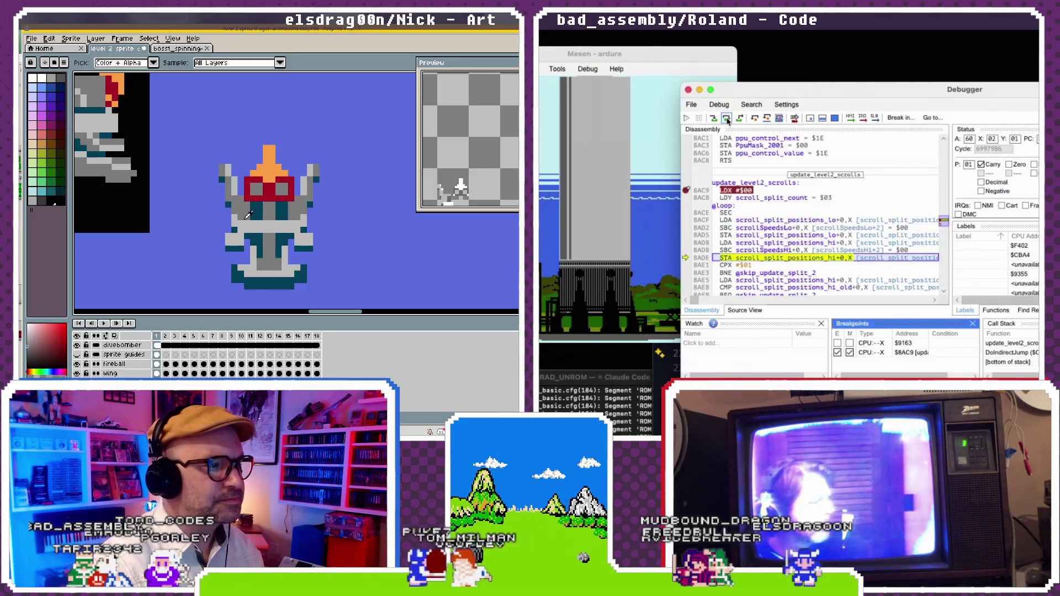
left_click_drag(257, 206, 254, 215)
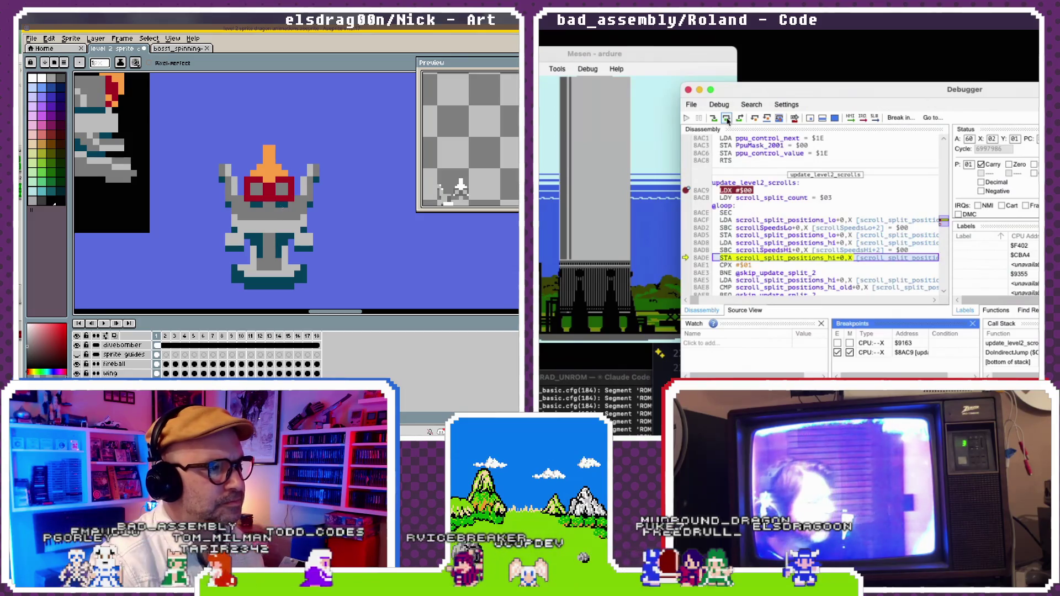
left_click(727, 118)
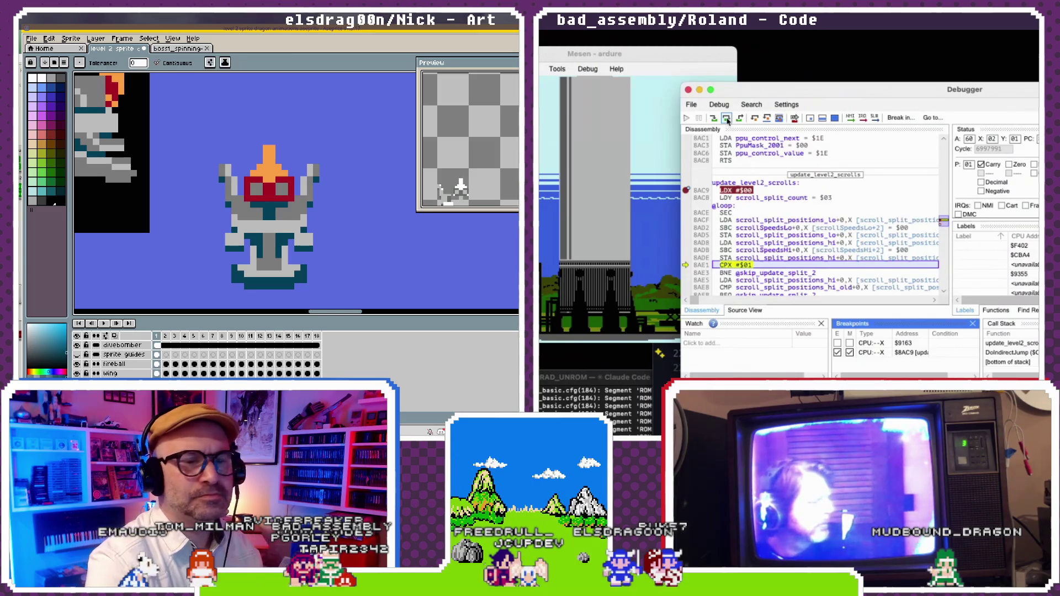
left_click(727, 118)
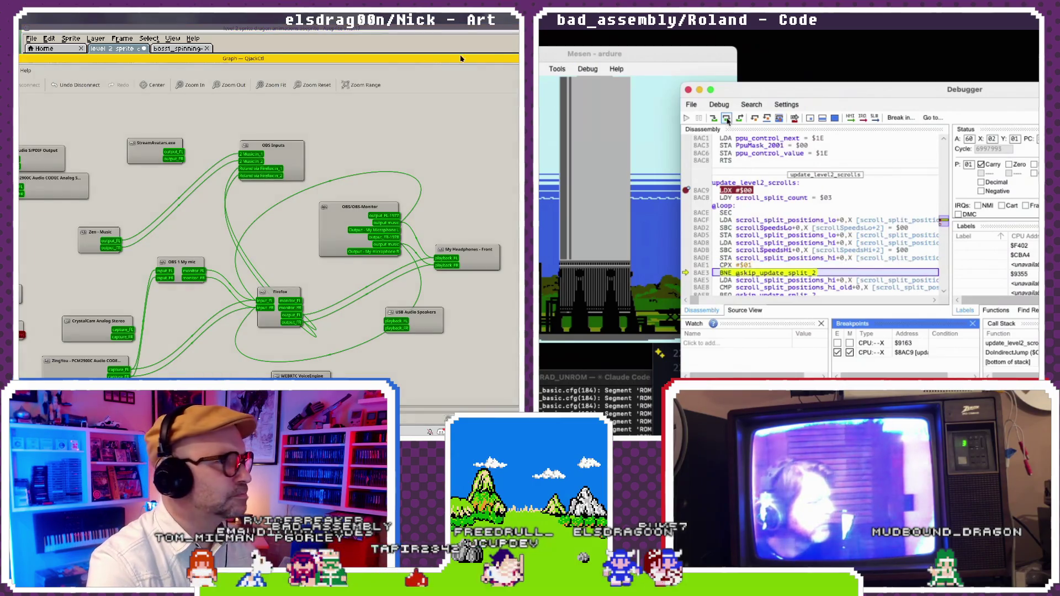
- Step out of update_level2_scrolls and over the main-loop calls, then run to the $8AC9 breakpoint
left_click(726, 118)
left_click(727, 118)
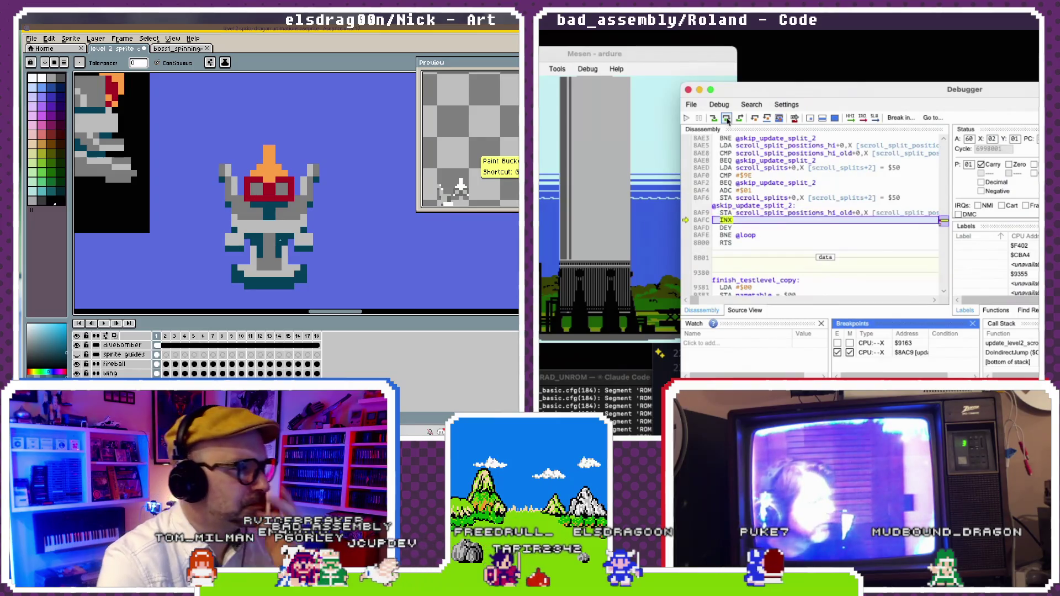
left_click(727, 118)
left_click(727, 118)
left_click(727, 118)
left_click(727, 118)
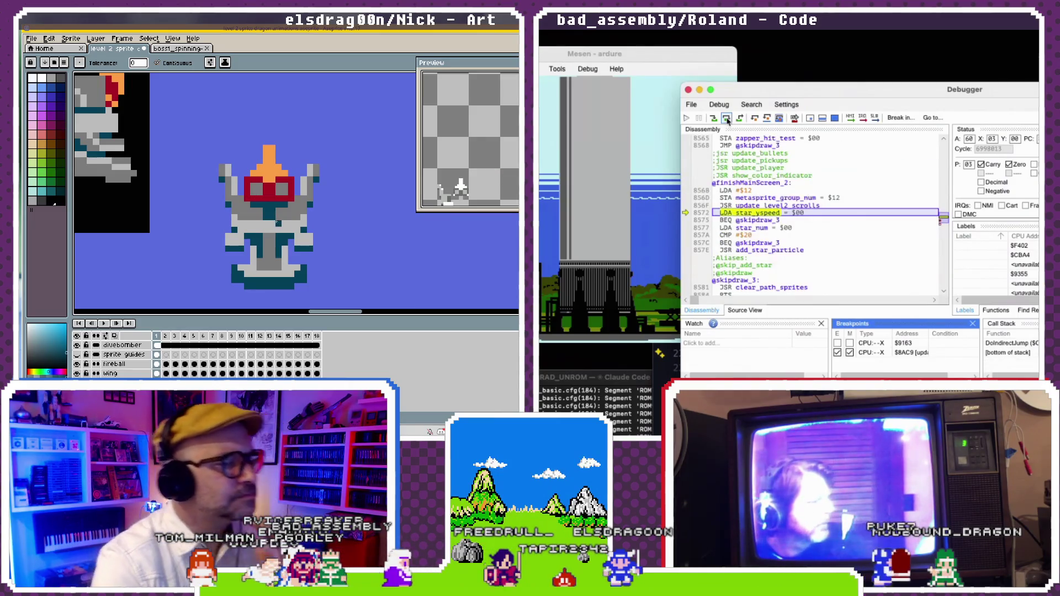
left_click(727, 118)
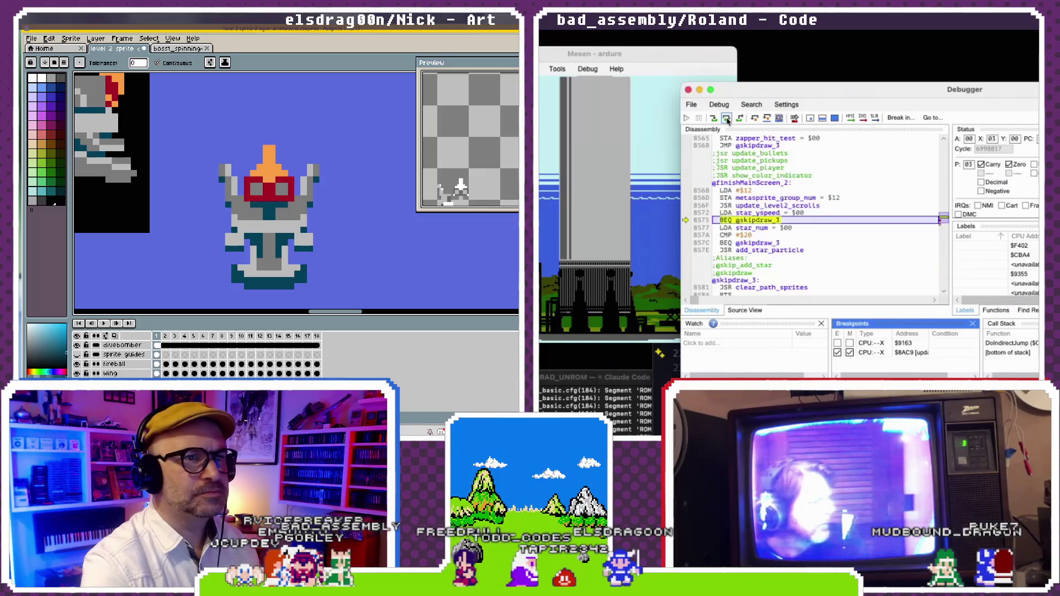
left_click(727, 119)
left_click(727, 118)
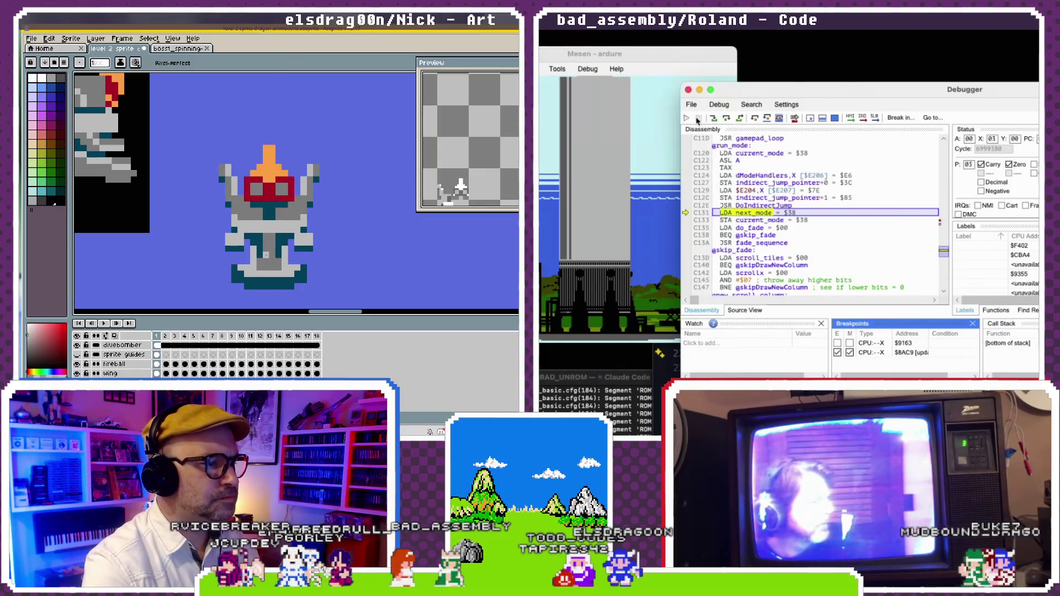
left_click(687, 118)
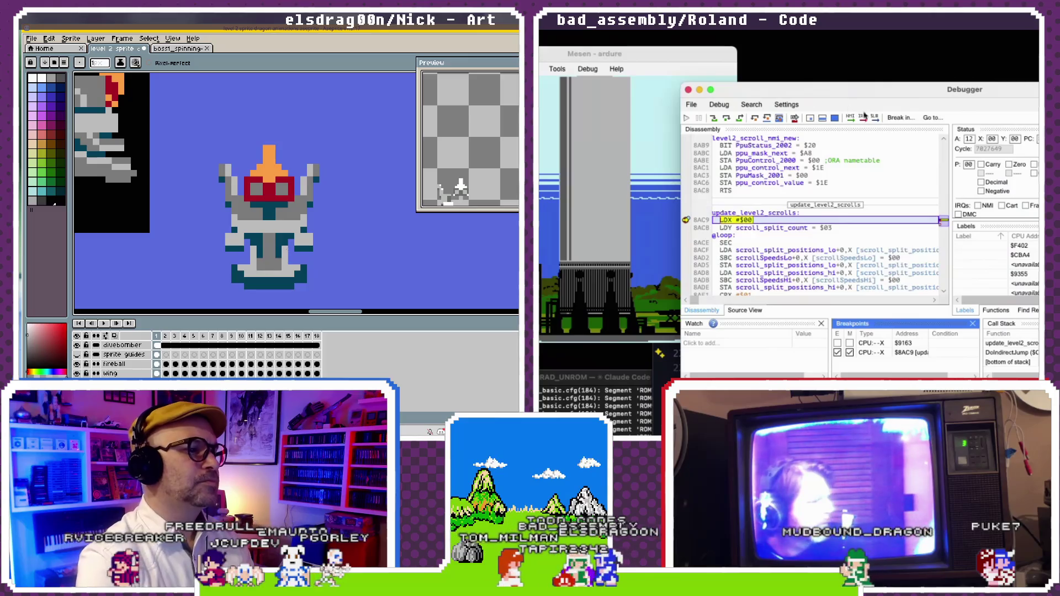
- Run to the NMI handler, then resume to the update_level2_scrolls breakpoint
left_click(852, 119)
left_click(851, 118)
left_click(852, 118)
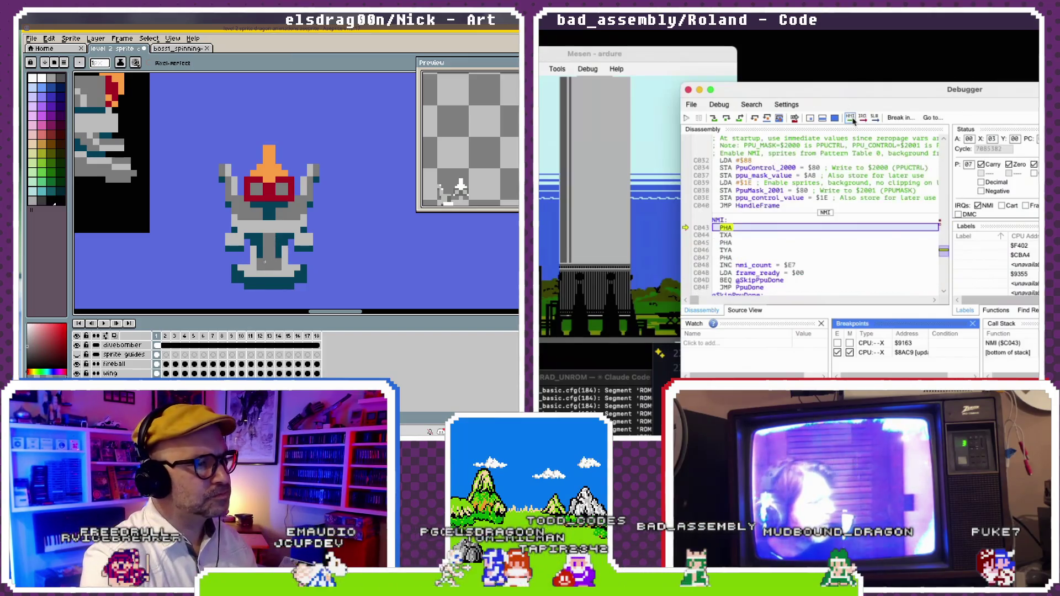
left_click(689, 119)
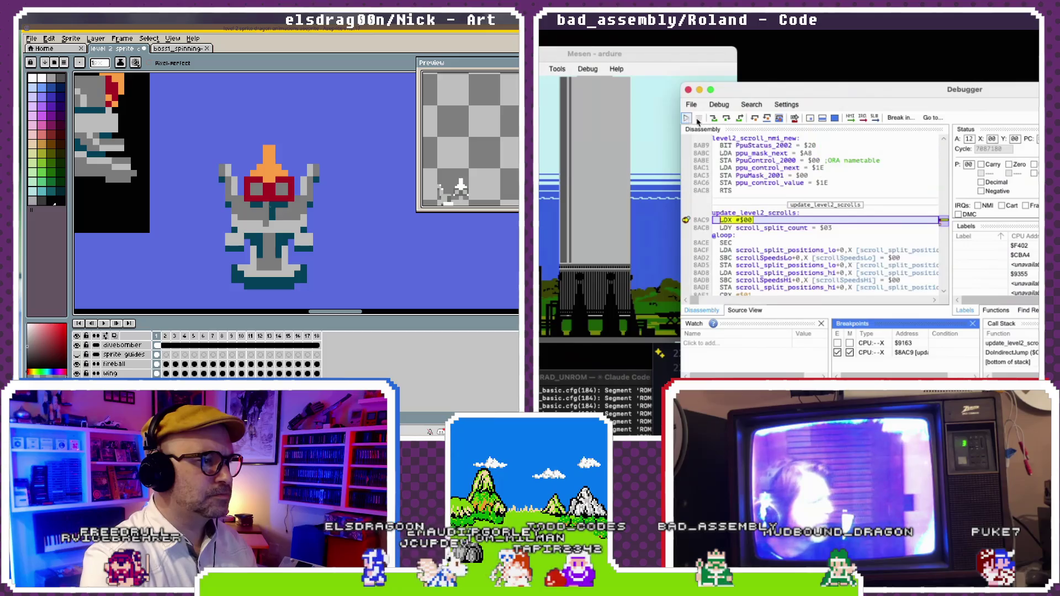
- Step through the scroll loop start, high-byte speed subtraction, and split comparison branch
left_click(727, 121)
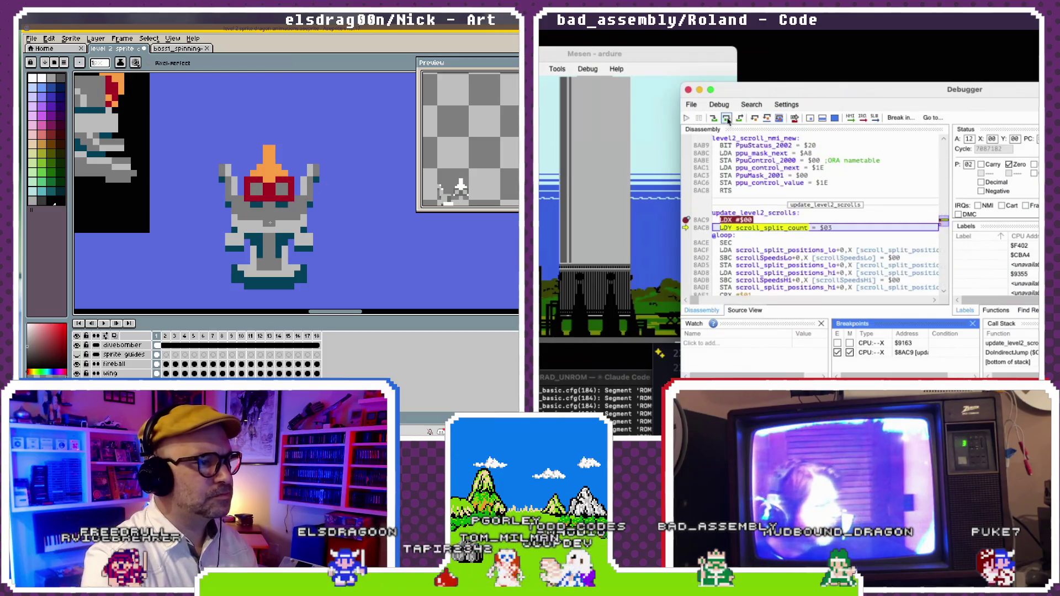
left_click(727, 121)
left_click(728, 121)
left_click(728, 121)
left_click(728, 121)
left_click(728, 121)
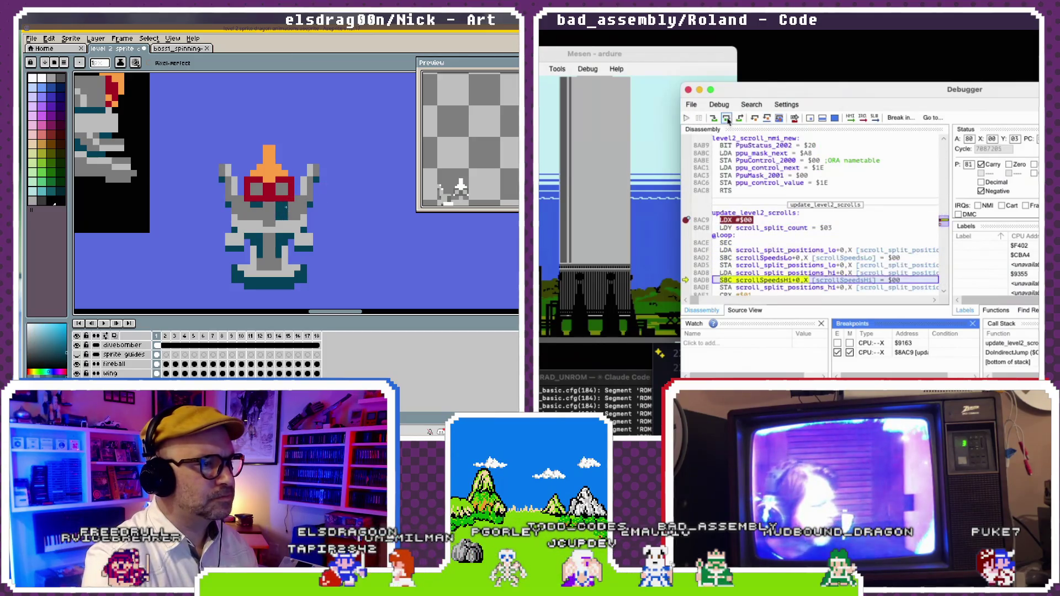
left_click(728, 121)
left_click(728, 120)
left_click(728, 121)
left_click(728, 121)
left_click(727, 121)
- Step through the loop into the next split up to the split value comparison
left_click(728, 121)
left_click(728, 121)
left_click(727, 121)
left_click(727, 121)
left_click(728, 121)
left_click(728, 120)
left_click(727, 121)
left_click(728, 121)
left_click(728, 121)
left_click(727, 121)
left_click(727, 121)
left_click(728, 121)
- Step through adjusting the split scroll value and back to the low-byte speed subtraction
left_click(728, 121)
left_click(727, 121)
left_click(727, 121)
left_click(728, 121)
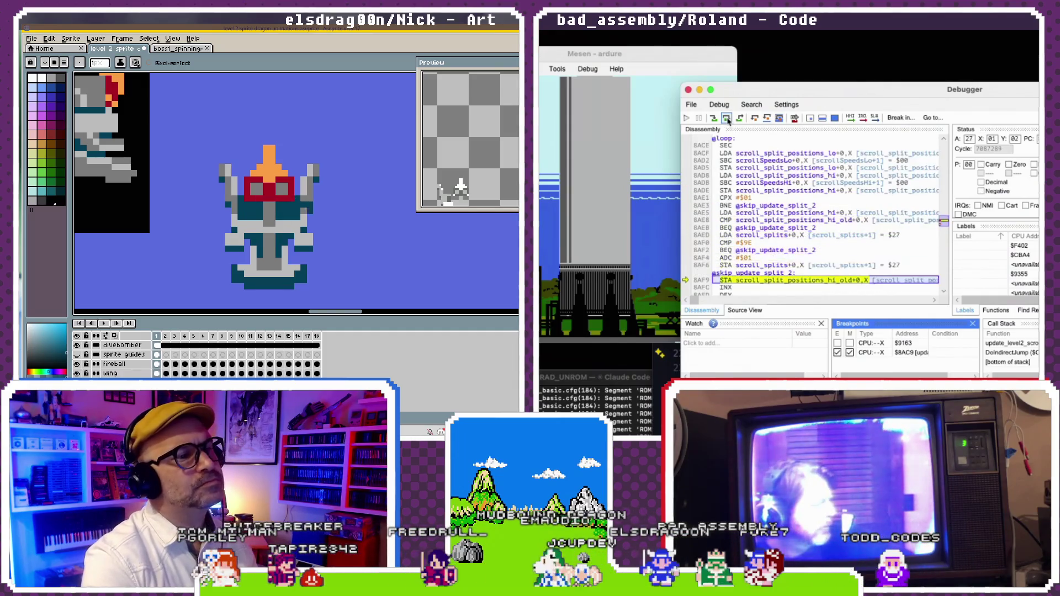
left_click(727, 121)
left_click(728, 121)
left_click(727, 121)
left_click(728, 121)
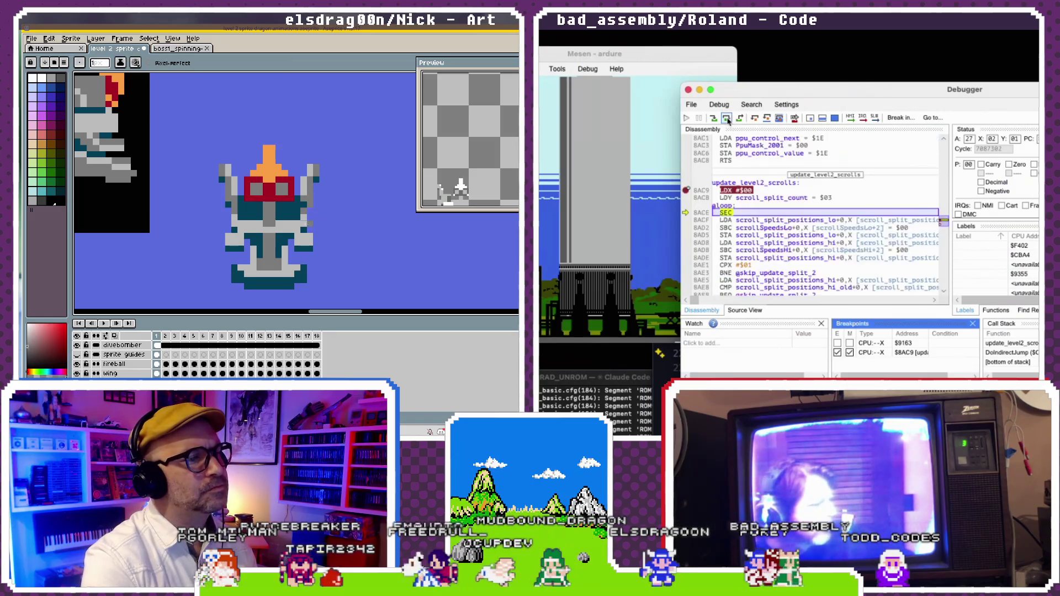
left_click(728, 121)
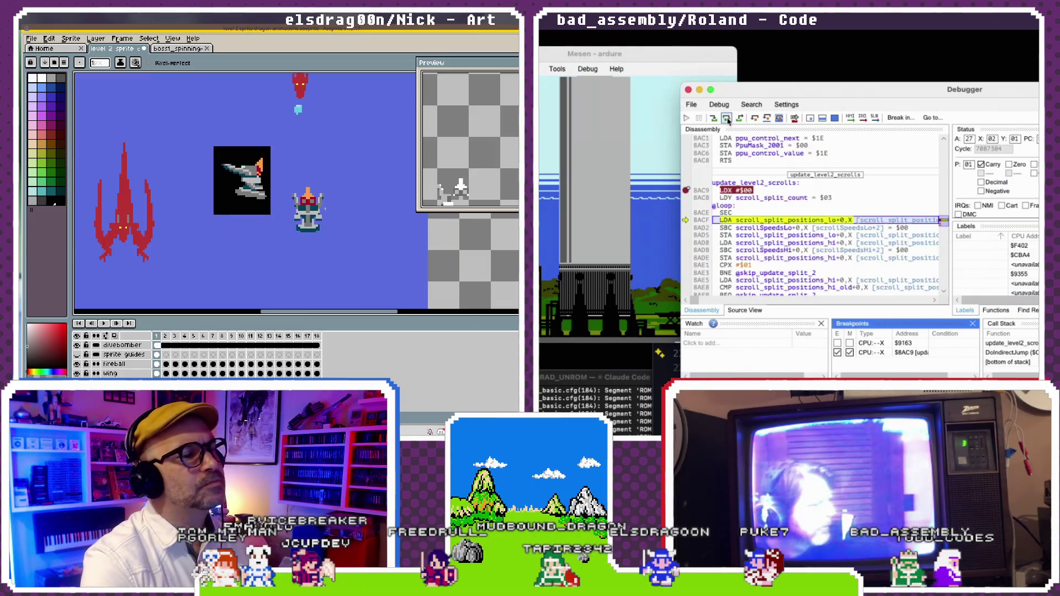
left_click(728, 121)
- Pick the robot's teal colour, then step through storing and loading the scroll position bytes
scroll(330, 243, "up", 2)
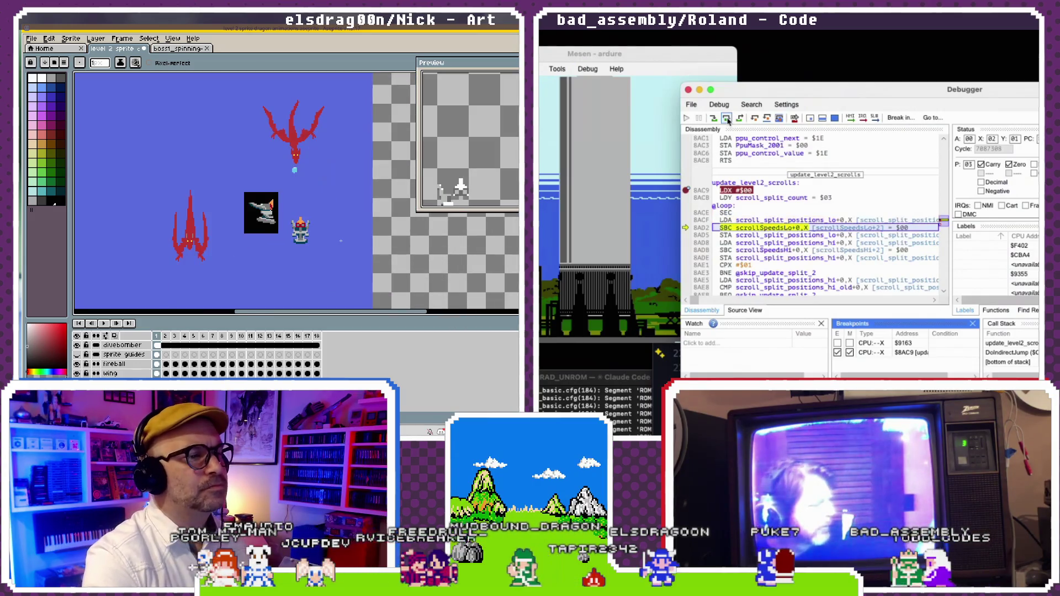
scroll(298, 228, "up", 1)
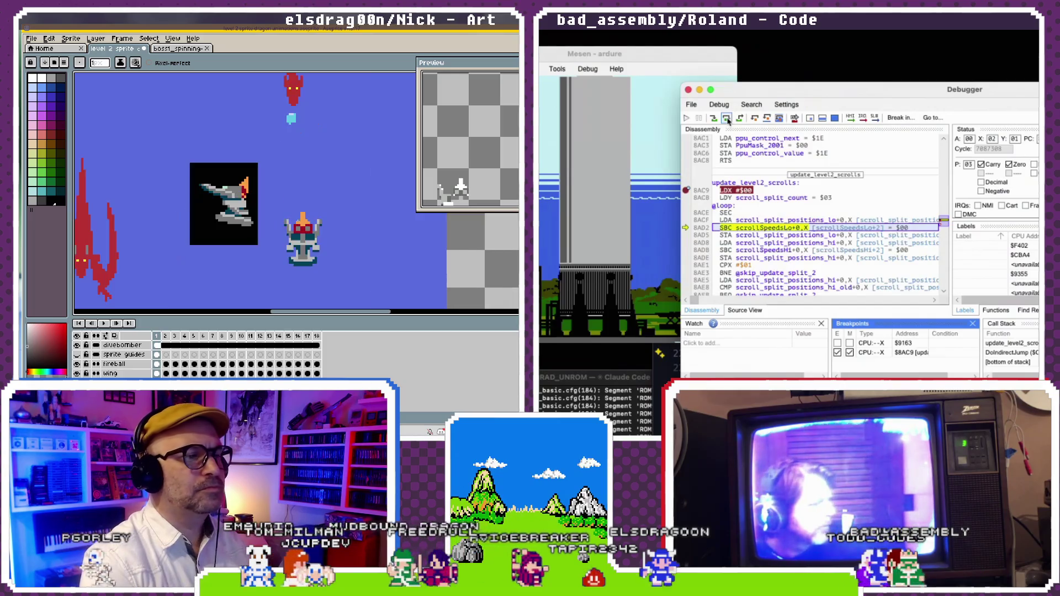
scroll(298, 228, "up", 2)
left_click(283, 234, "alt")
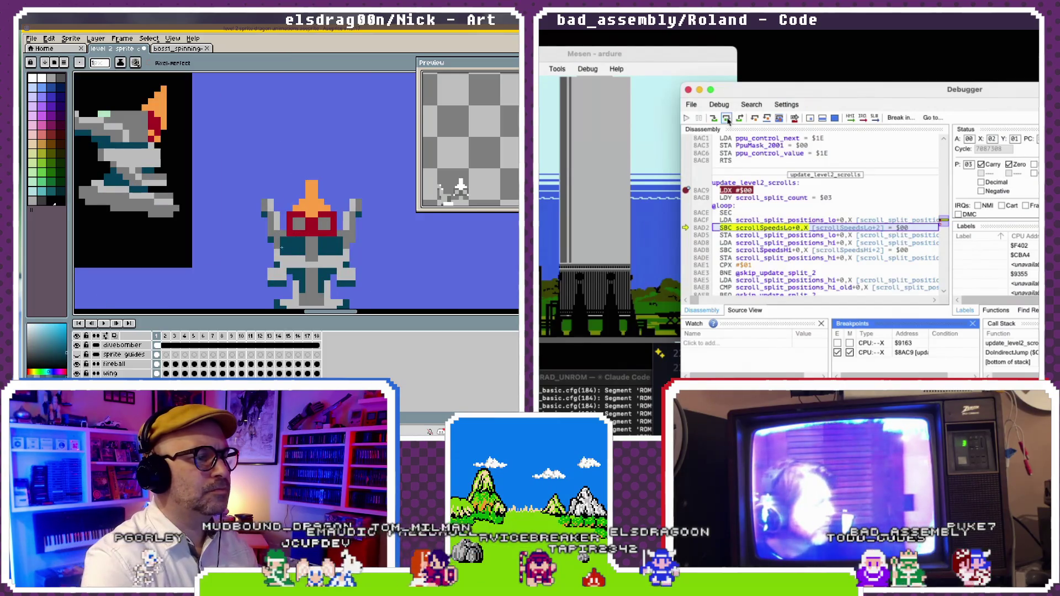
left_click(727, 118)
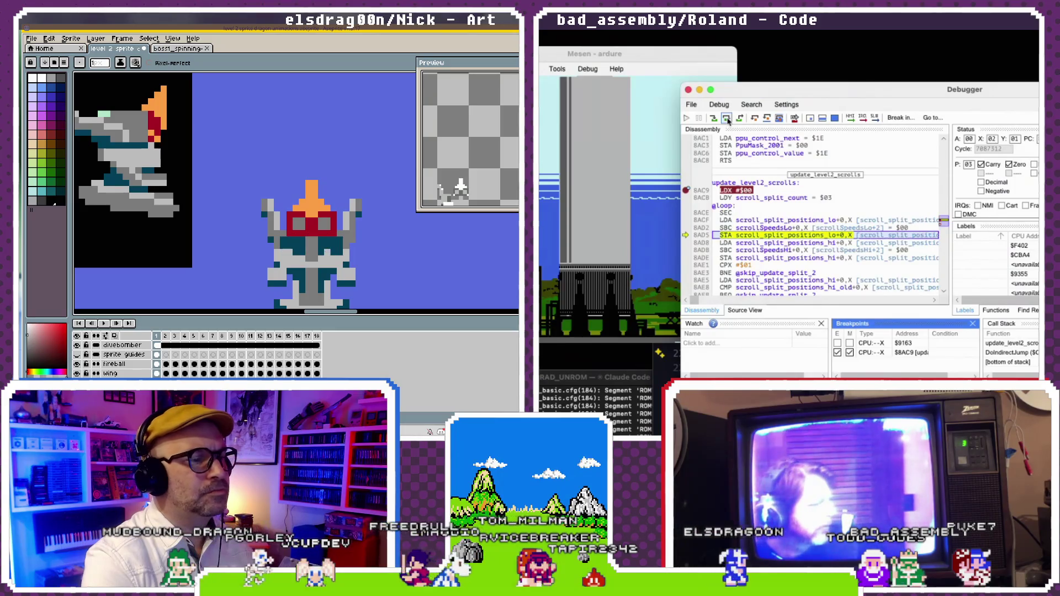
left_click(726, 118)
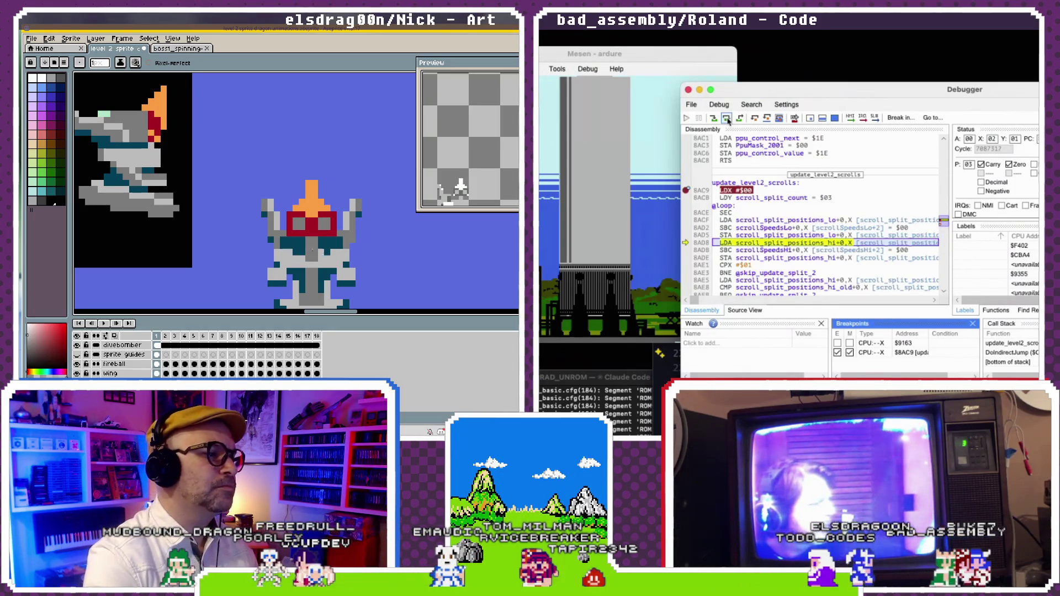
scroll(298, 220, "down", 3)
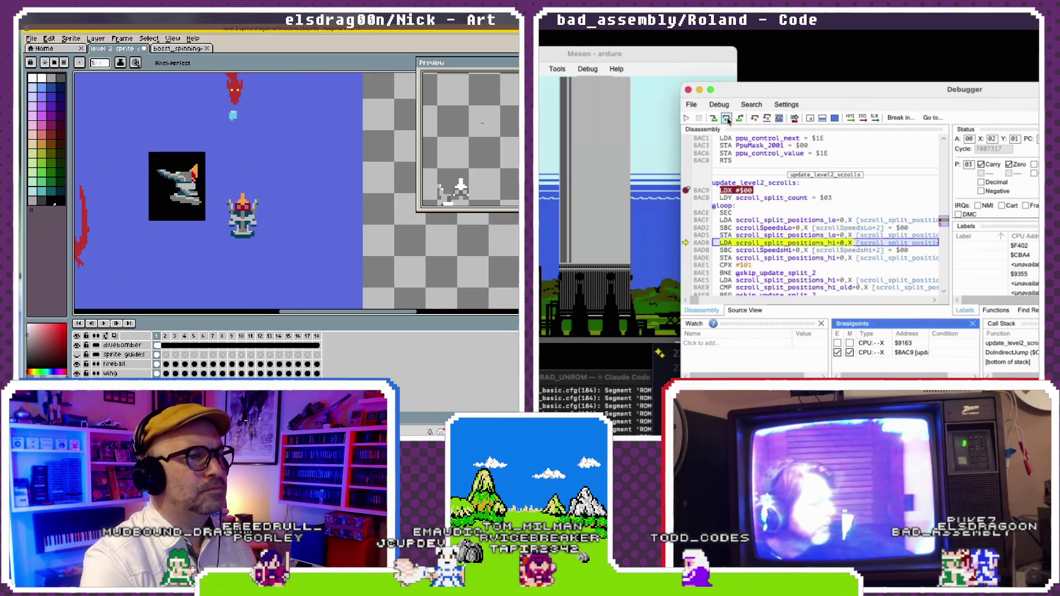
left_click(727, 118)
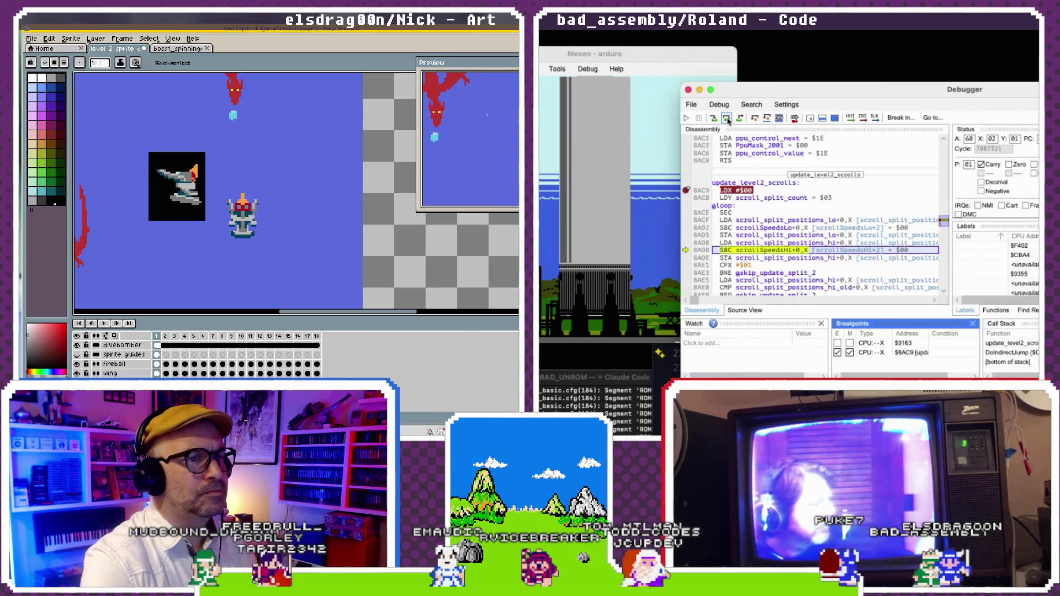
mouse_move(455, 156)
left_mouse_down()
mouse_move(470, 113)
mouse_move(485, 143)
left_mouse_up()
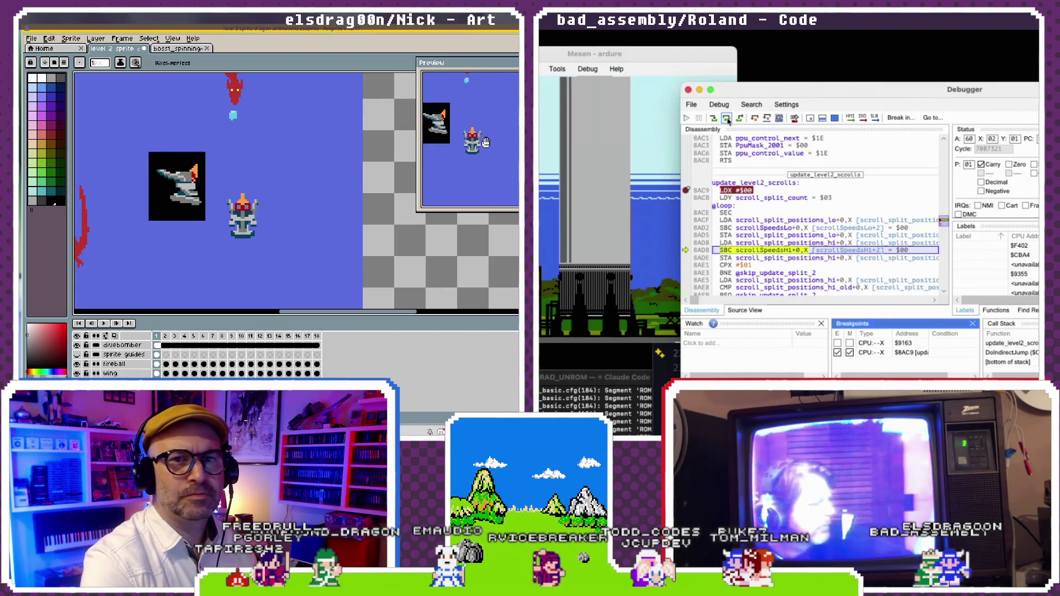
left_click(727, 118)
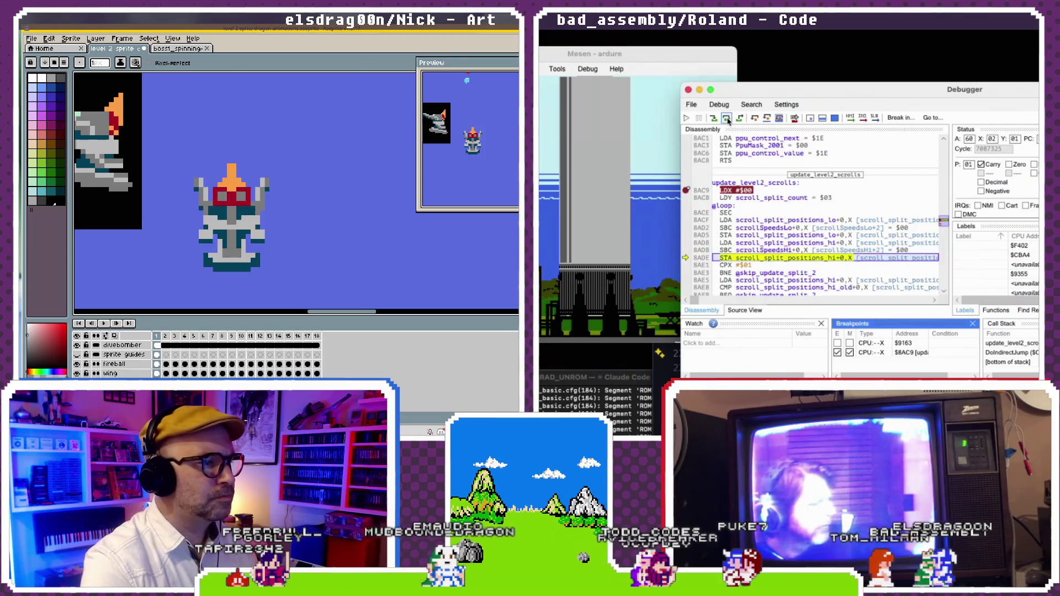
scroll(246, 187, "up", 2)
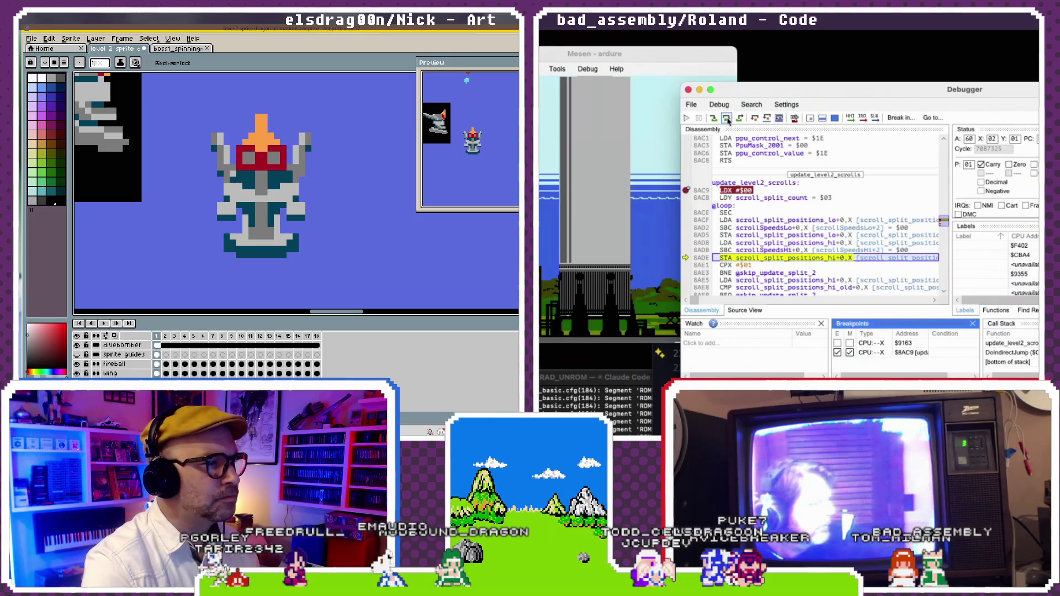
left_click(726, 118)
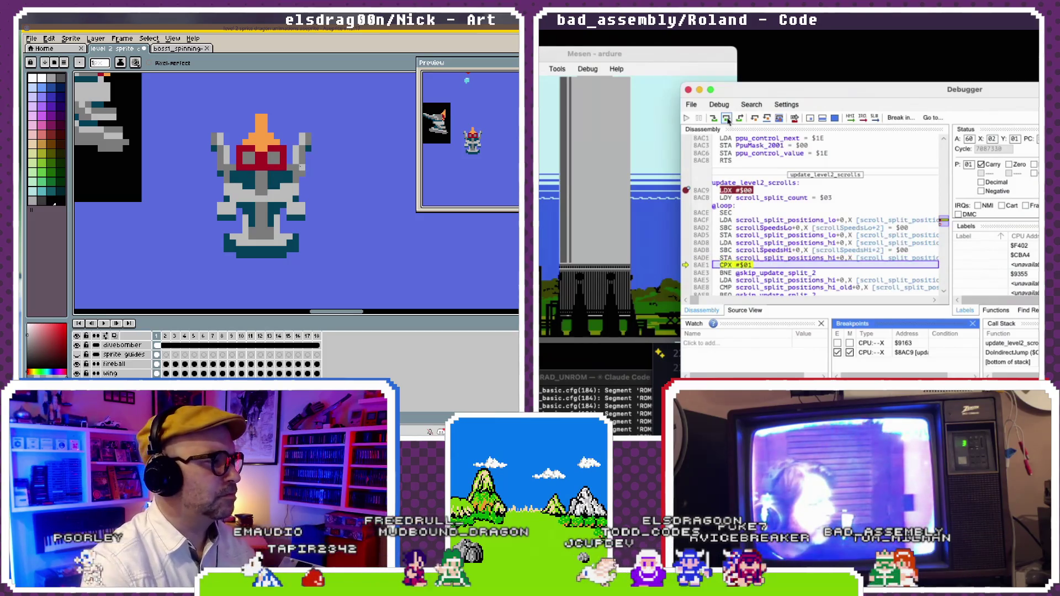
left_click(727, 118)
key("i")
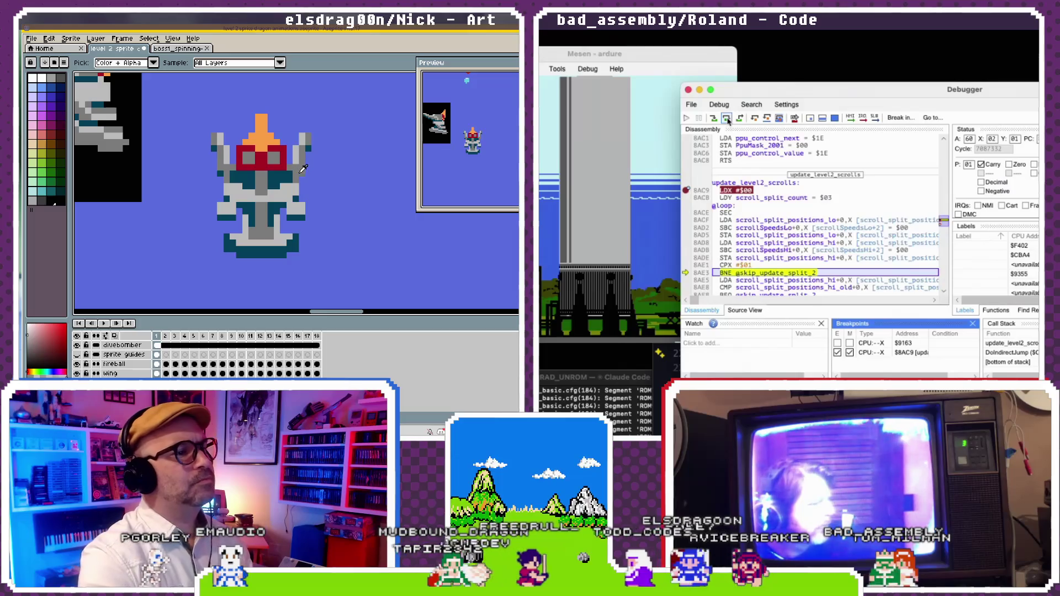
left_click(727, 118)
left_click(302, 173)
key("b")
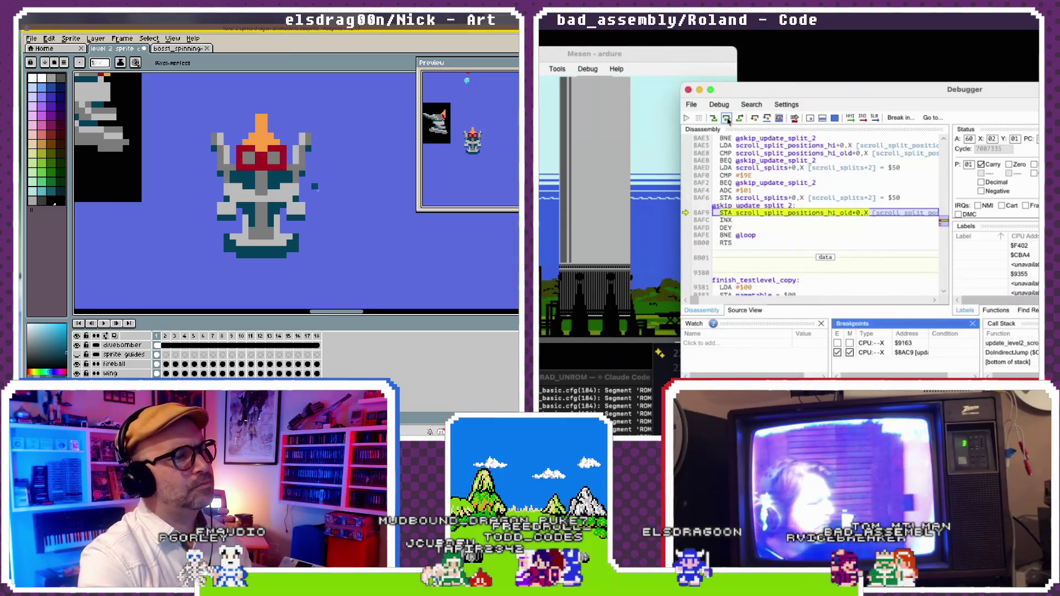
- Step through the end of the loop and return to the calling code
left_click(726, 119)
left_click(727, 118)
left_click(727, 118)
left_click(727, 118)
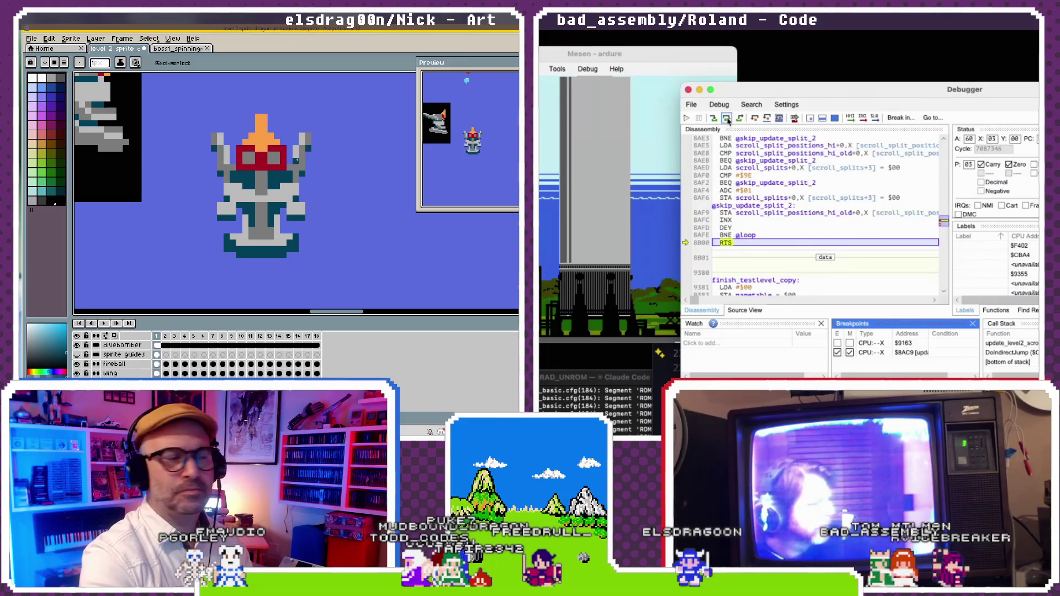
left_click(726, 119)
key("i")
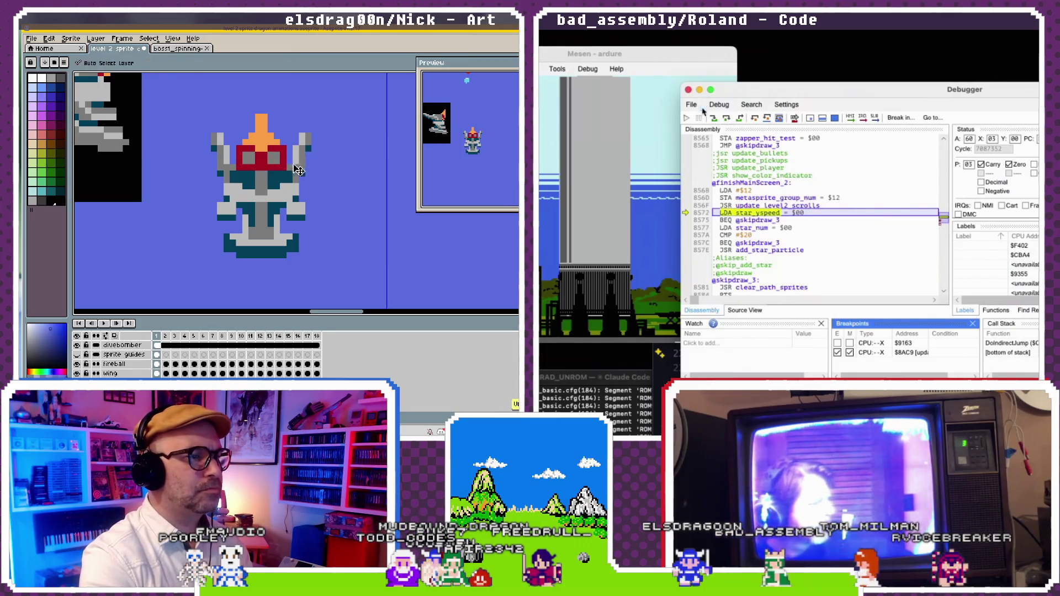
- Continue to the $8AC9 breakpoint, then jump from the labels file into level2_v2.s
left_click(686, 119)
key("b")
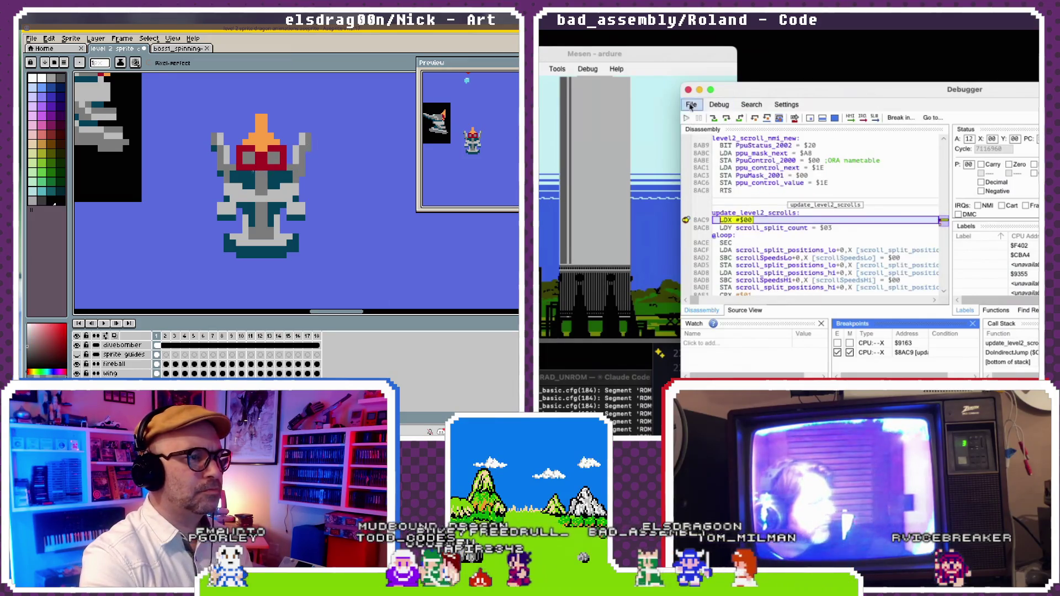
key("super+Tab")
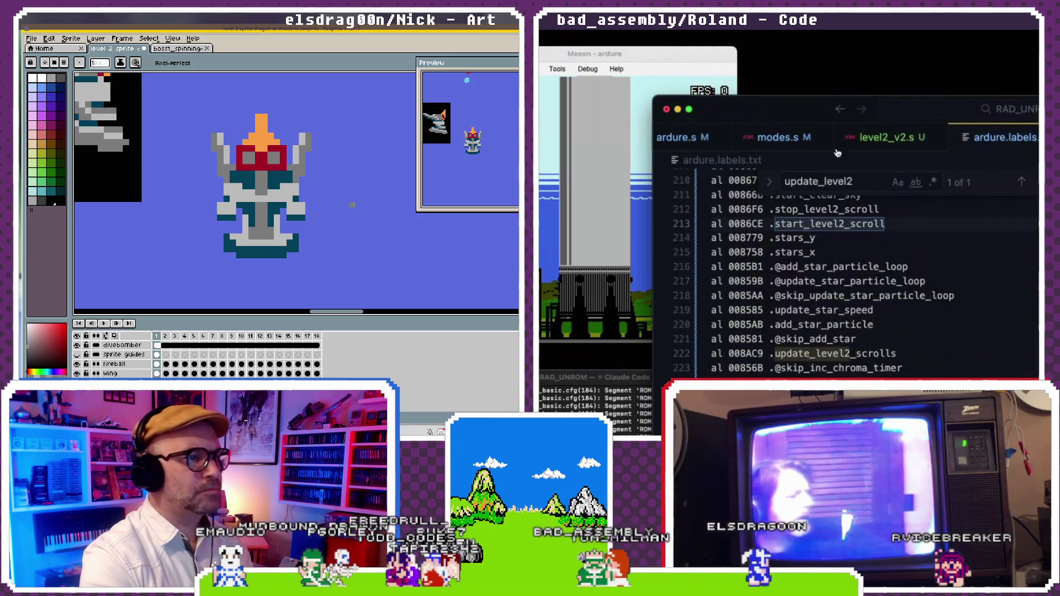
left_click(864, 266, "super")
- Scroll level2_v2.s down toward the split-scroll IRQ code
scroll(864, 266, "up", 3)
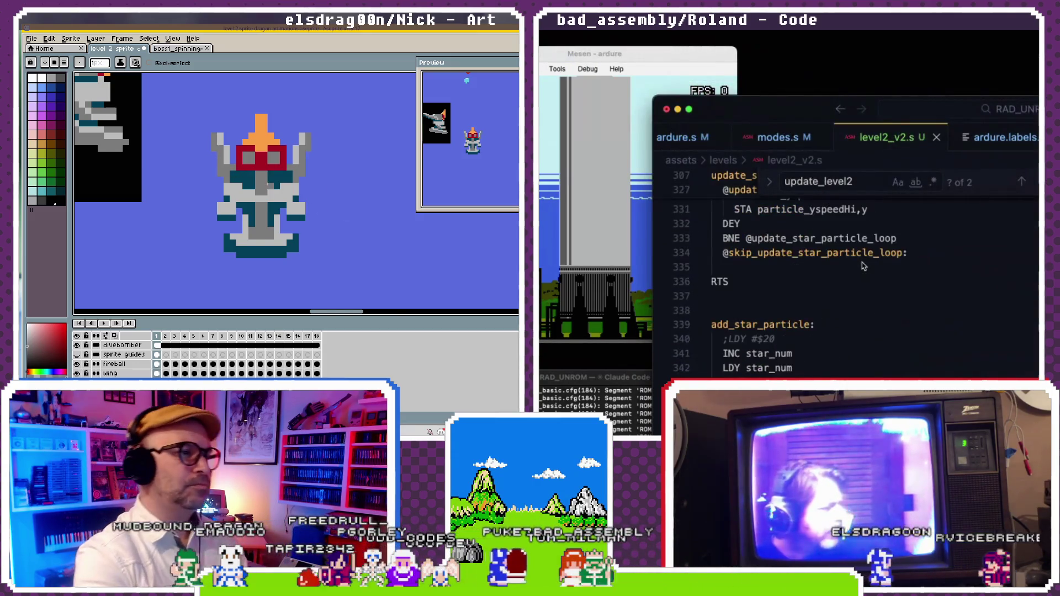
scroll(346, 223, "down", 2)
scroll(864, 266, "down", 4)
scroll(864, 266, "down", 5)
scroll(864, 266, "down", 10)
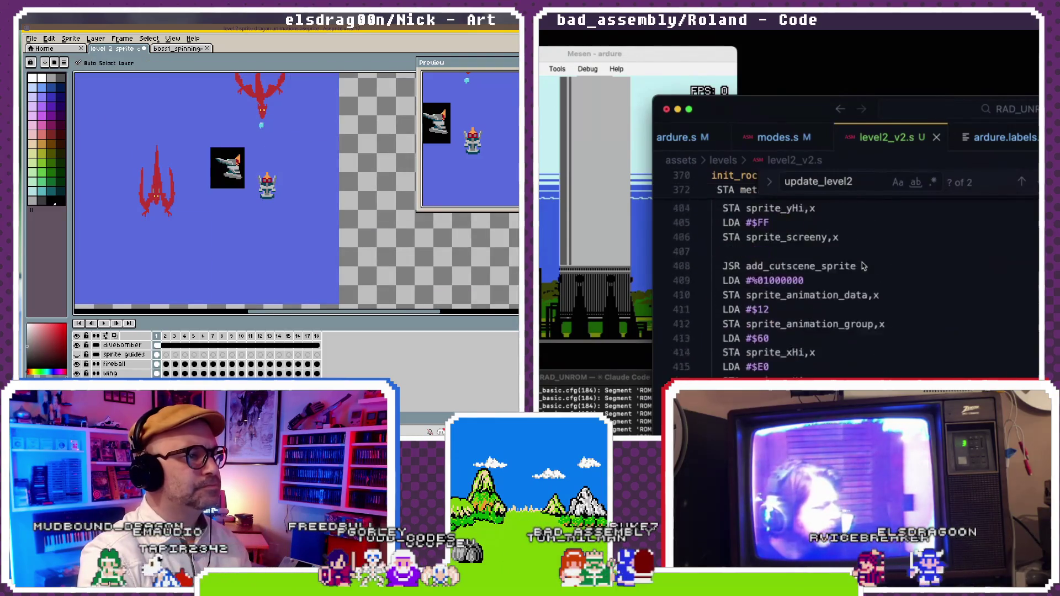
scroll(864, 266, "down", 10)
scroll(864, 266, "down", 10)
scroll(864, 266, "down", 10)
scroll(298, 190, "up", 2)
scroll(864, 266, "down", 10)
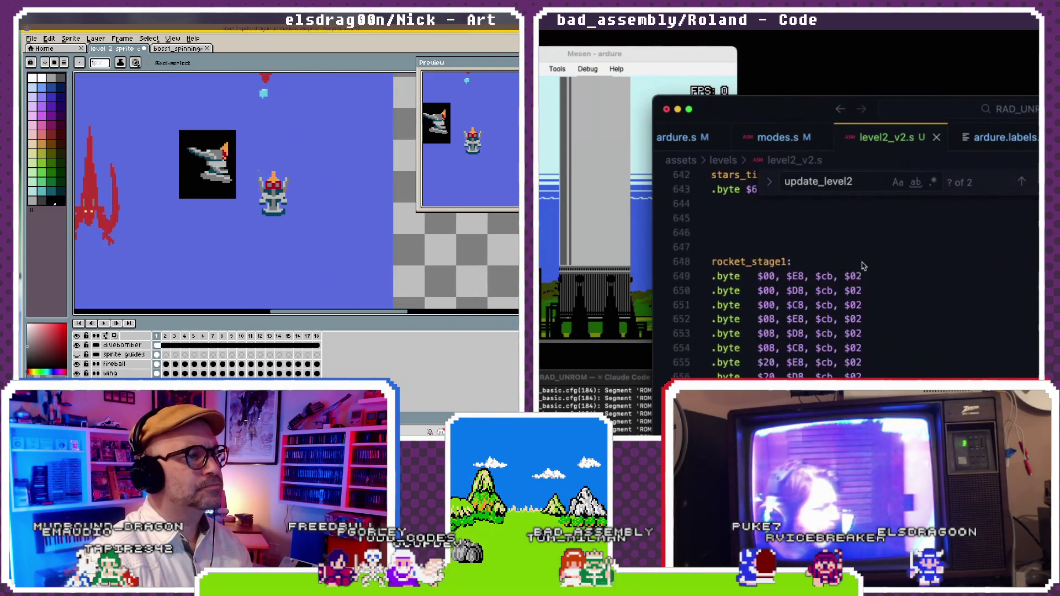
scroll(298, 190, "up", 1)
scroll(864, 266, "down", 10)
scroll(864, 266, "down", 10)
scroll(864, 266, "down", 10)
scroll(864, 266, "down", 10)
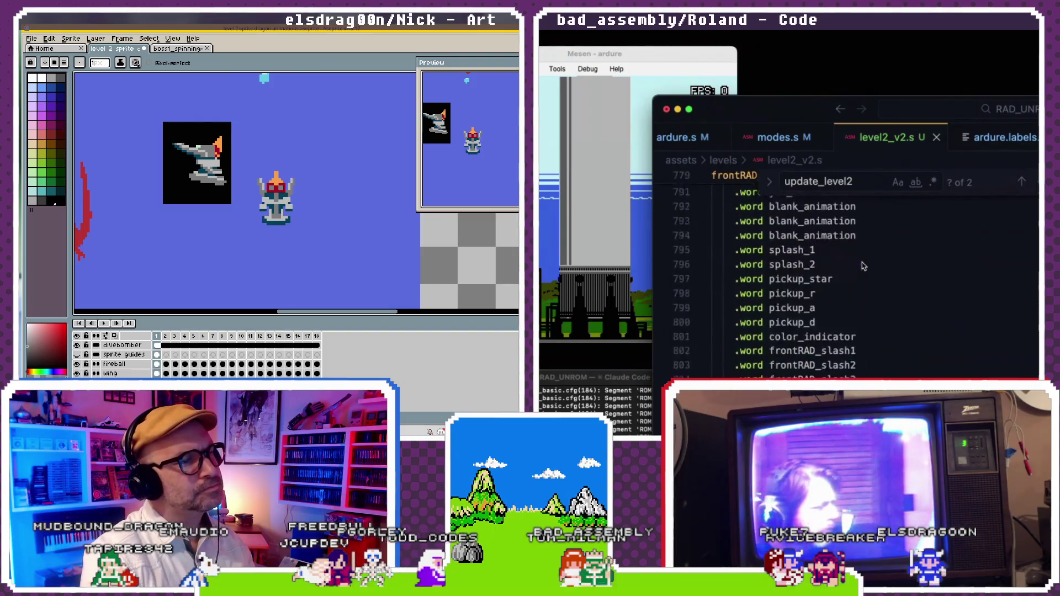
scroll(864, 266, "down", 10)
scroll(865, 266, "down", 10)
- Reach the scroll_split_nametable writes near line 925 and select the dark reference sprite
key("w")
scroll(865, 266, "down", 8)
scroll(864, 266, "down", 3)
scroll(864, 266, "down", 3)
scroll(864, 266, "down", 3)
scroll(864, 266, "down", 5)
left_click_drag(239, 106, 150, 220)
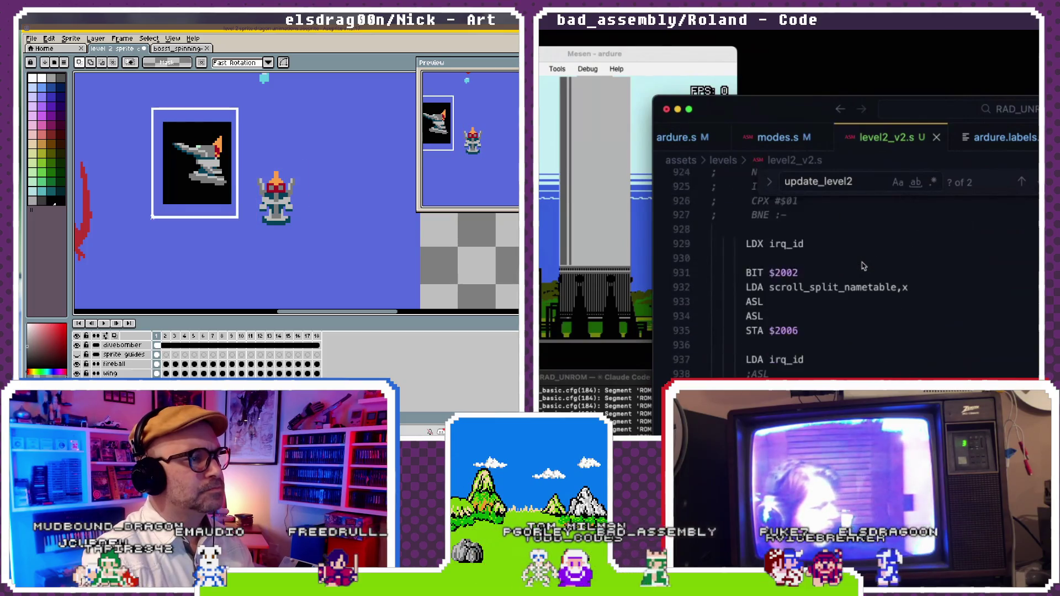
- Delete the dark reference sprite and zoom in on the boss sprite
scroll(864, 266, "down", 1)
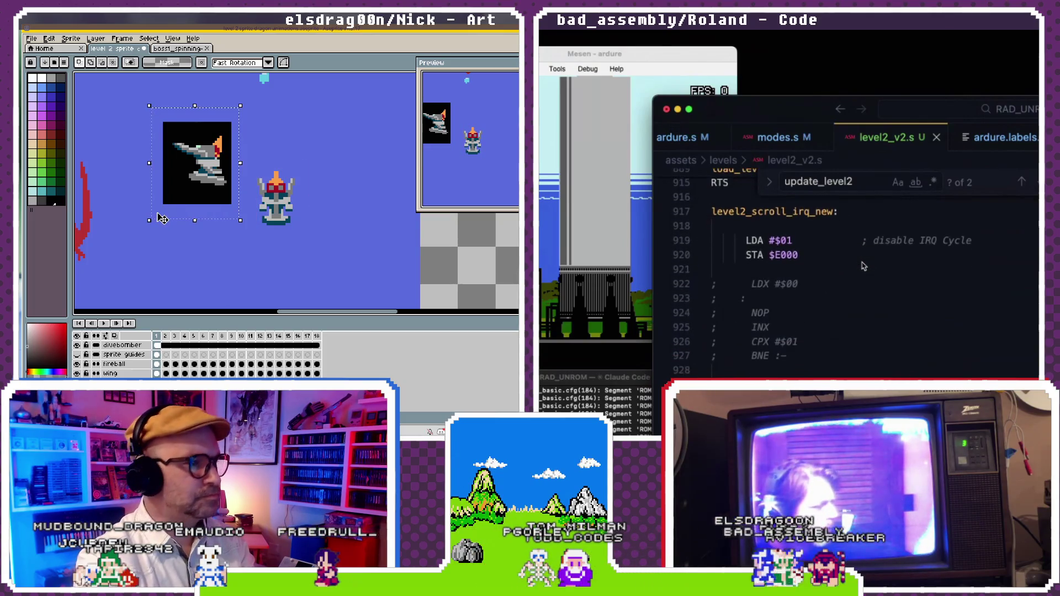
key("Delete")
scroll(864, 266, "down", 2)
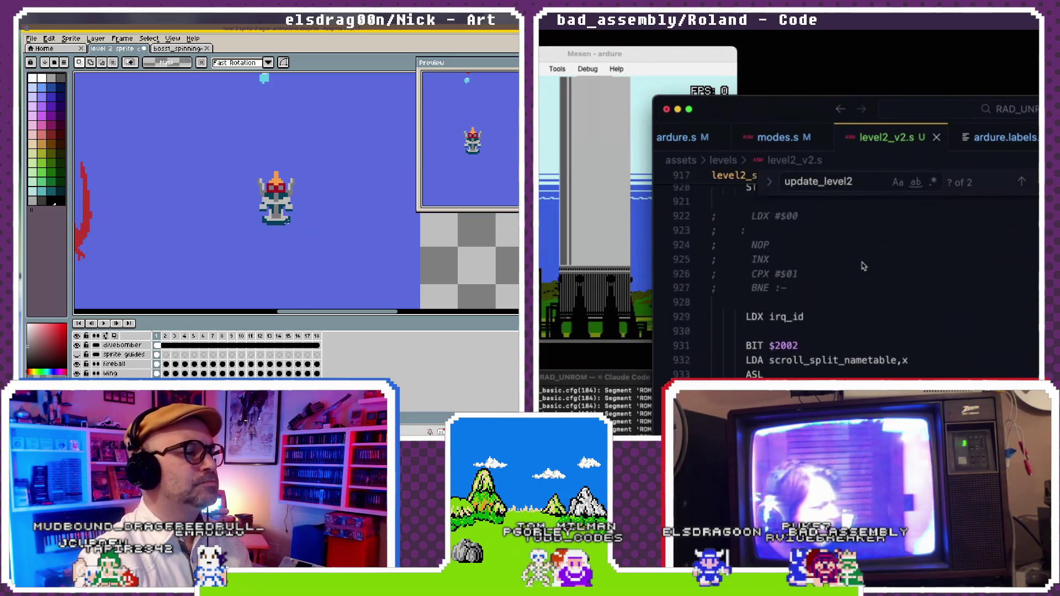
scroll(864, 266, "up", 2)
key("plus")
key("plus")
scroll(864, 267, "up", 1)
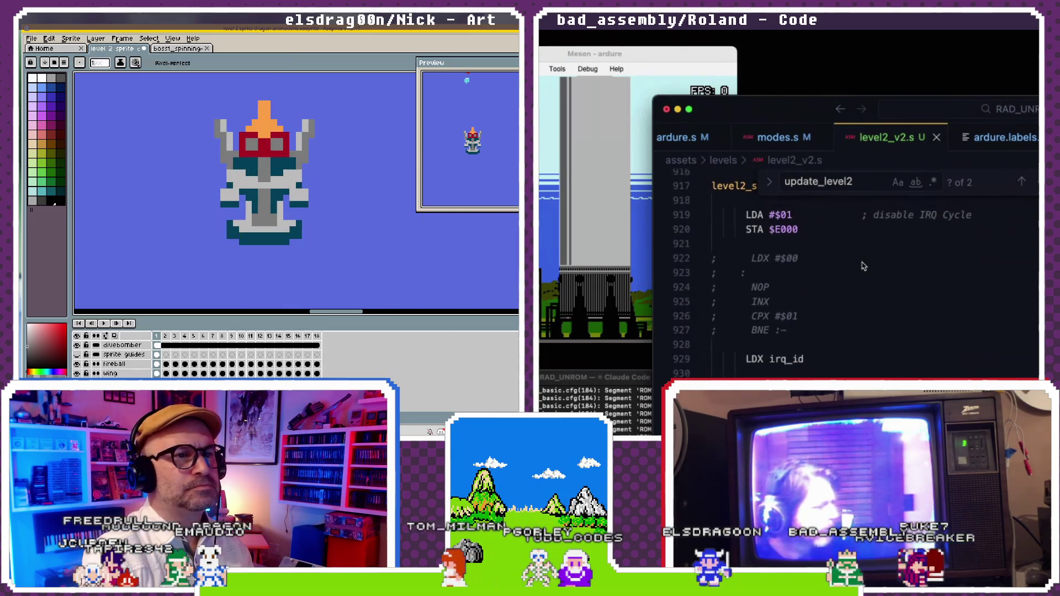
key("minus")
key("minus")
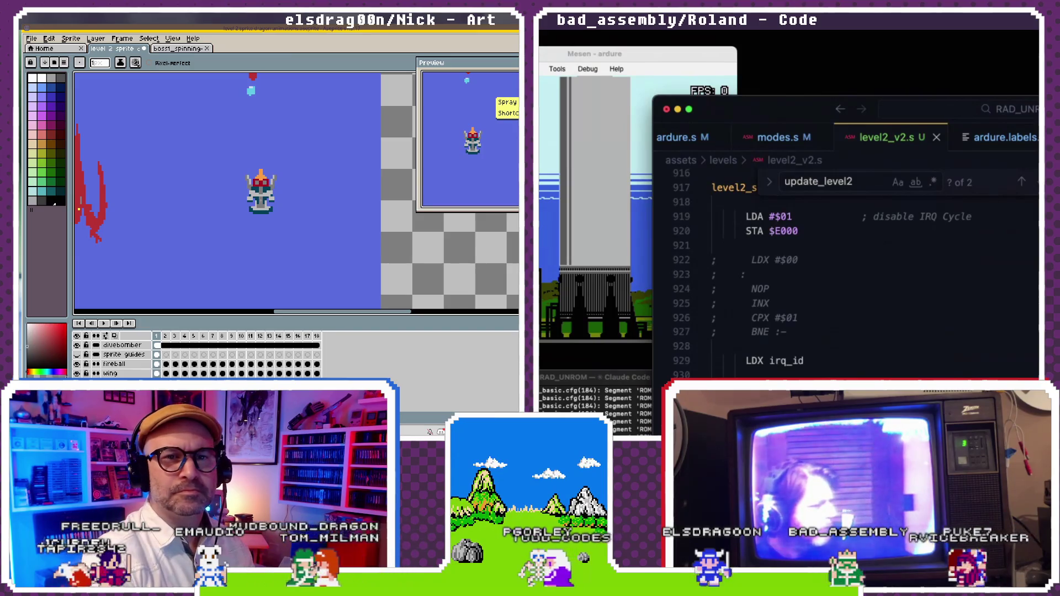
key("plus")
key("Escape")
- Zoom closer and pick red from the boss sprite as the drawing colour
scroll(971, 249, "up", 3)
key("plus")
key("i")
scroll(992, 305, "down", 5)
left_click(256, 219)
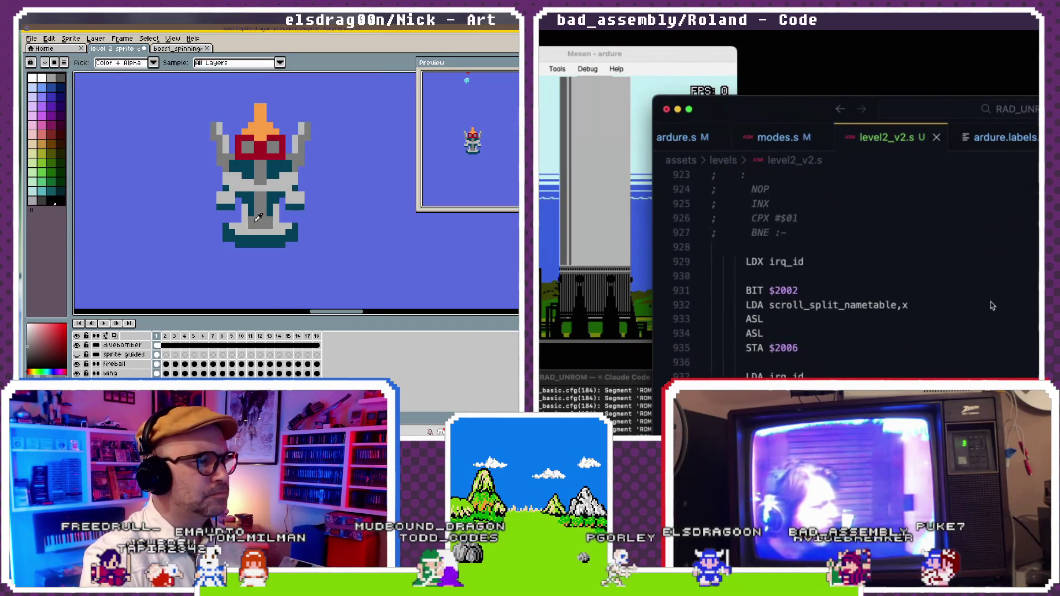
key("b")
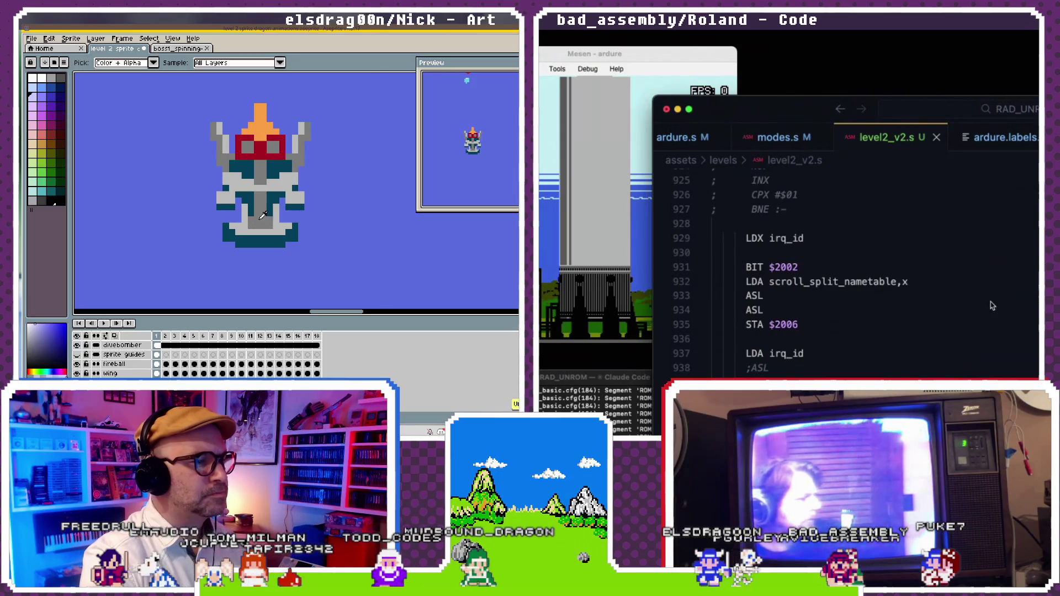
scroll(992, 306, "down", 1)
left_click(262, 214)
- Scroll through level2_v2.s down to the scroll_split_positions_hi code
scroll(992, 305, "down", 1)
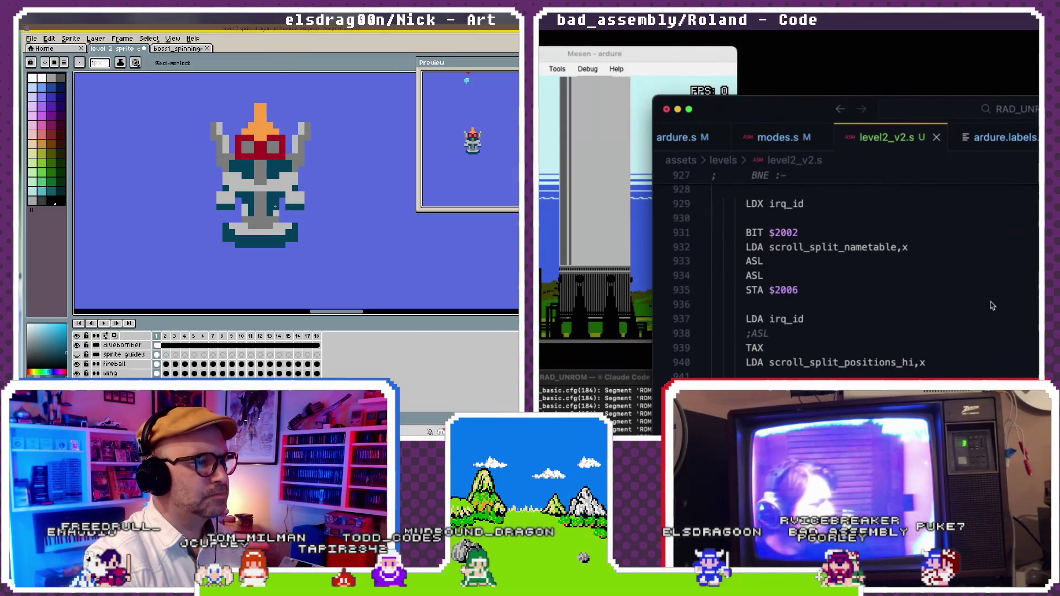
scroll(992, 306, "down", 2)
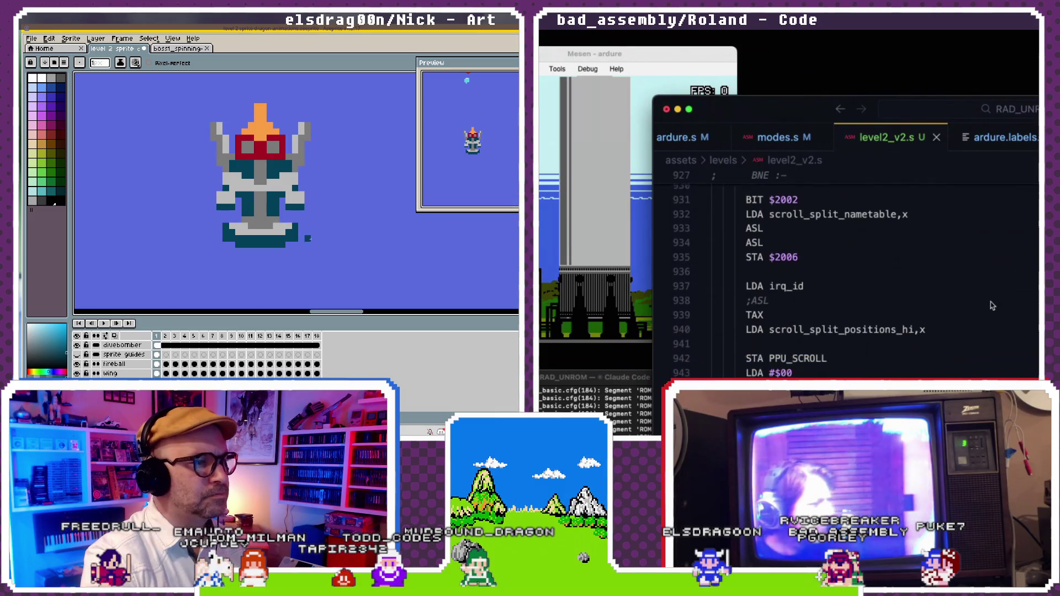
scroll(992, 305, "down", 2)
scroll(993, 305, "down", 1)
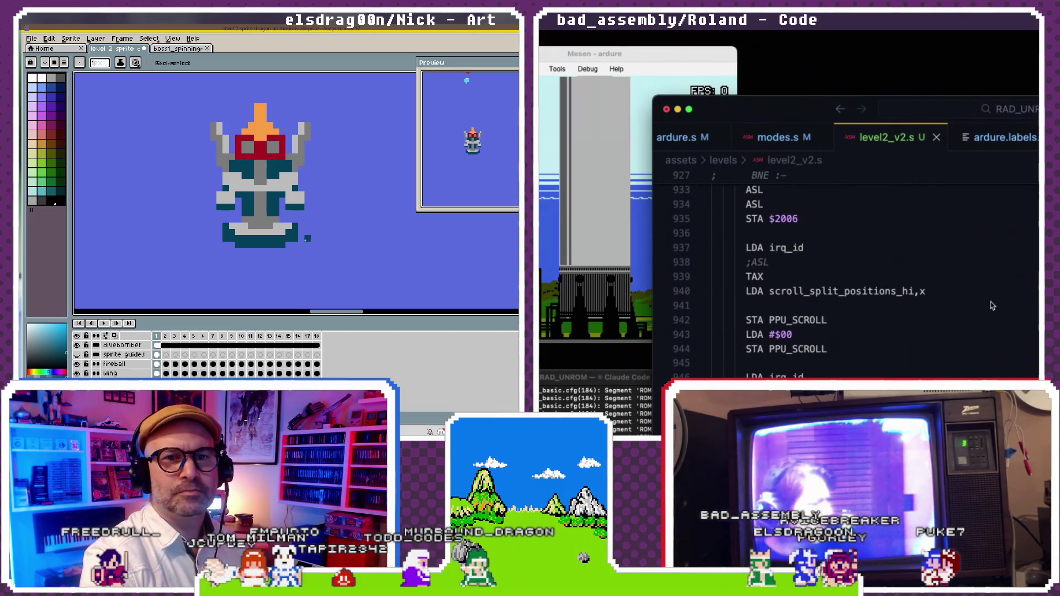
scroll(992, 306, "down", 1)
scroll(992, 305, "down", 1)
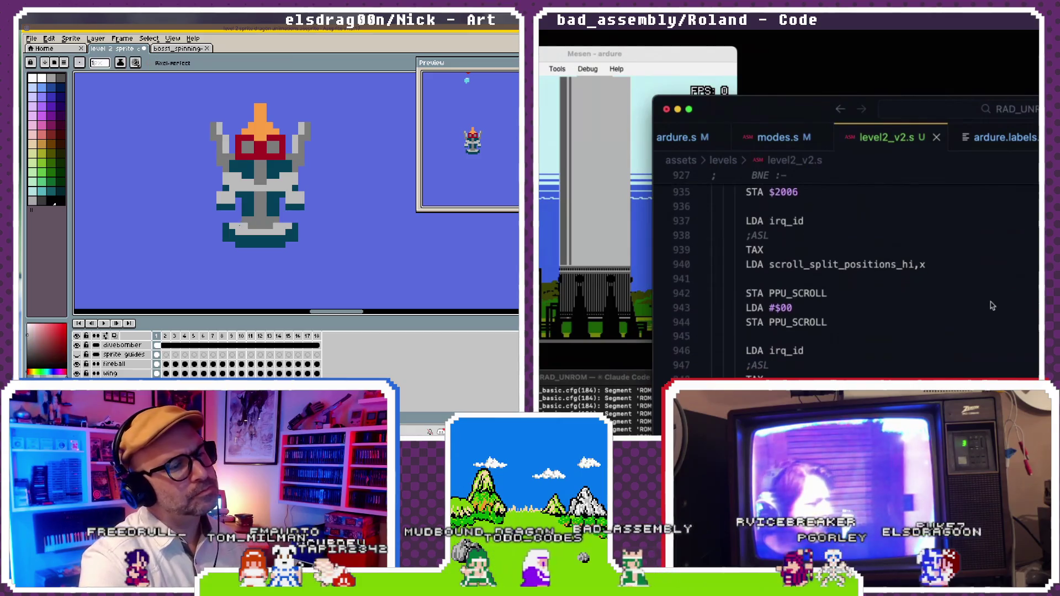
scroll(992, 306, "down", 1)
scroll(992, 305, "down", 3)
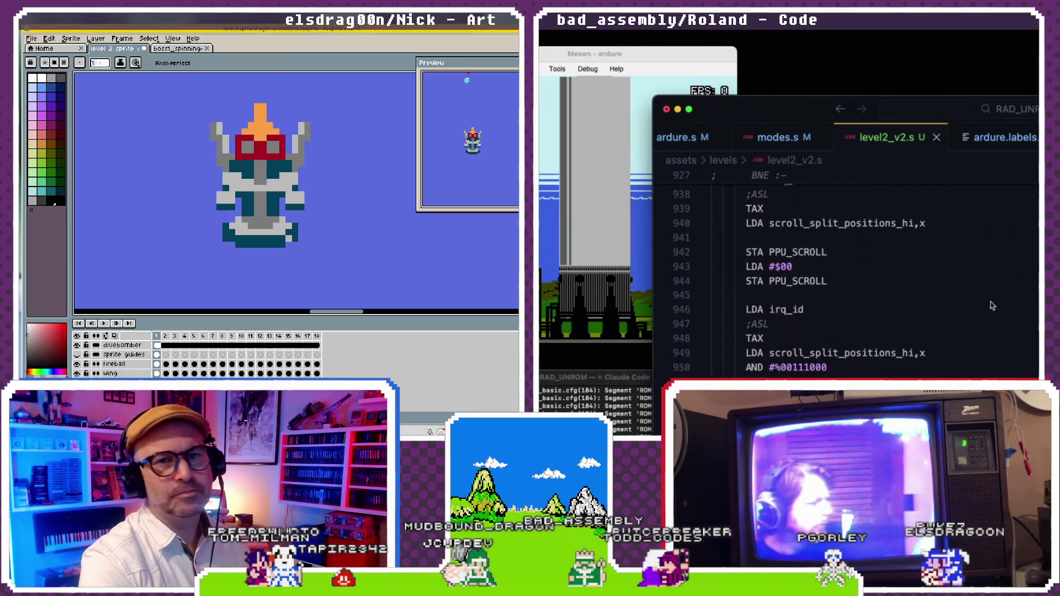
scroll(992, 305, "down", 3)
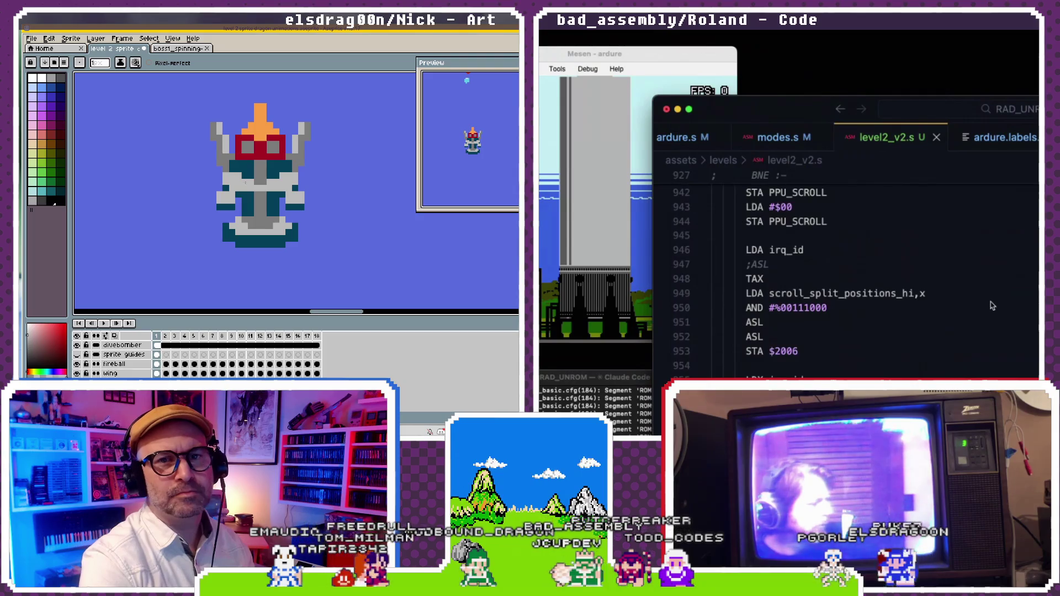
scroll(992, 305, "down", 1)
scroll(992, 305, "down", 1)
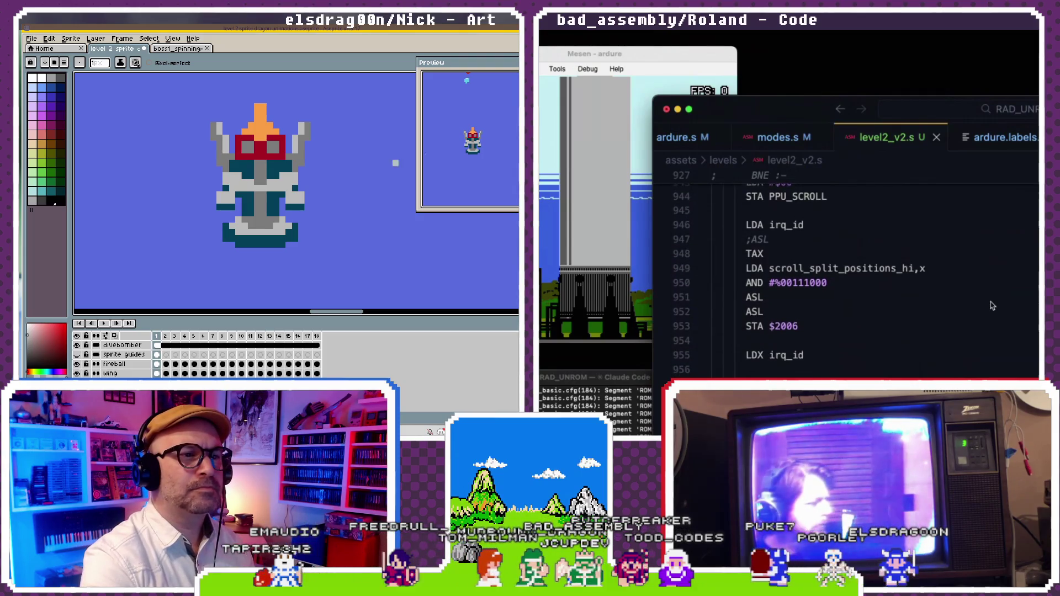
scroll(992, 305, "down", 1)
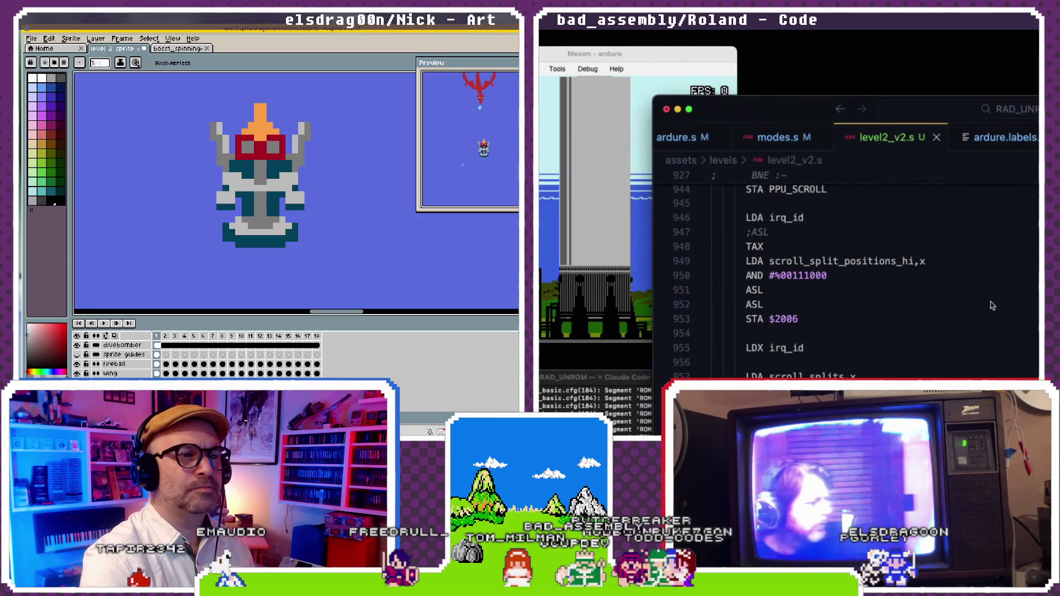
scroll(992, 305, "down", 1)
scroll(992, 305, "down", 1)
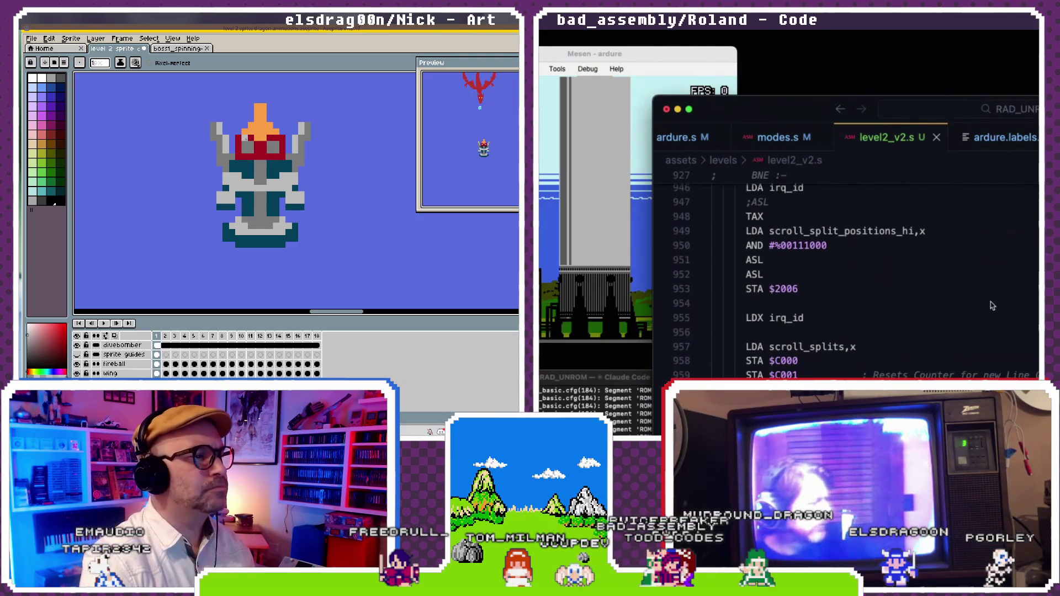
scroll(992, 306, "down", 1)
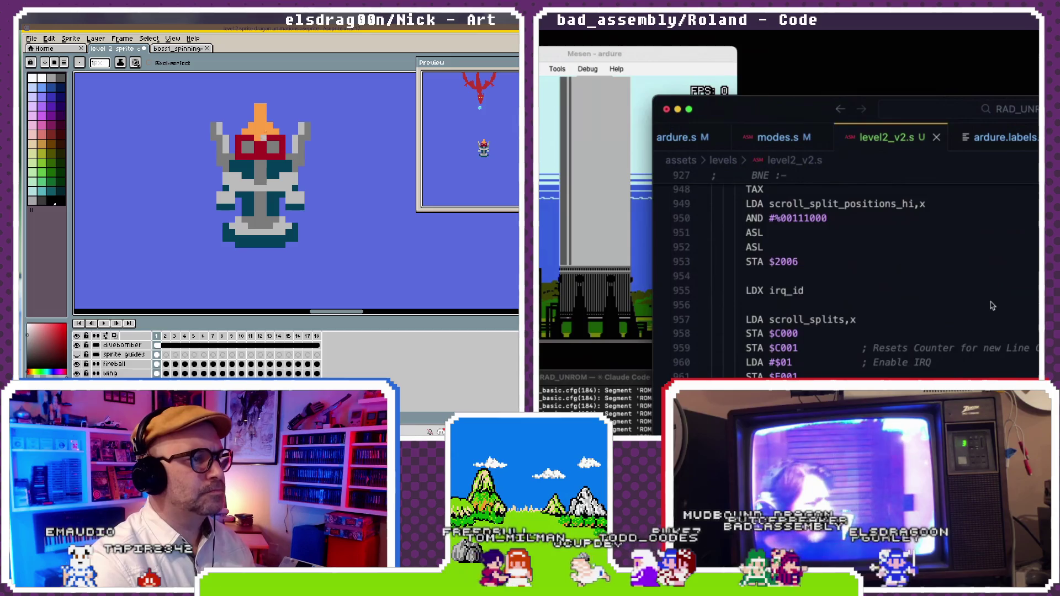
scroll(992, 305, "down", 1)
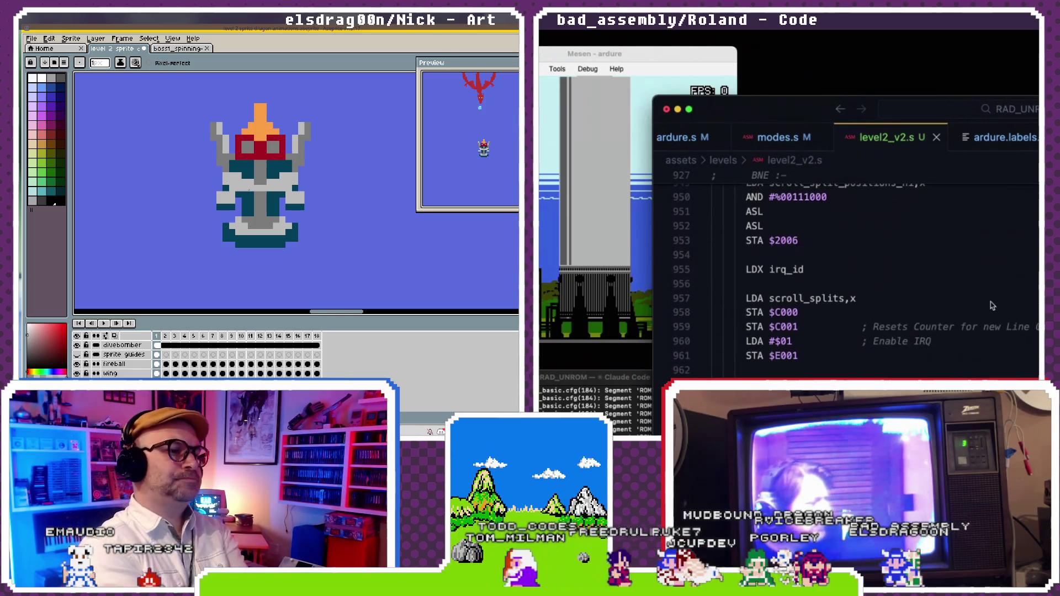
scroll(992, 305, "down", 1)
scroll(992, 306, "down", 2)
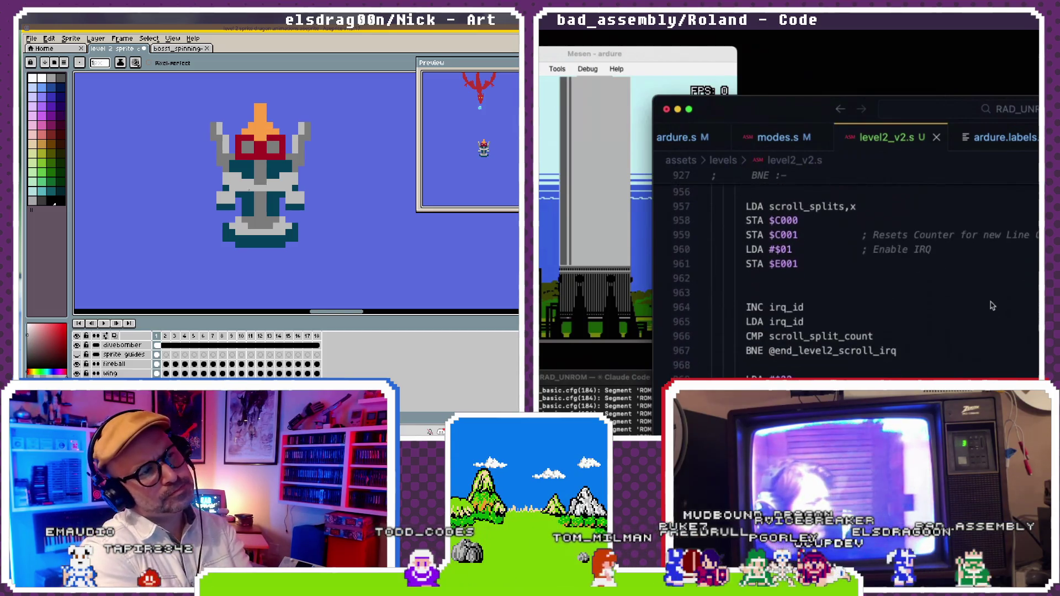
scroll(992, 305, "down", 1)
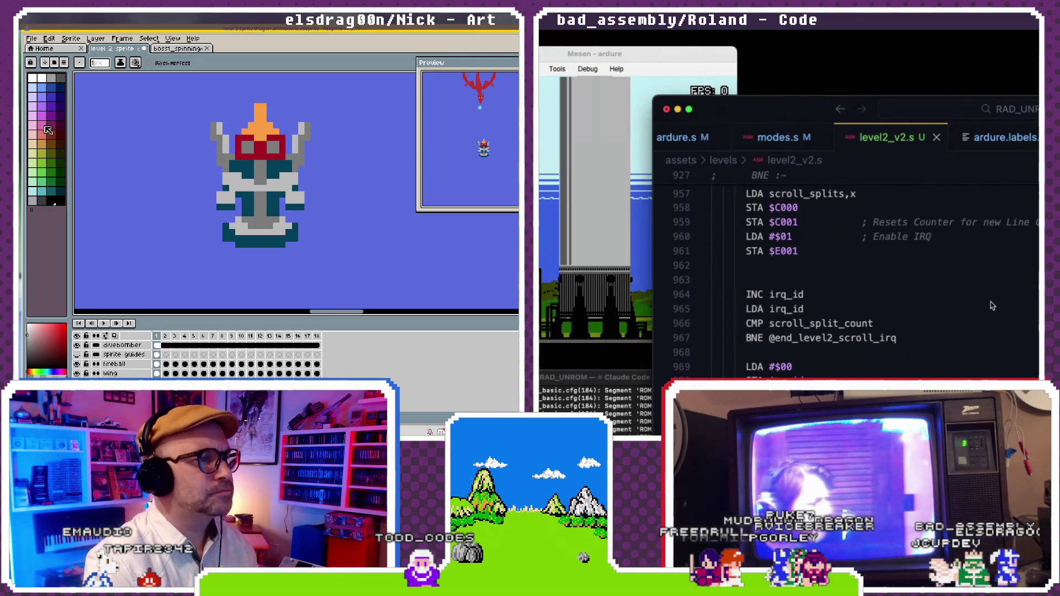
scroll(992, 305, "up", 2)
scroll(992, 305, "up", 2)
scroll(992, 306, "up", 2)
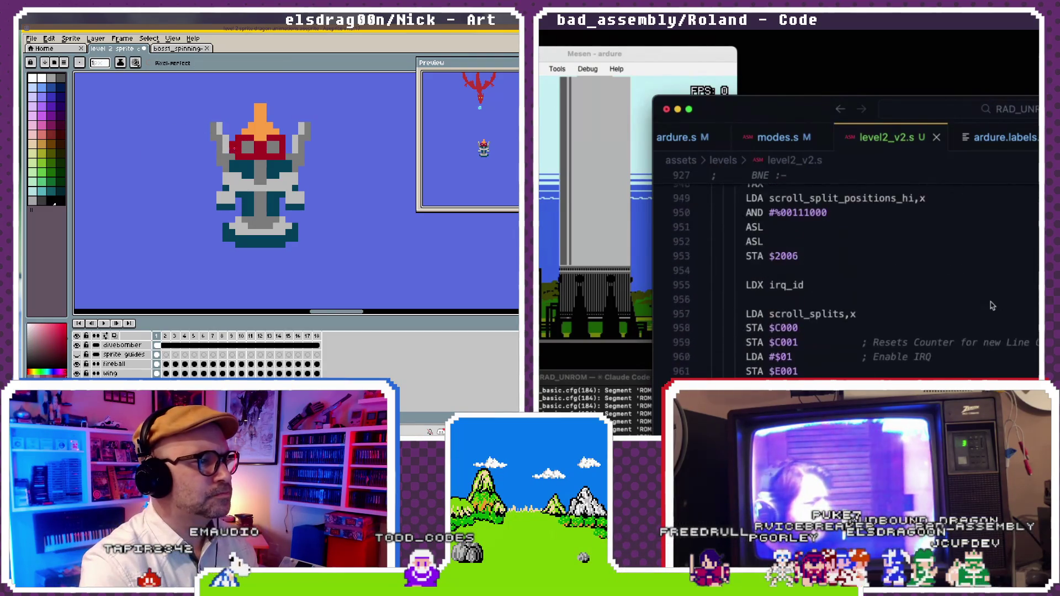
scroll(992, 306, "up", 3)
- Select scroll_split_positions_hi on line 949 and start a search in ardure.labels.txt
left_click_drag(916, 329, 769, 326)
key("super+c")
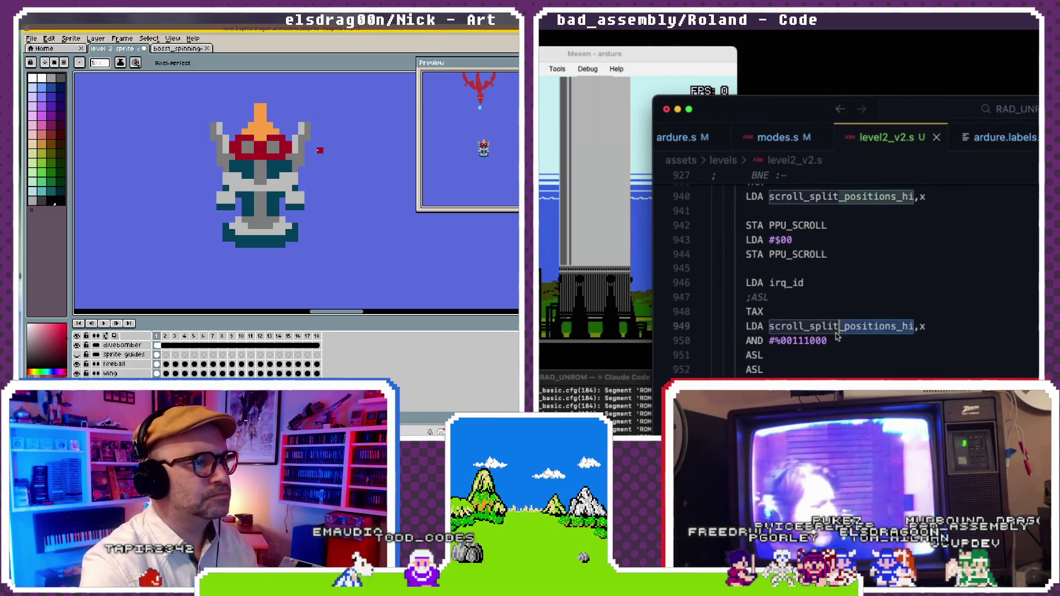
scroll(254, 183, "down", 4)
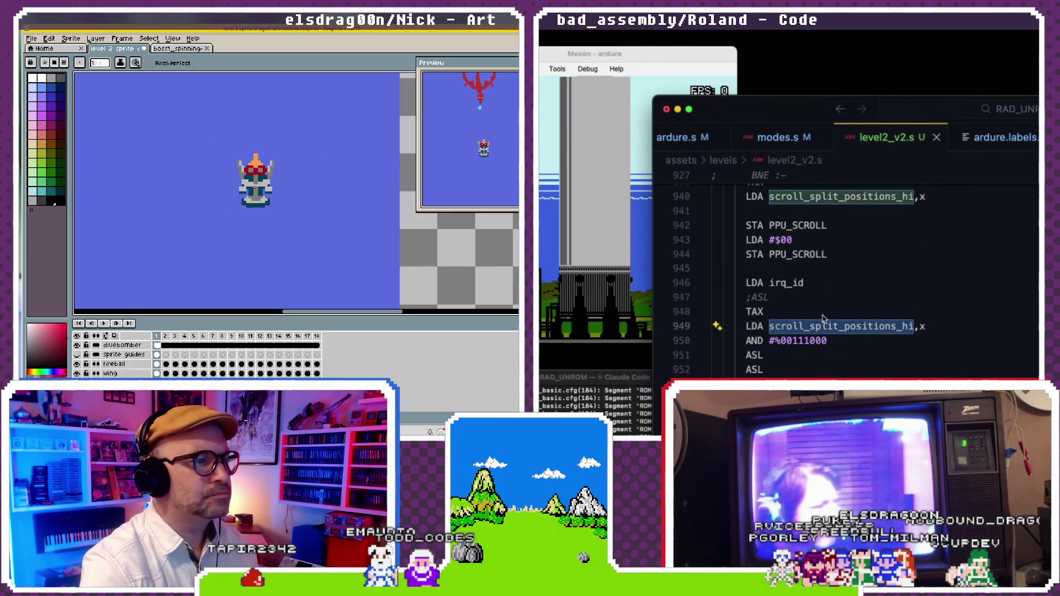
scroll(261, 196, "up", 3)
key("super+f")
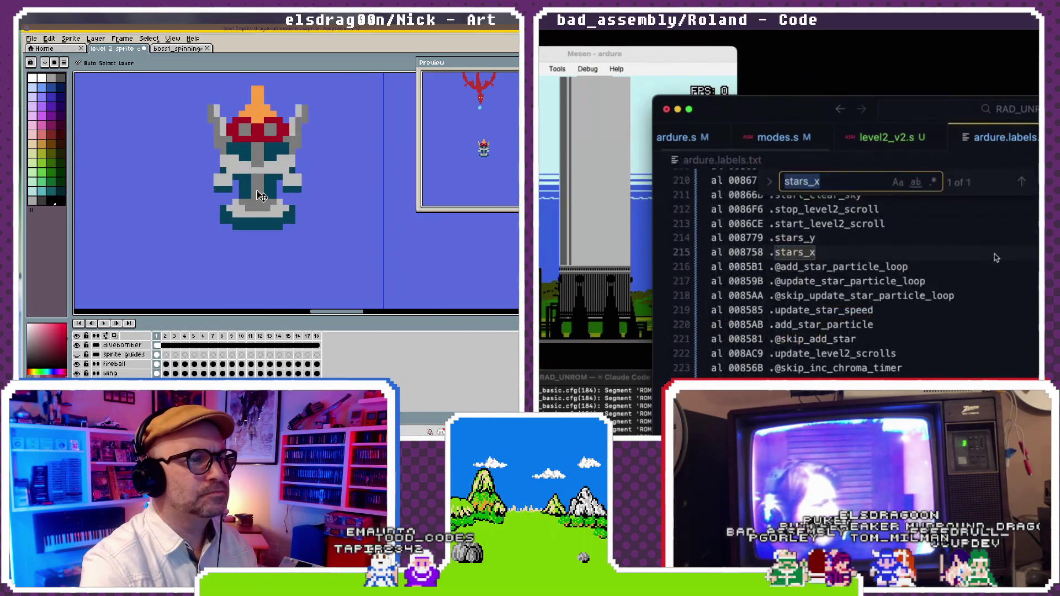
- Find scroll_split_positions_hi in the labels, select its address 0005B8, then bring Mesen forward
key("super+v")
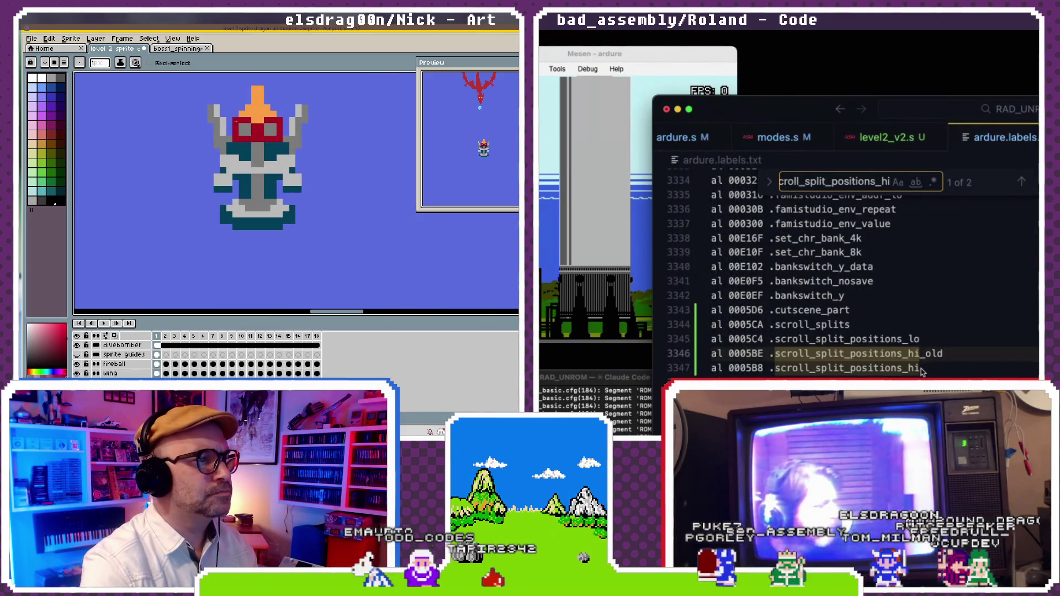
double_click(746, 368)
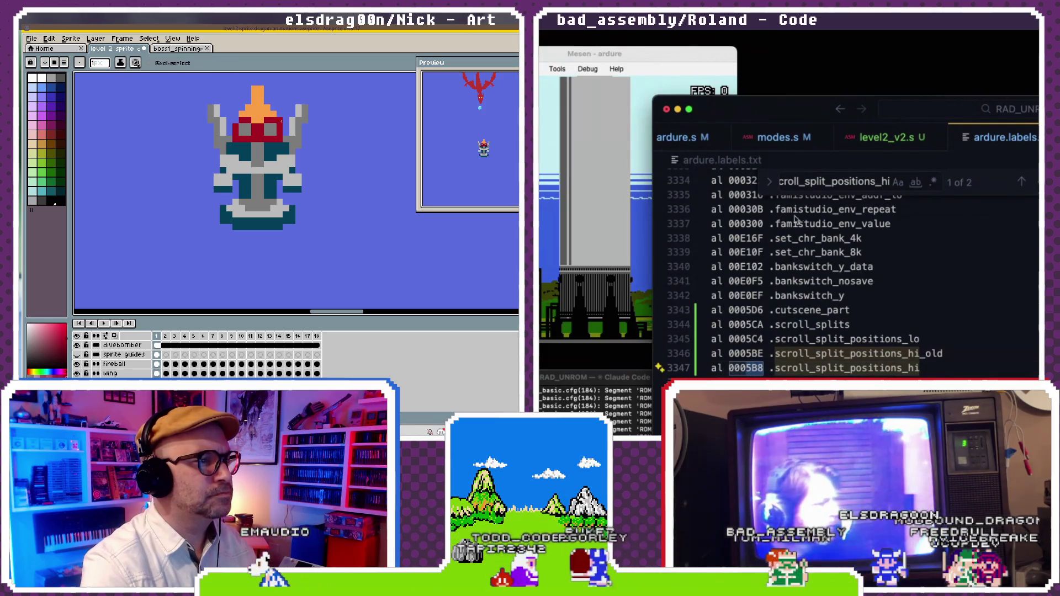
left_click_drag(801, 108, 787, 115)
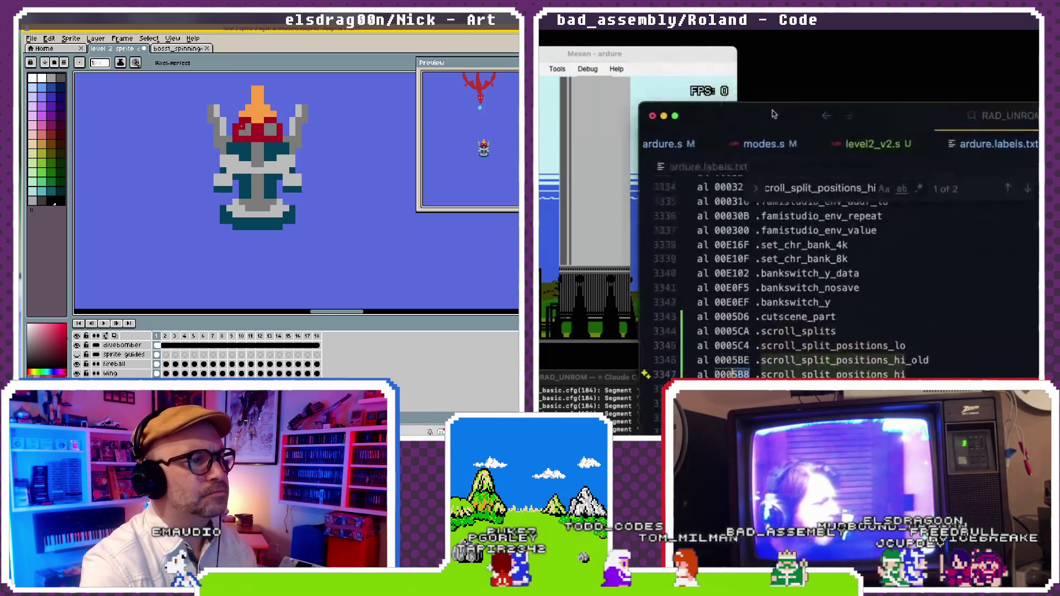
left_click(567, 83)
left_click(587, 68)
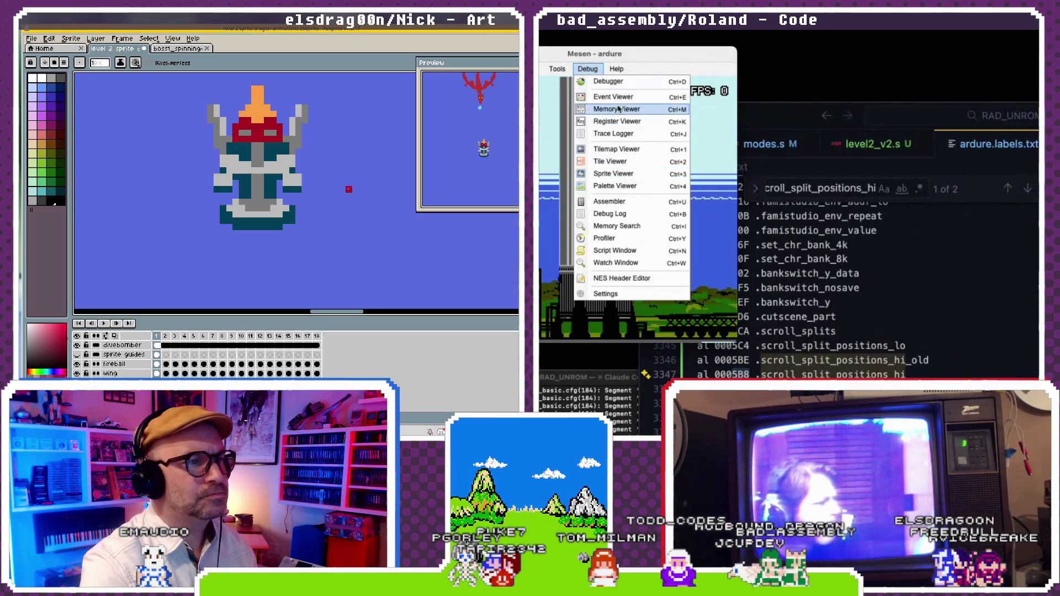
- Open the CPU memory viewer and select bytes $5B8–$5BA
left_click(617, 109)
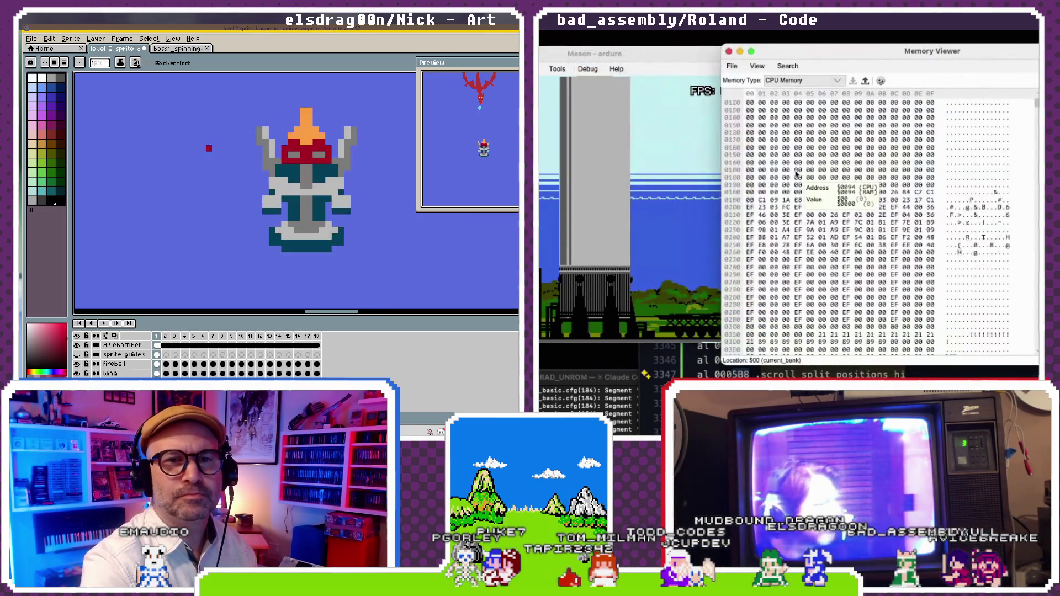
scroll(795, 177, "down", 10)
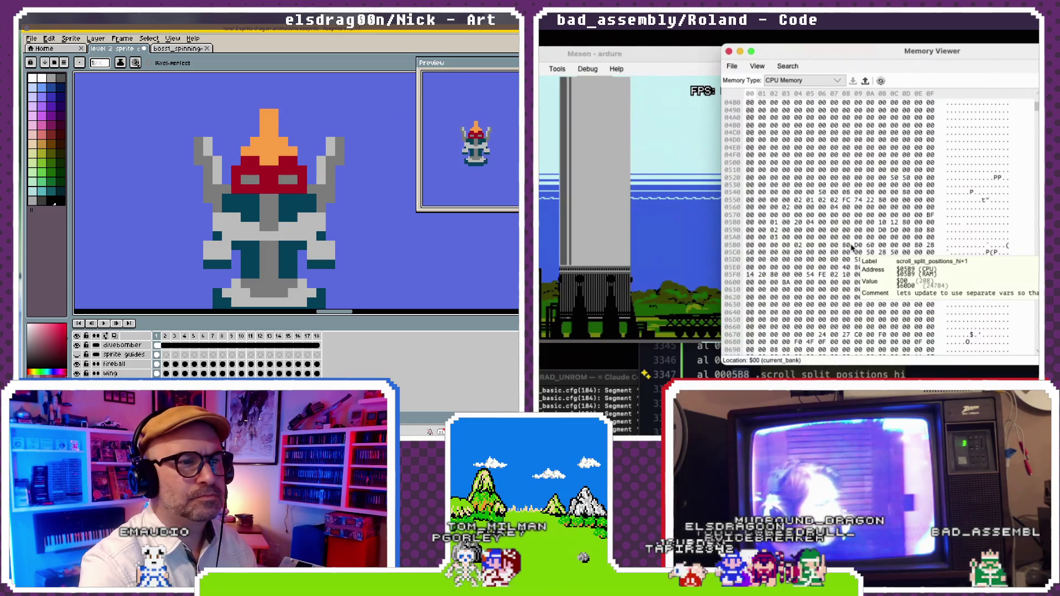
left_click_drag(283, 210, 247, 180)
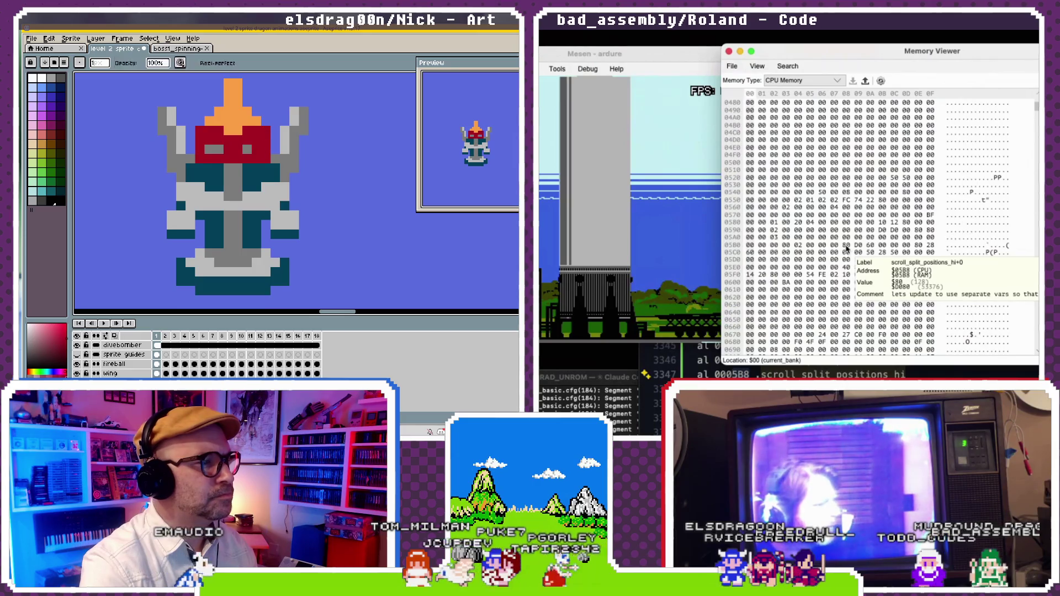
left_click_drag(847, 245, 871, 244)
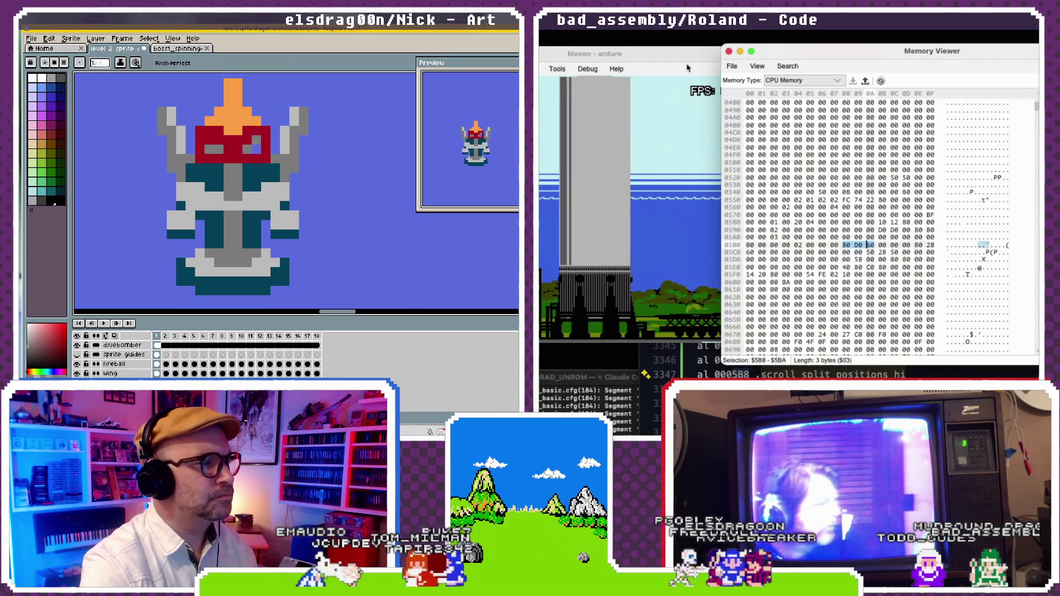
left_click_drag(737, 52, 765, 51)
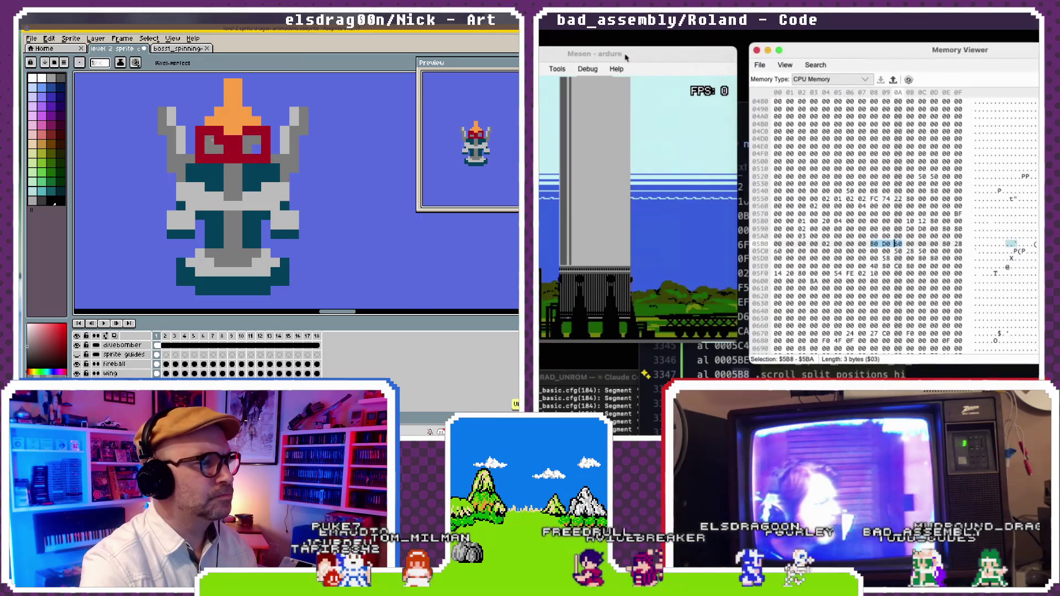
- Open the Event Viewer and arrange it beside the memory viewer
left_click(586, 69)
left_click(595, 100)
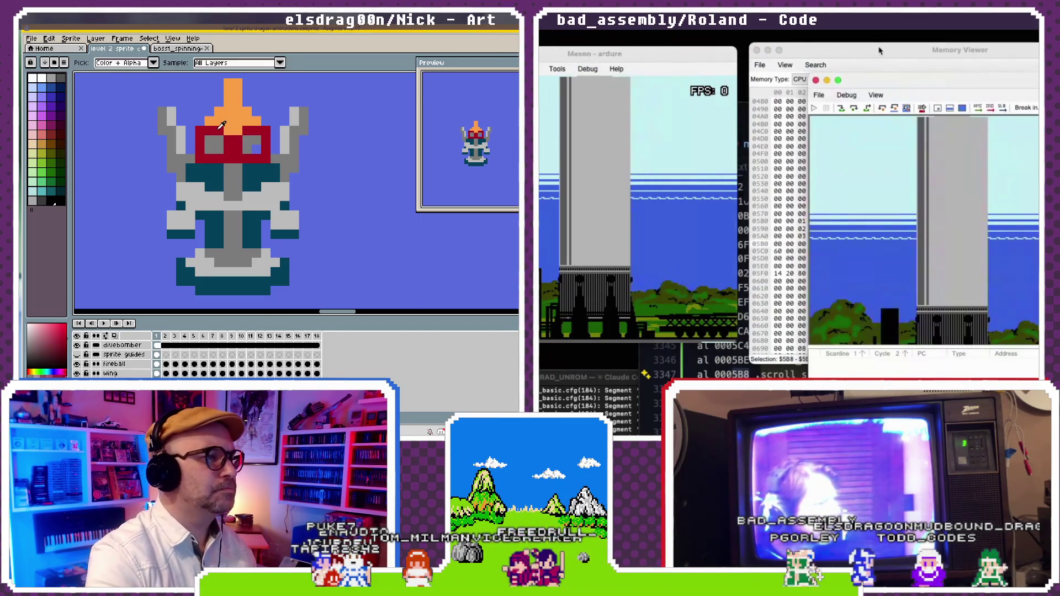
left_click_drag(877, 82, 949, 35)
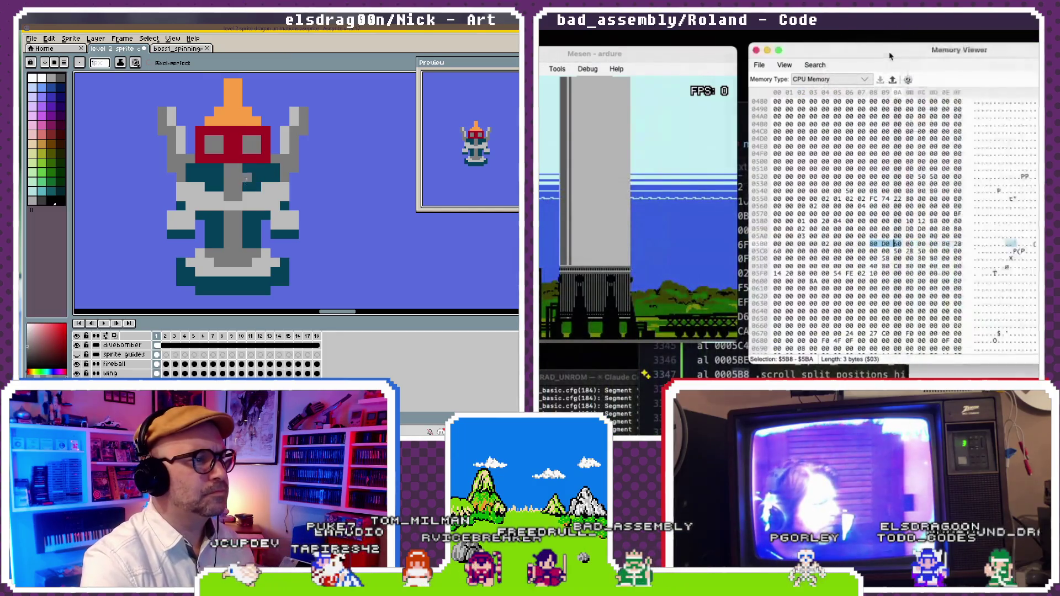
left_click_drag(890, 58, 685, 70)
left_click_drag(994, 71, 894, 57)
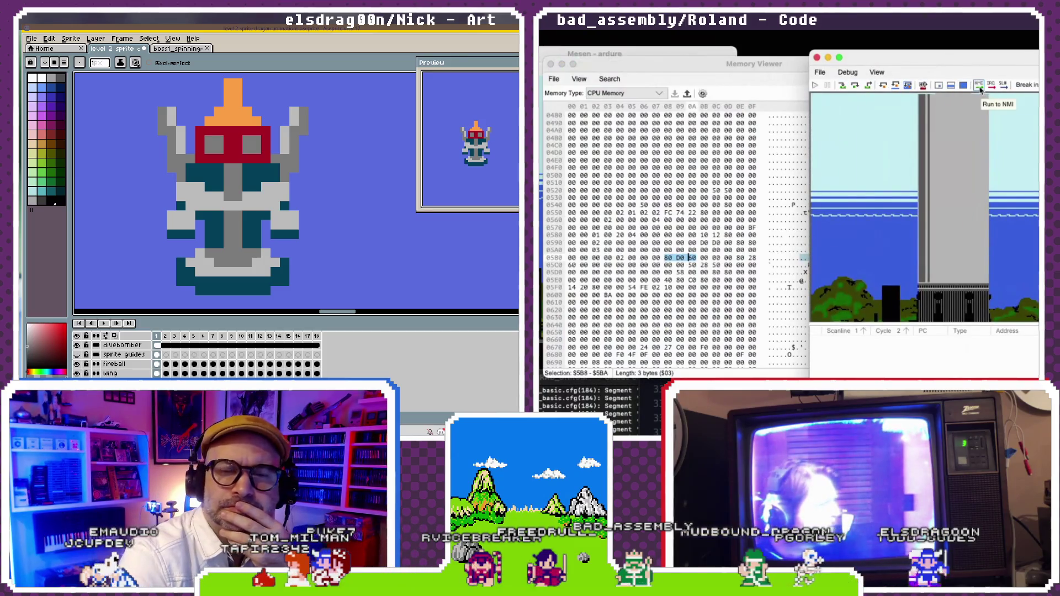
- Run Mesen to the next NMI so the event viewer lists the IRQ and scroll writes
left_click(979, 86)
key("minus")
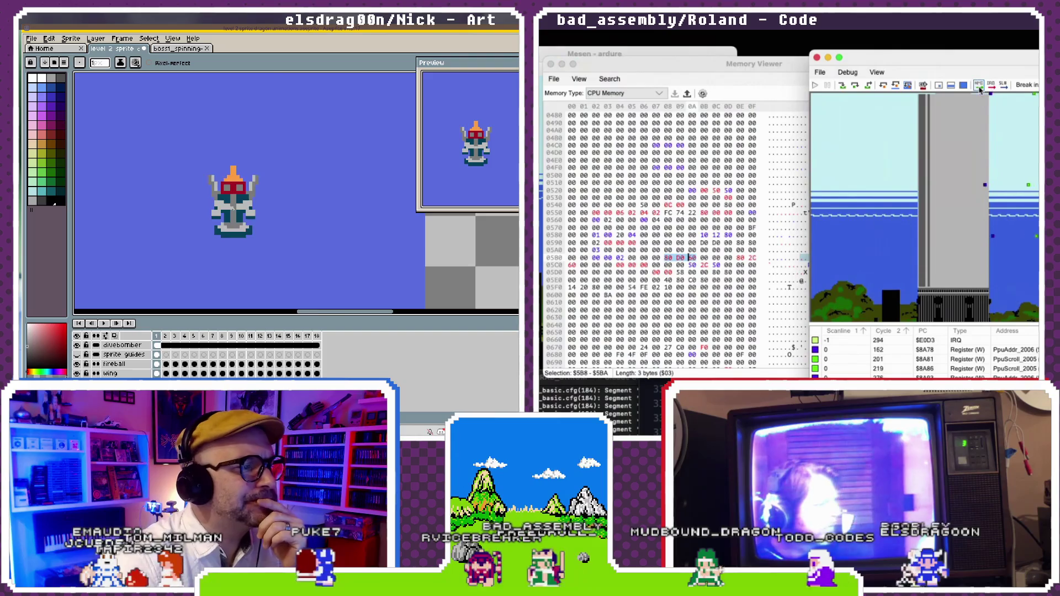
scroll(233, 209, "up", 3)
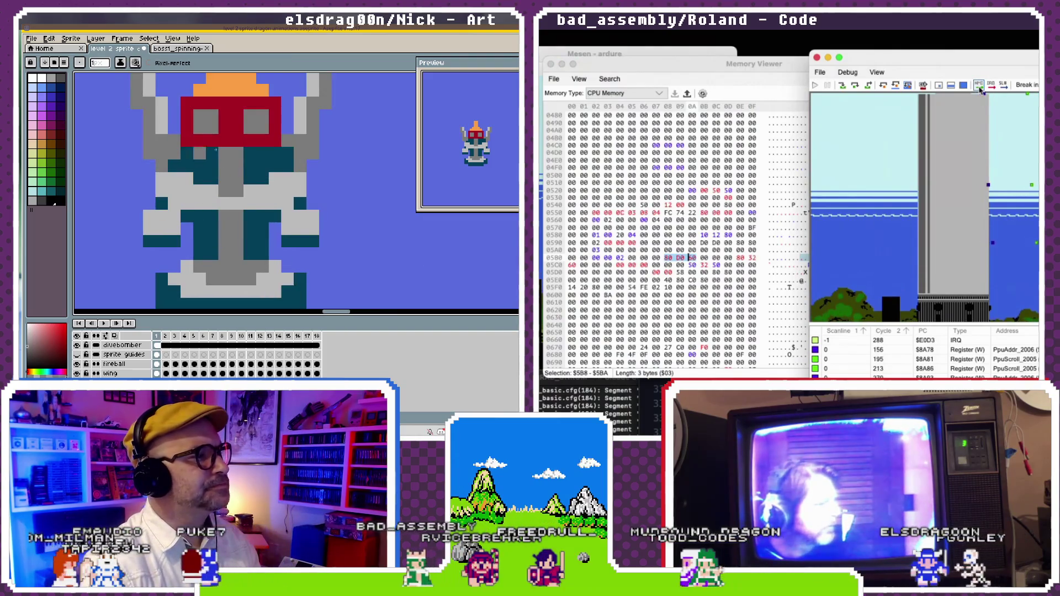
scroll(263, 225, "down", 3)
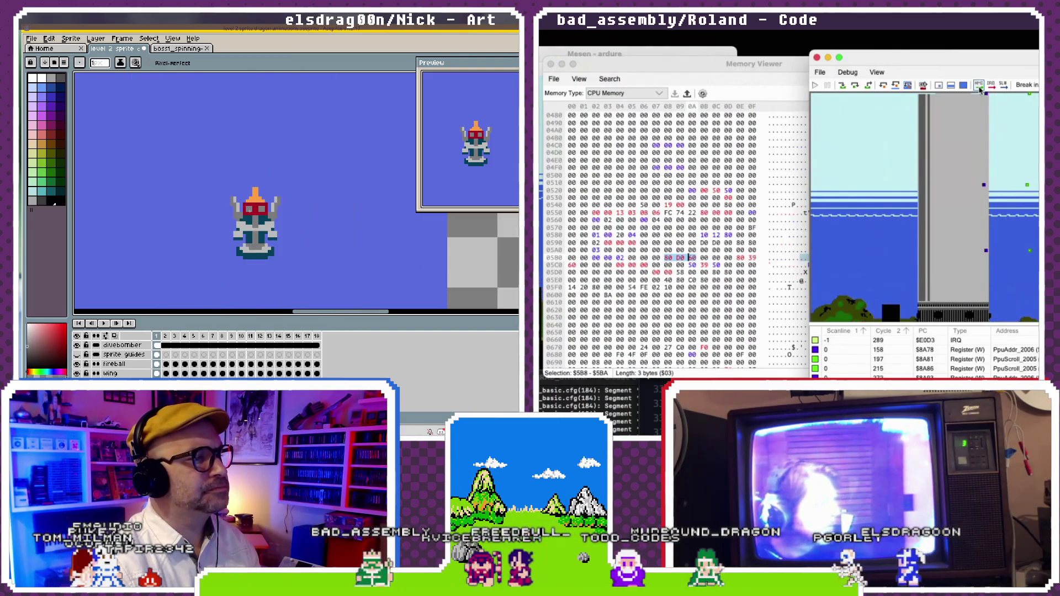
- Pan across the sprite sheet over the dragons and player, then bring the Memory Viewer forward
left_click_drag(273, 236, 246, 201)
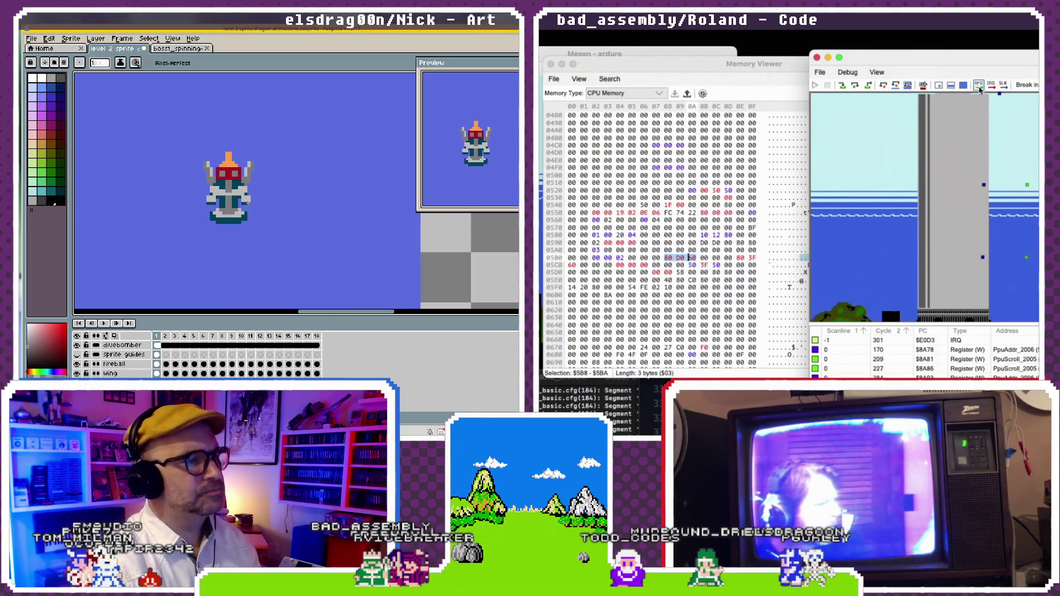
left_click_drag(192, 211, 149, 195)
scroll(166, 201, "down", 4)
scroll(165, 201, "up", 5)
scroll(166, 201, "down", 2)
left_click_drag(165, 201, 225, 165)
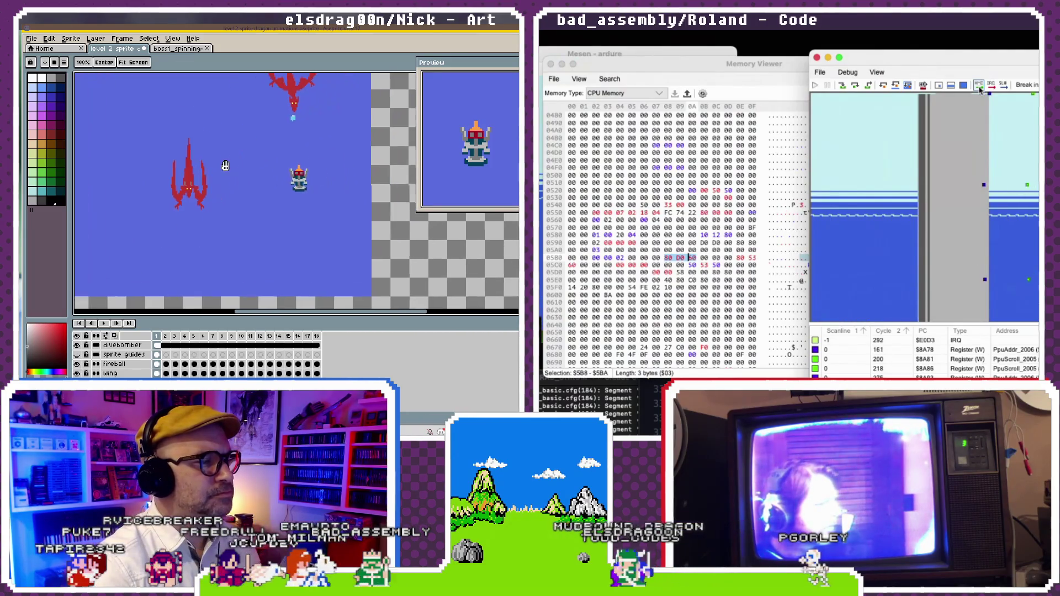
scroll(387, 213, "down", 2)
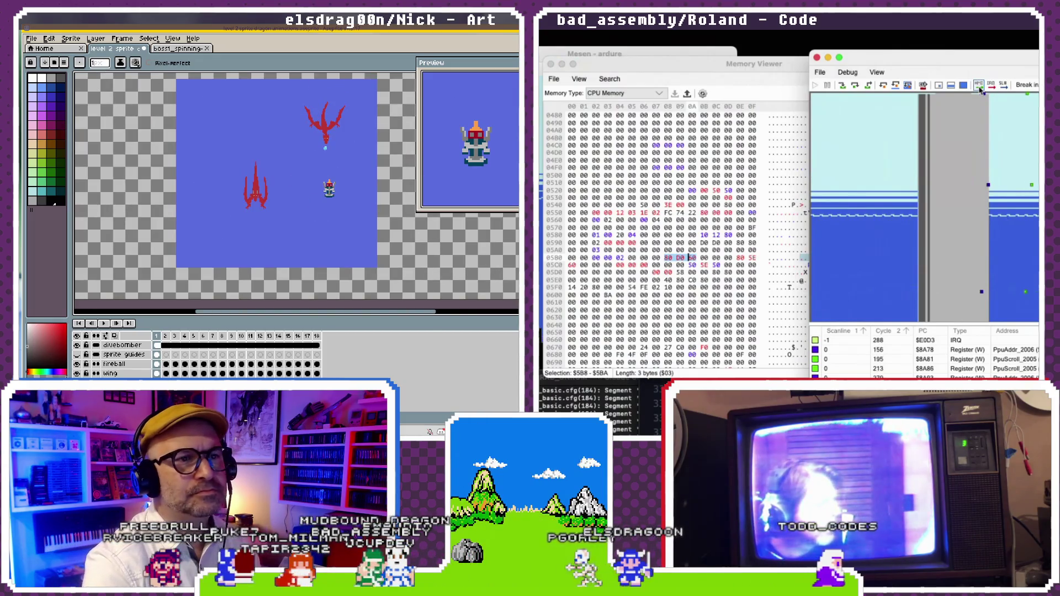
key("m")
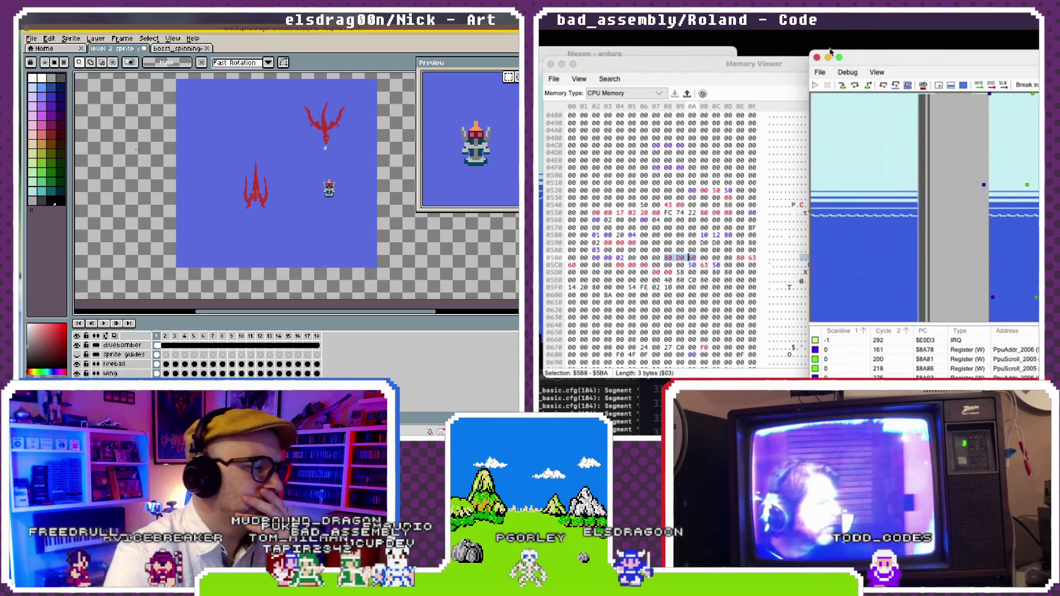
left_click(648, 78)
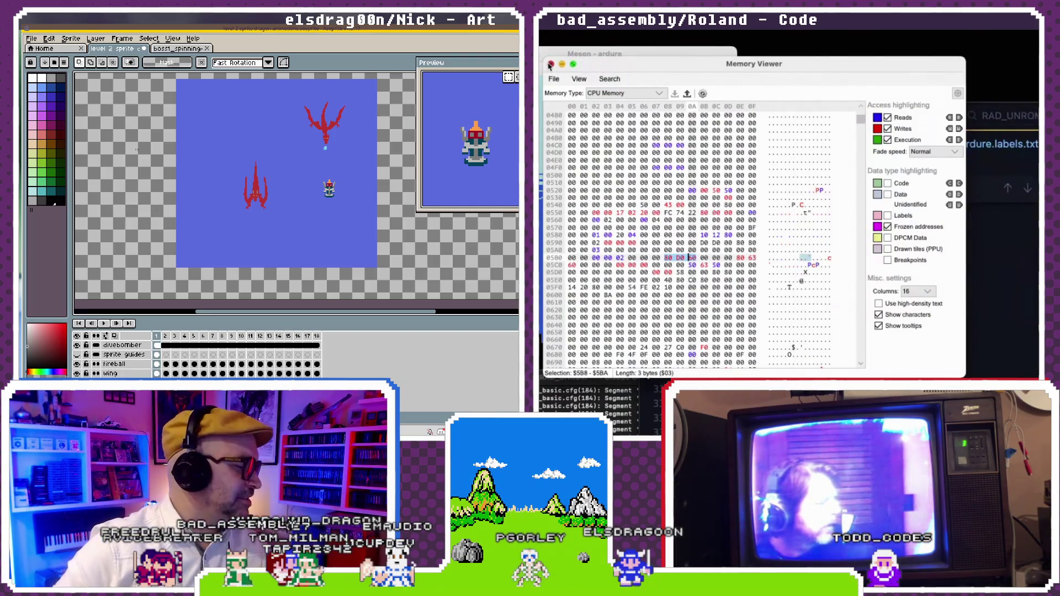
- Close Mesen's memory view and scroll level2_v2.s down to the split-scroll code
left_click(550, 66)
left_click(821, 216)
left_click(853, 151)
scroll(854, 237, "down", 2)
scroll(854, 237, "down", 2)
scroll(855, 238, "down", 5)
scroll(855, 237, "down", 5)
scroll(854, 237, "down", 4)
scroll(855, 236, "down", 2)
scroll(842, 287, "down", 1)
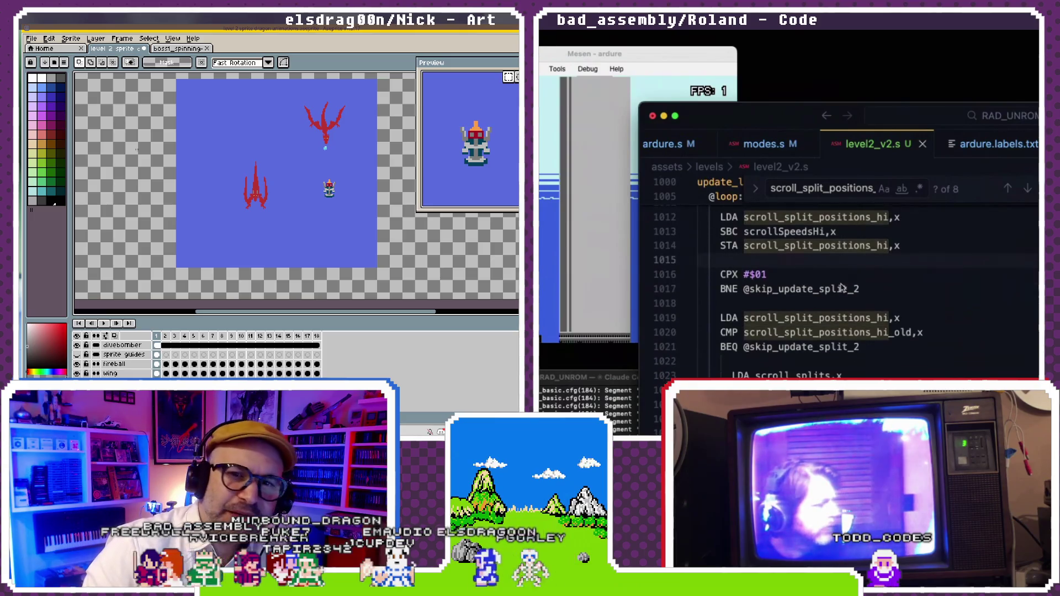
scroll(842, 294, "up", 1)
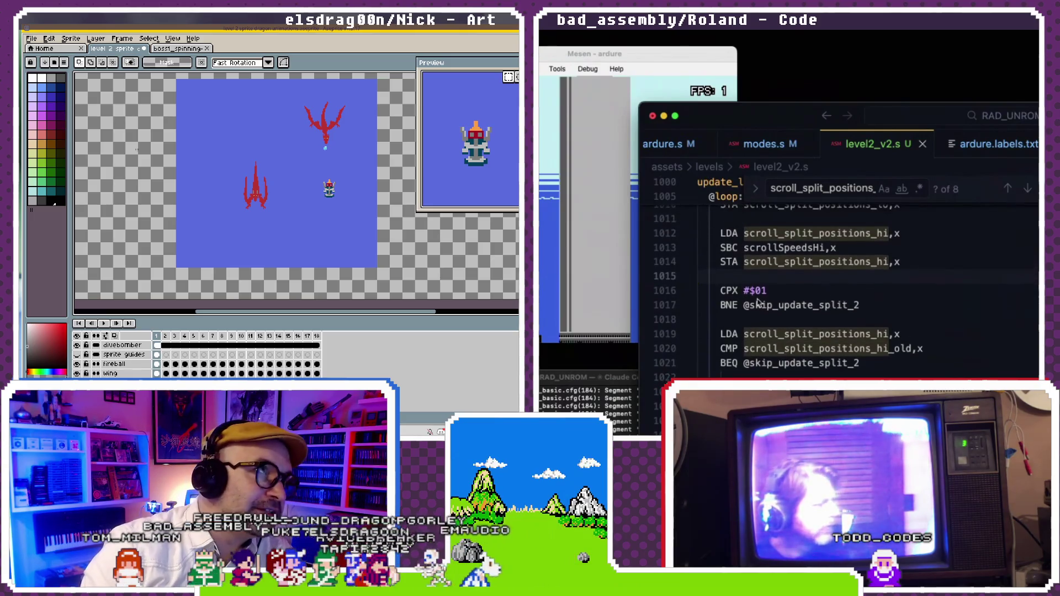
- Replace the BNE on line 1017 with JMP, then switch to the Claude Code terminal
left_click(749, 306)
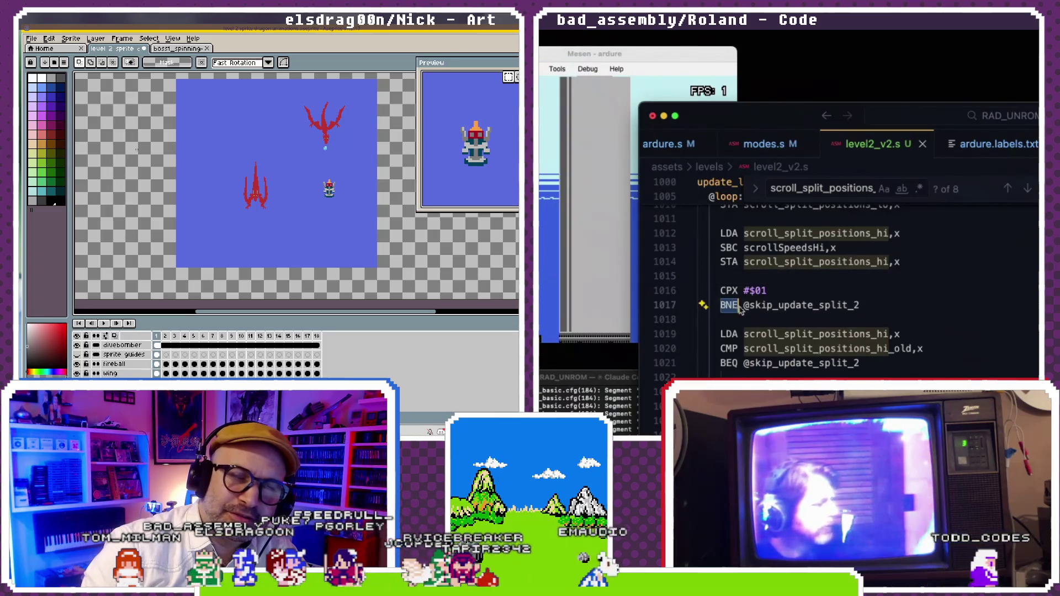
type("JMP")
key("Escape")
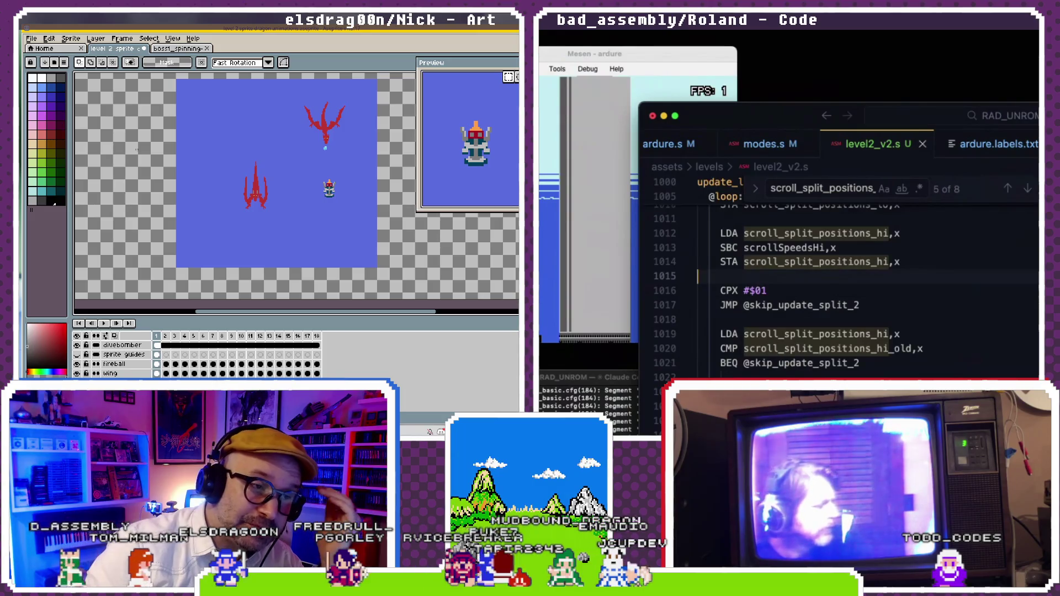
key("super+Tab")
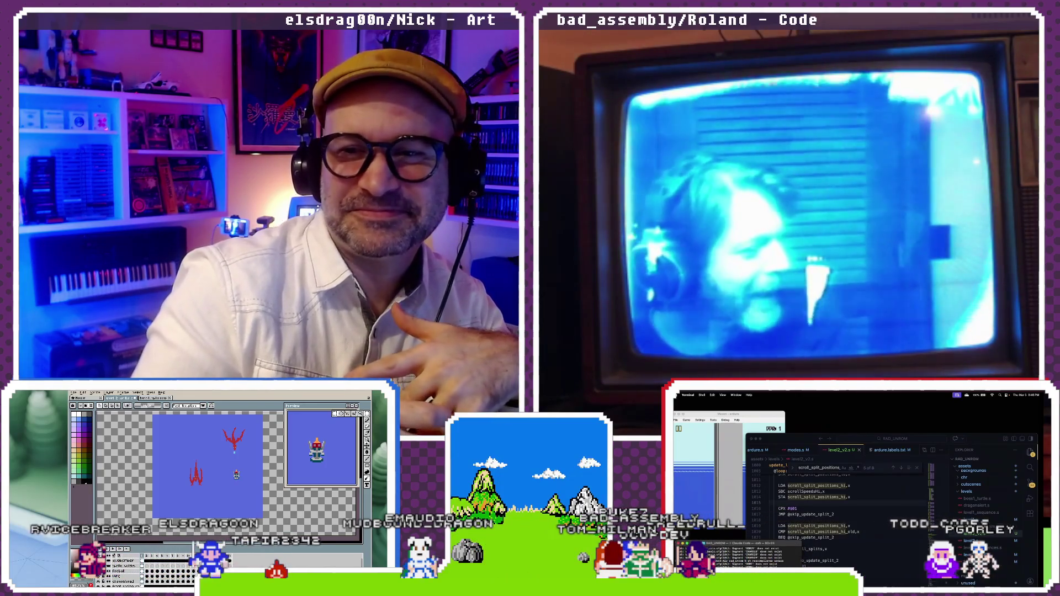
- Resume level 2 in Mesen briefly, pause it, and return to level2_v2.s in VS Code
left_click(803, 514)
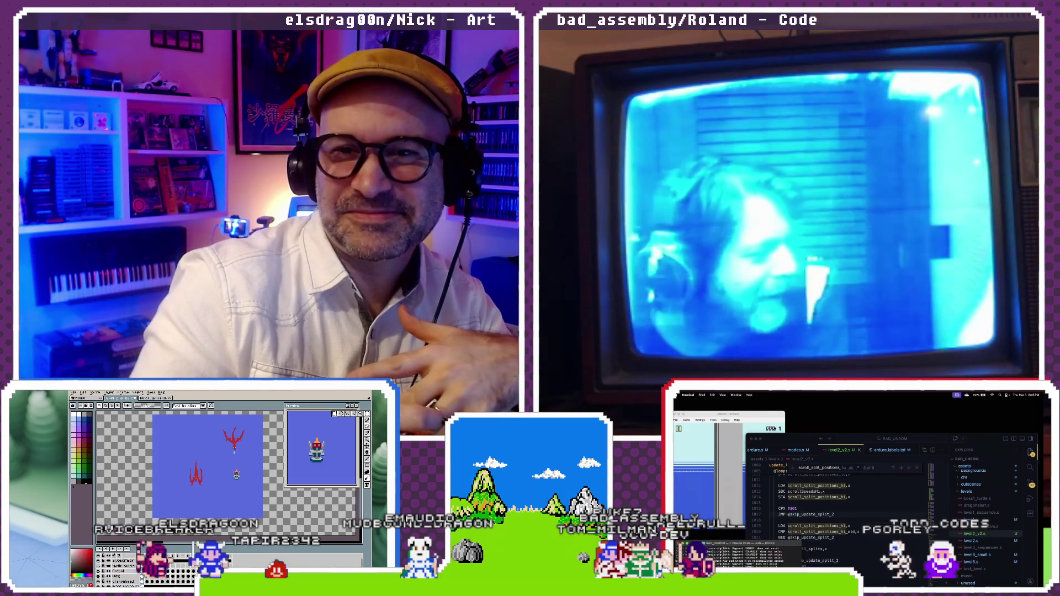
left_click(688, 420)
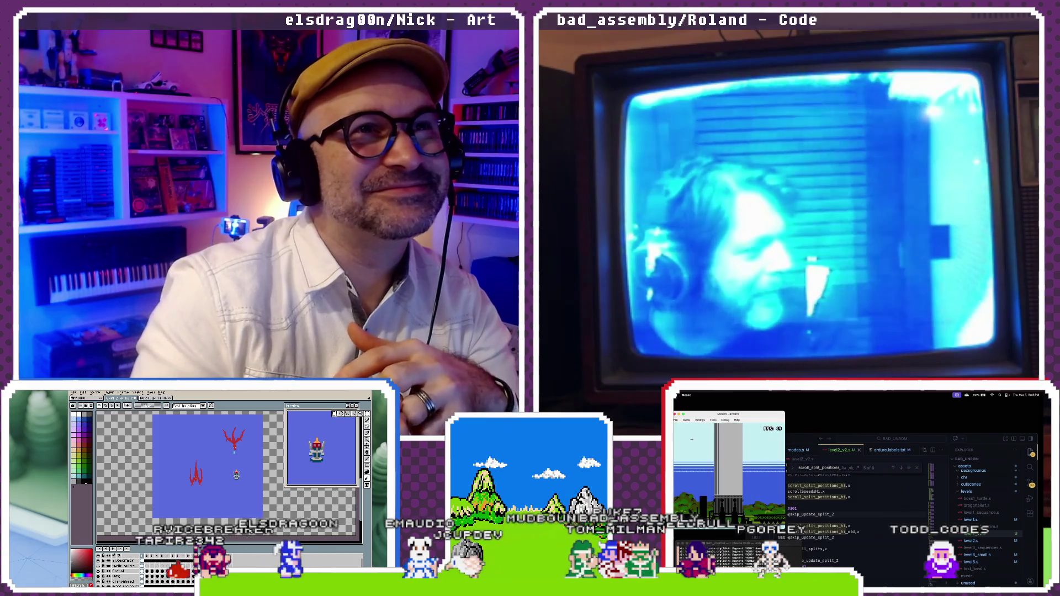
left_click(687, 420)
left_click(693, 426)
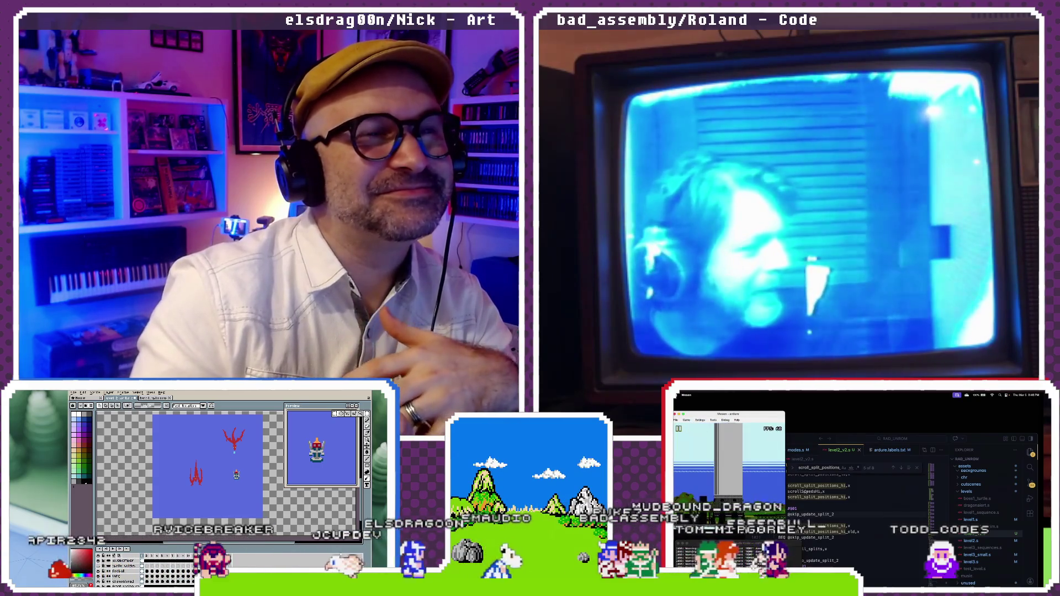
key("super+Tab")
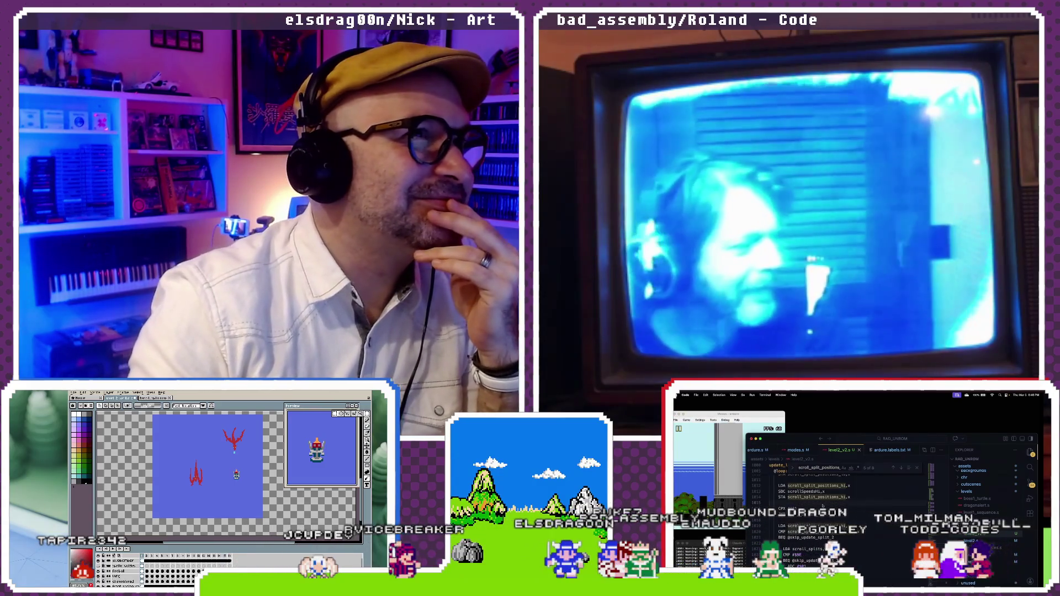
scroll(823, 506, "up", 1)
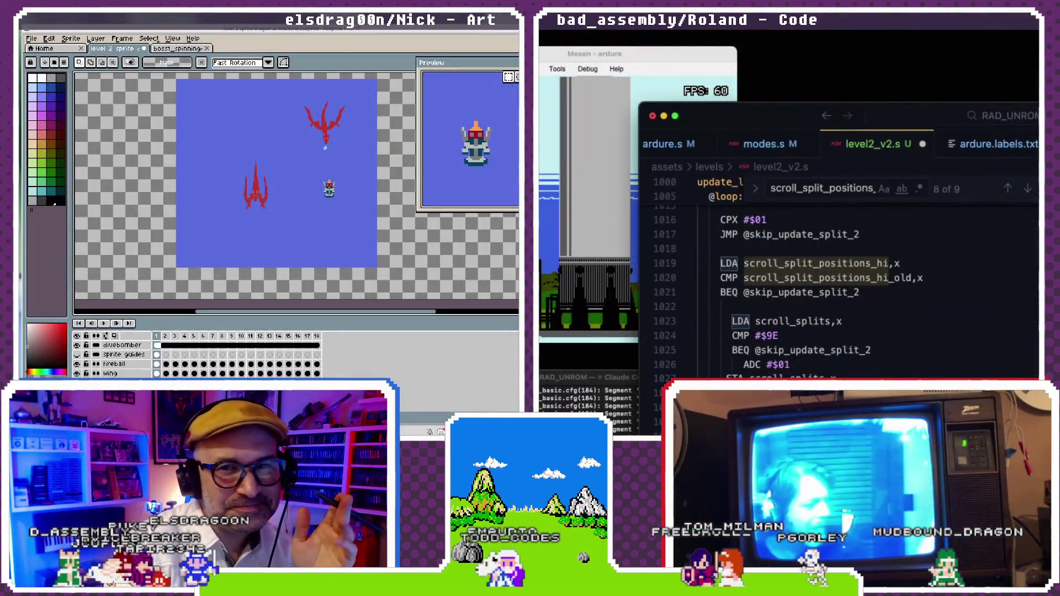
key("shift+Return")
key("ctrl+s")
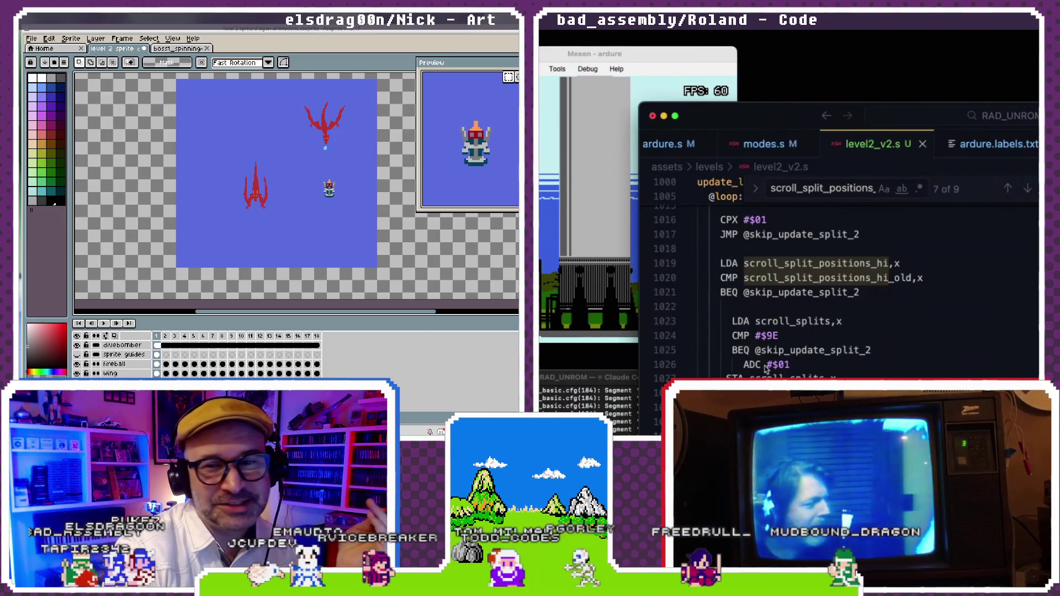
scroll(745, 278, "up", 1)
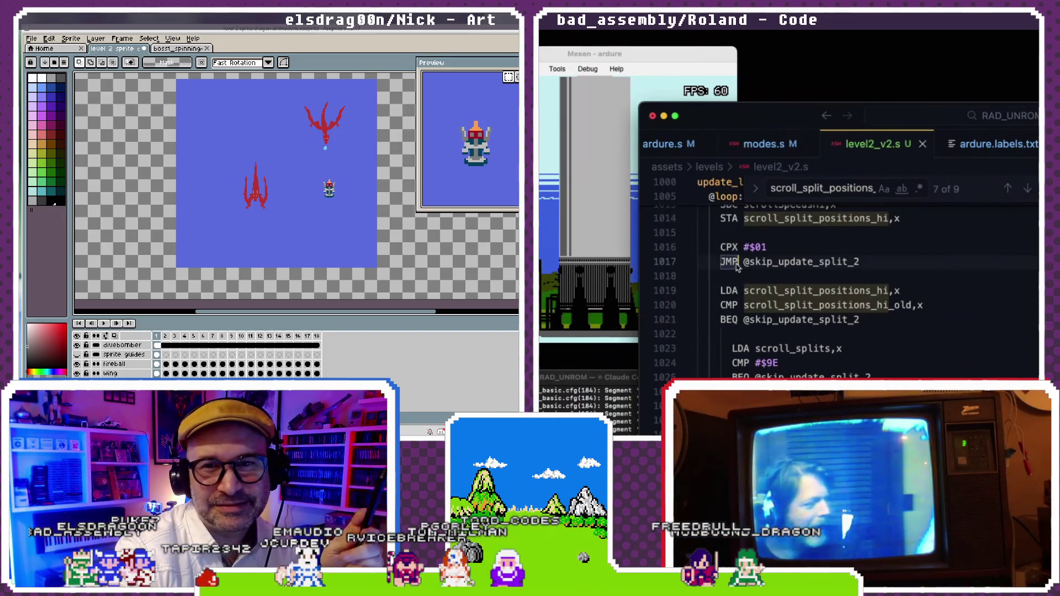
type("BN")
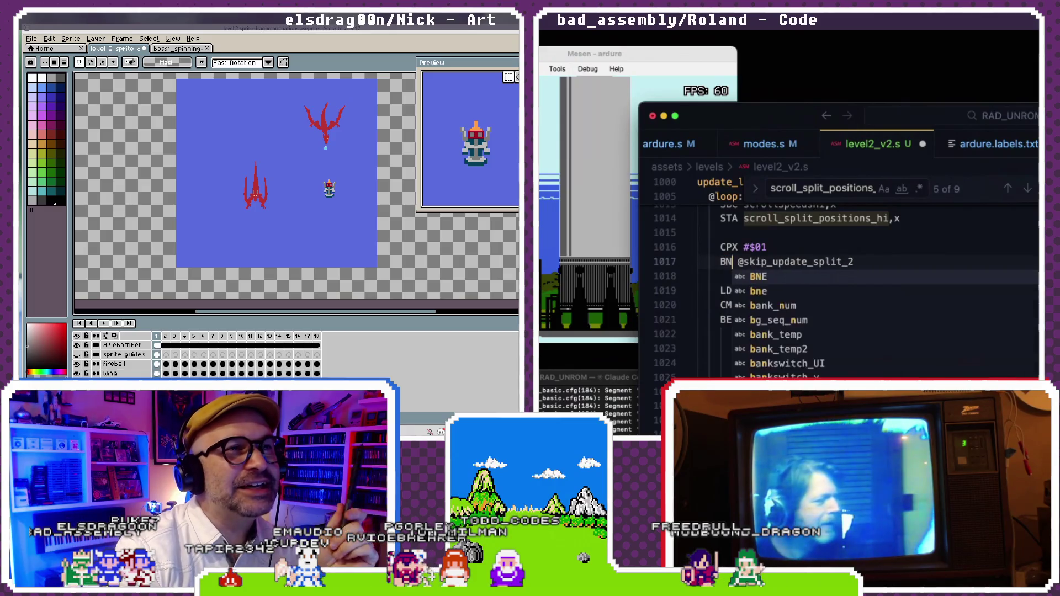
type("E")
left_click(745, 237)
key("super+Tab")
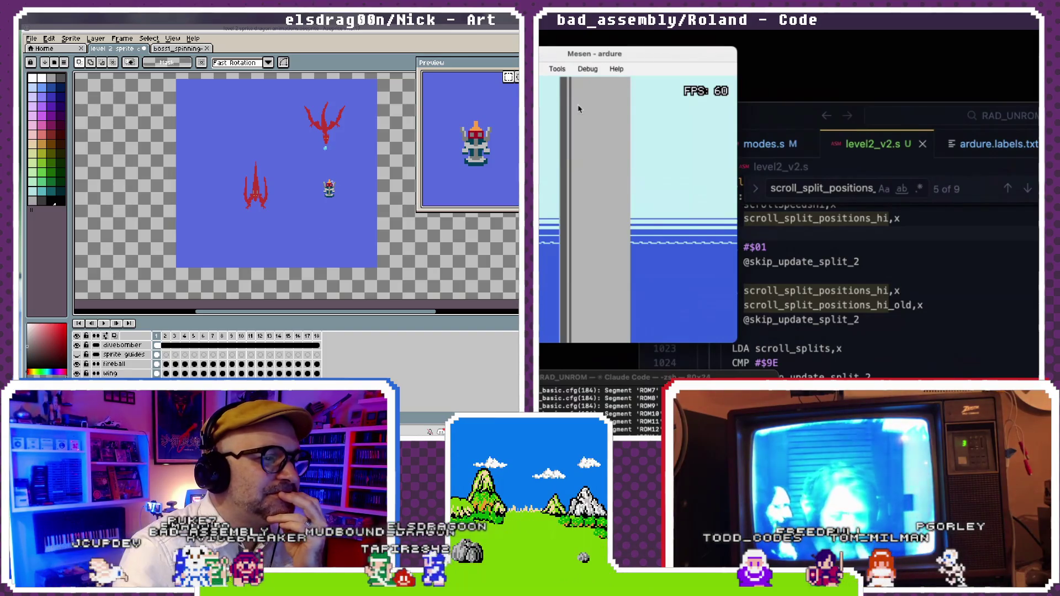
- Zoom the canvas in on the small boss sprite and switch to the Pencil tool
scroll(327, 189, "up", 2)
scroll(327, 190, "up", 1)
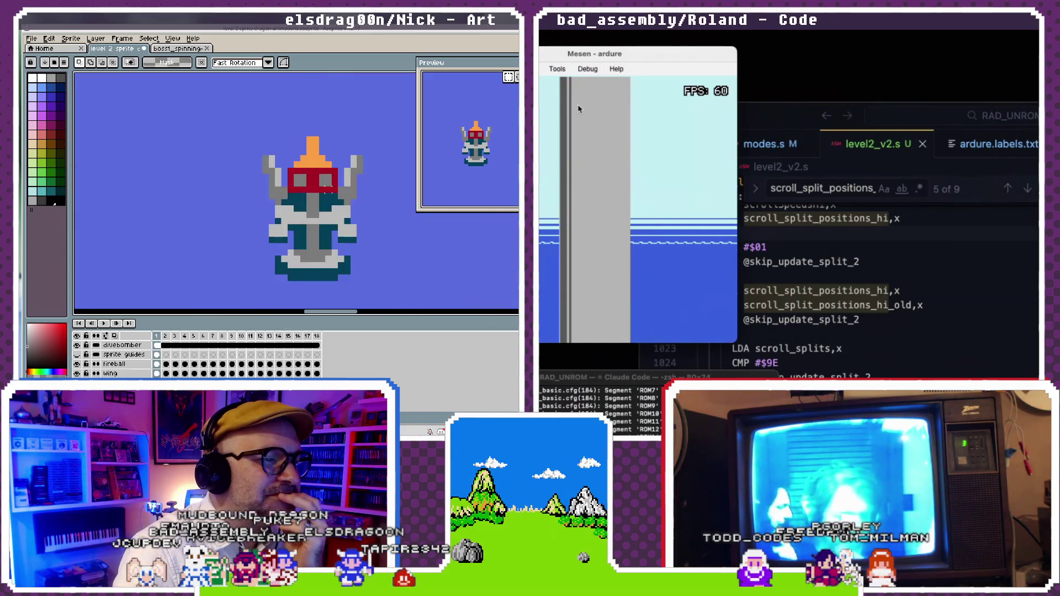
scroll(326, 190, "up", 1)
scroll(324, 191, "down", 1)
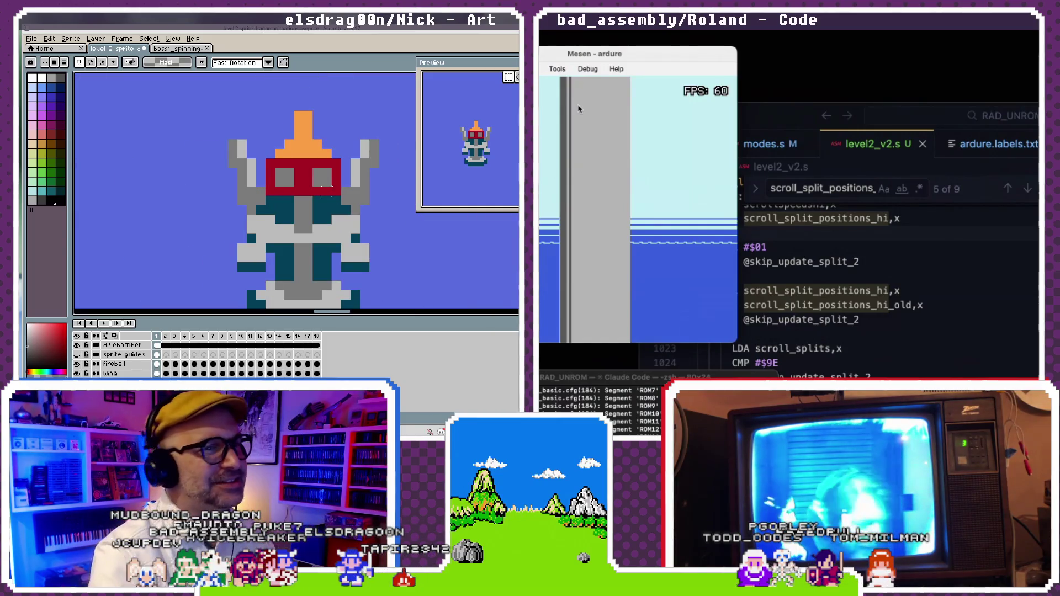
key("b")
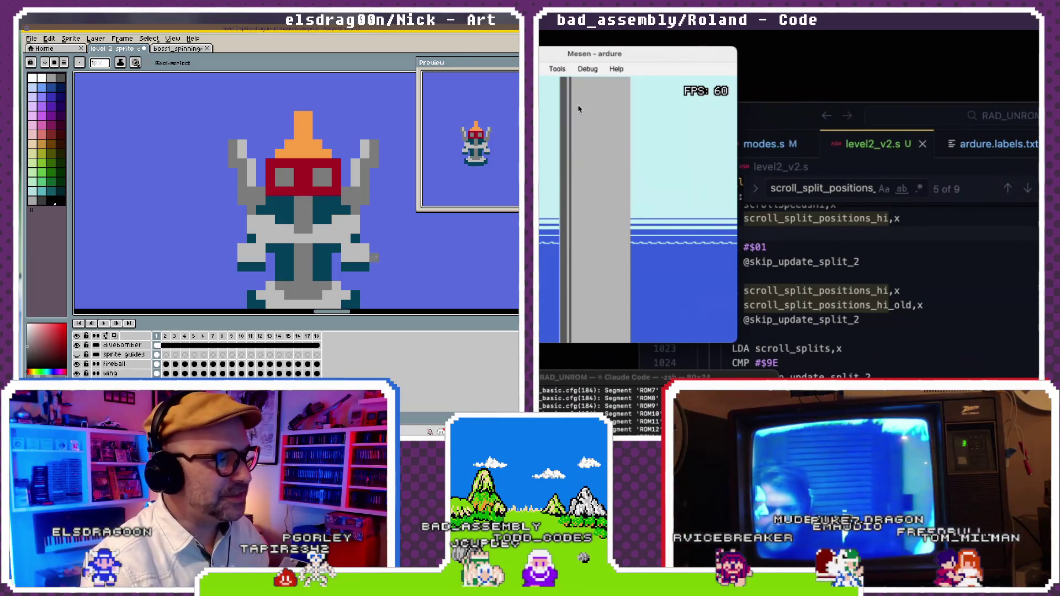
- Recentre on the boss sprite, then zoom out to show both red dragons and the boss
scroll(342, 239, "down", 2)
scroll(343, 238, "up", 1)
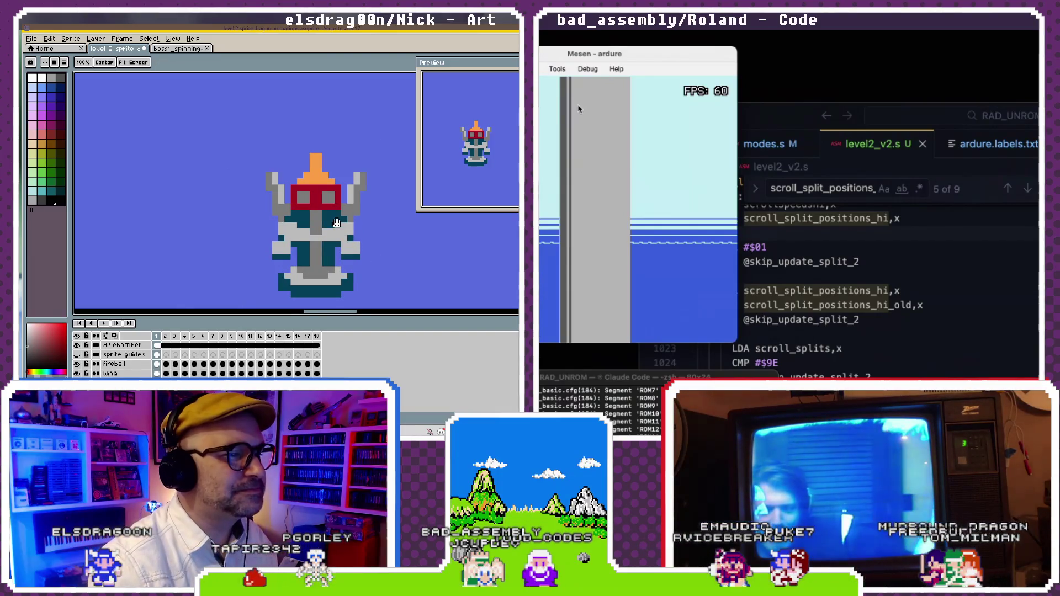
left_click_drag(337, 222, 291, 211)
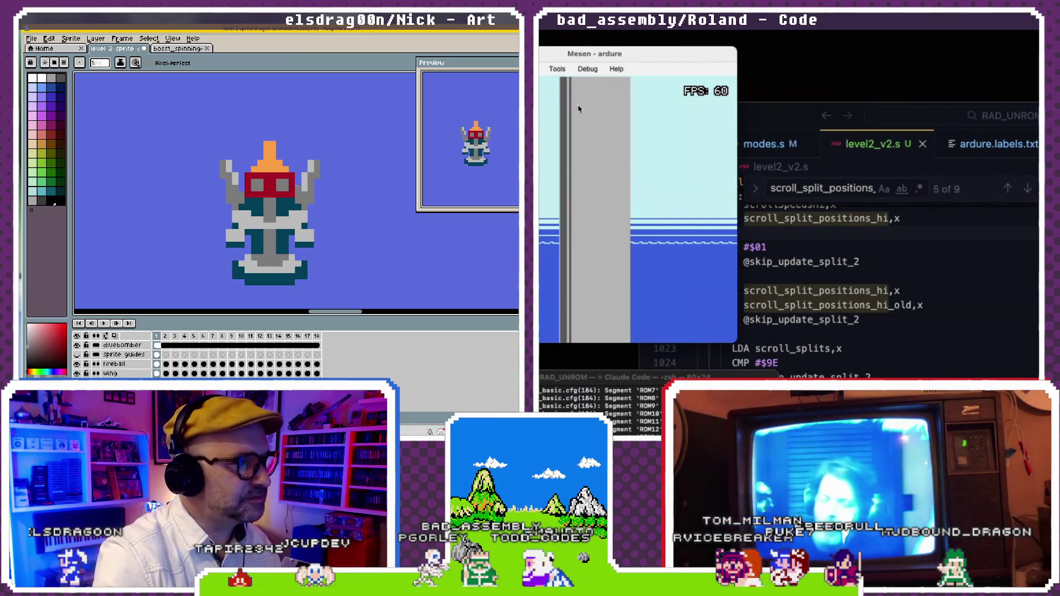
scroll(349, 246, "down", 3)
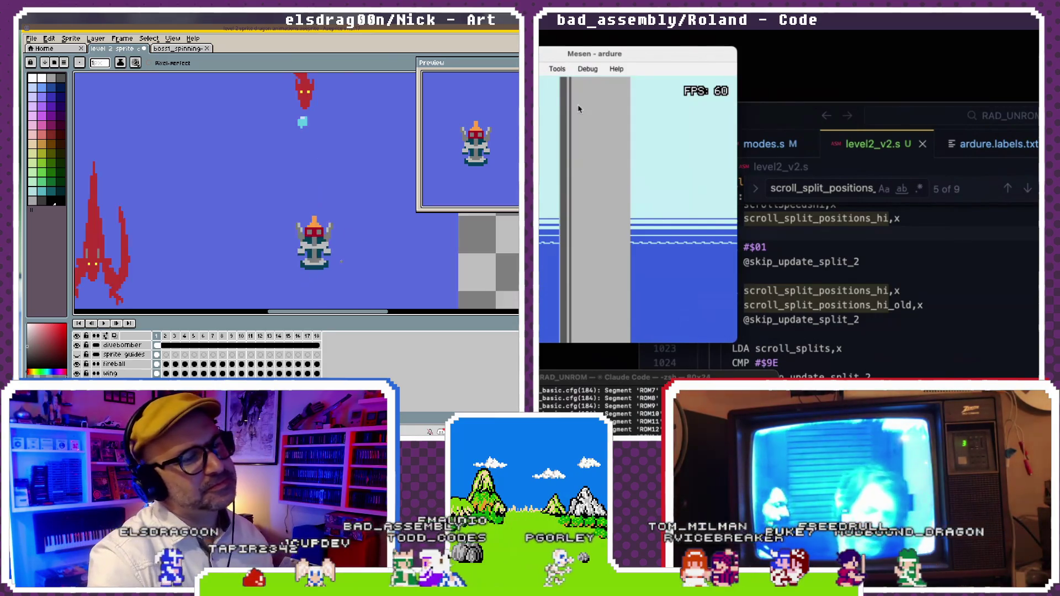
scroll(349, 245, "down", 2)
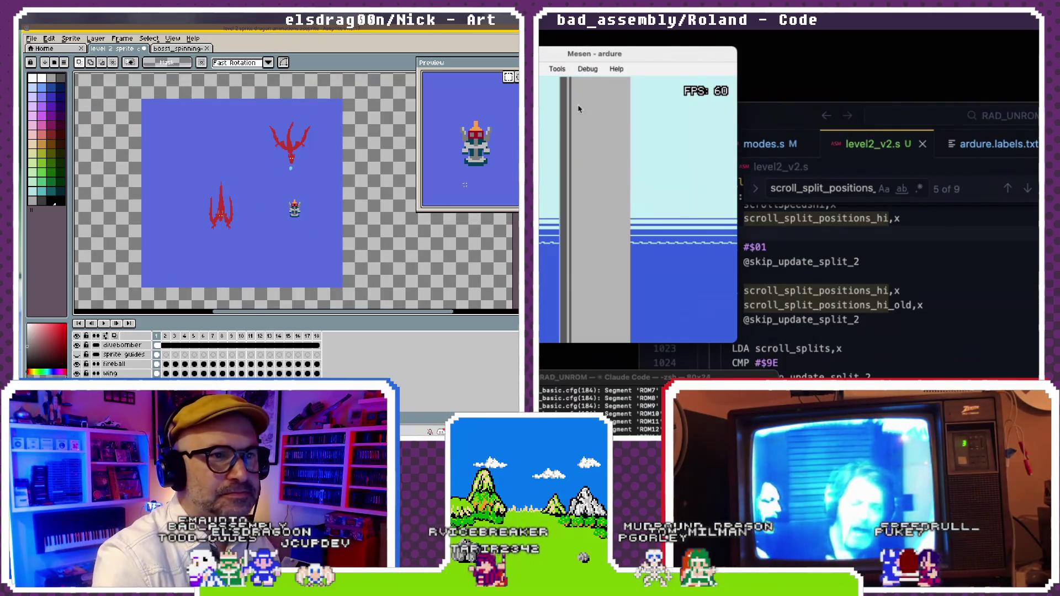
right_click(116, 346)
key("Escape")
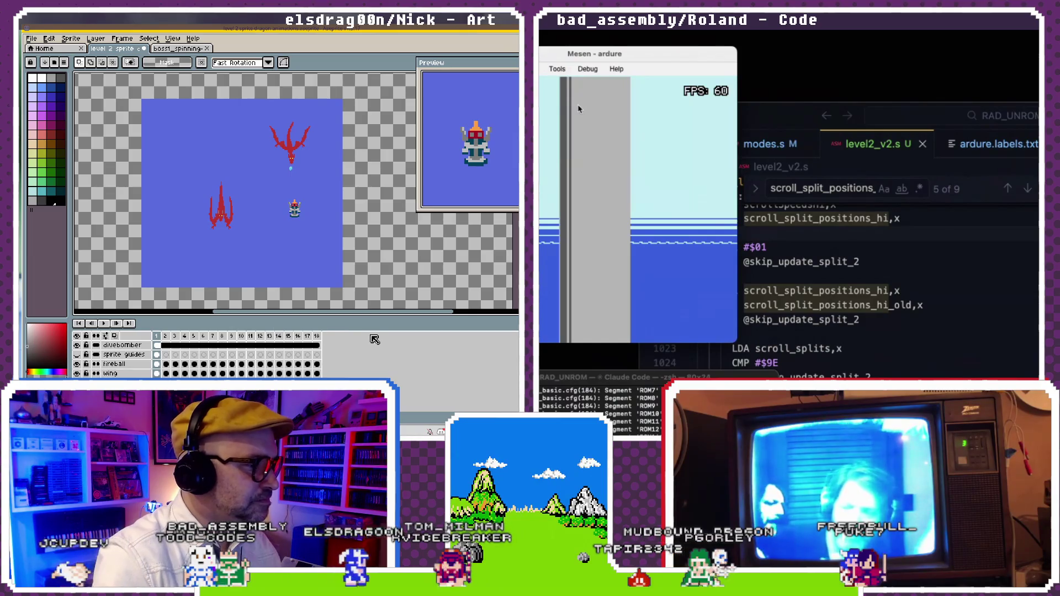
- Drag the timeline splitter upward so the layer list shows every layer down to mockup
scroll(370, 346, "down", 1)
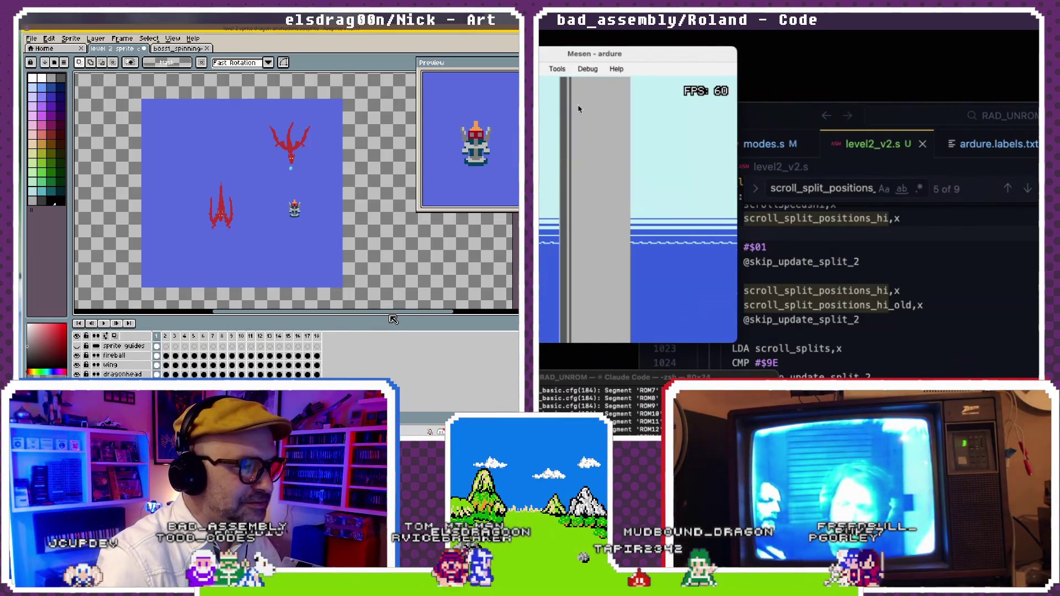
left_click_drag(393, 319, 394, 291)
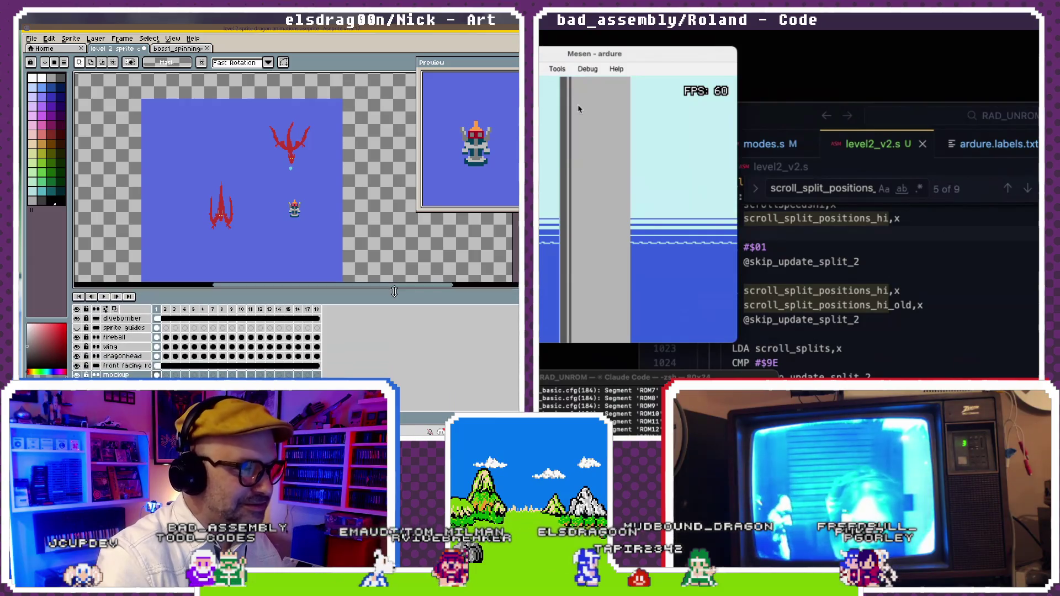
scroll(331, 235, "down", 2)
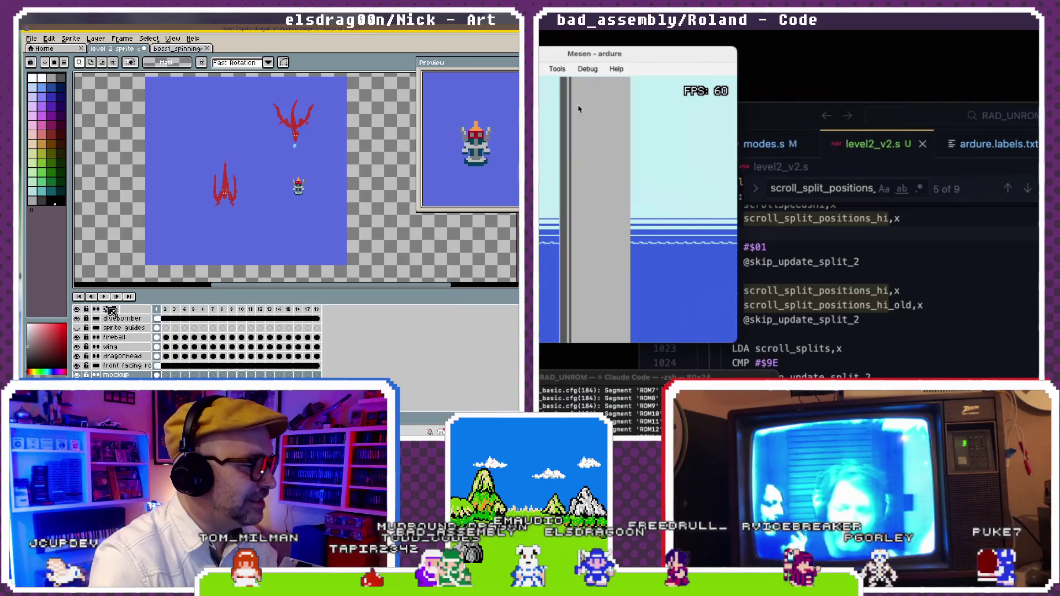
left_click(111, 311)
left_click(441, 369)
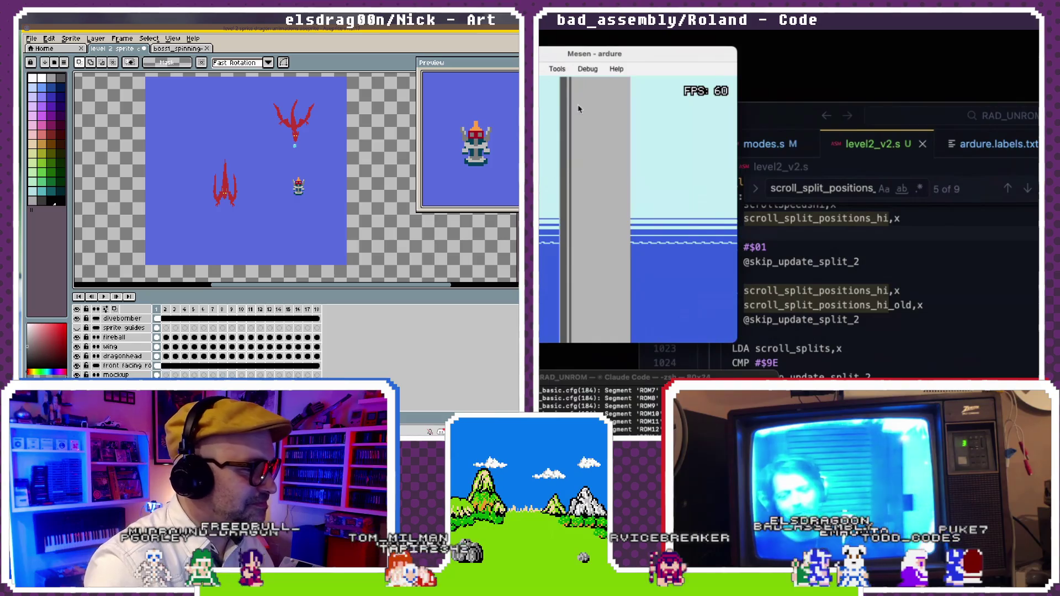
- Open the screen layer's Properties and toggle its colour and user data fields
right_click(137, 346)
left_click(163, 350)
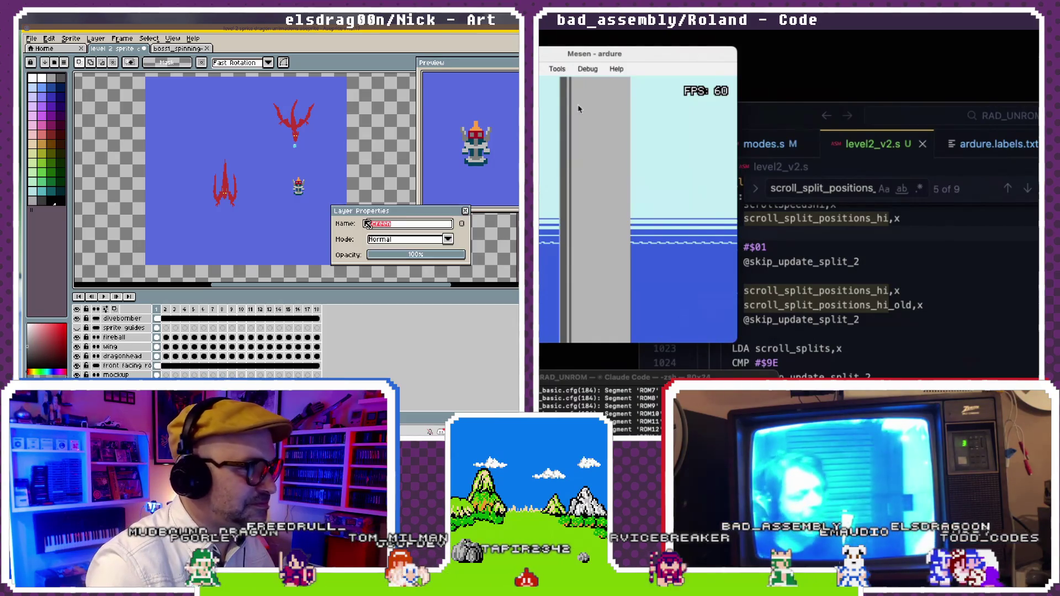
left_click(466, 226)
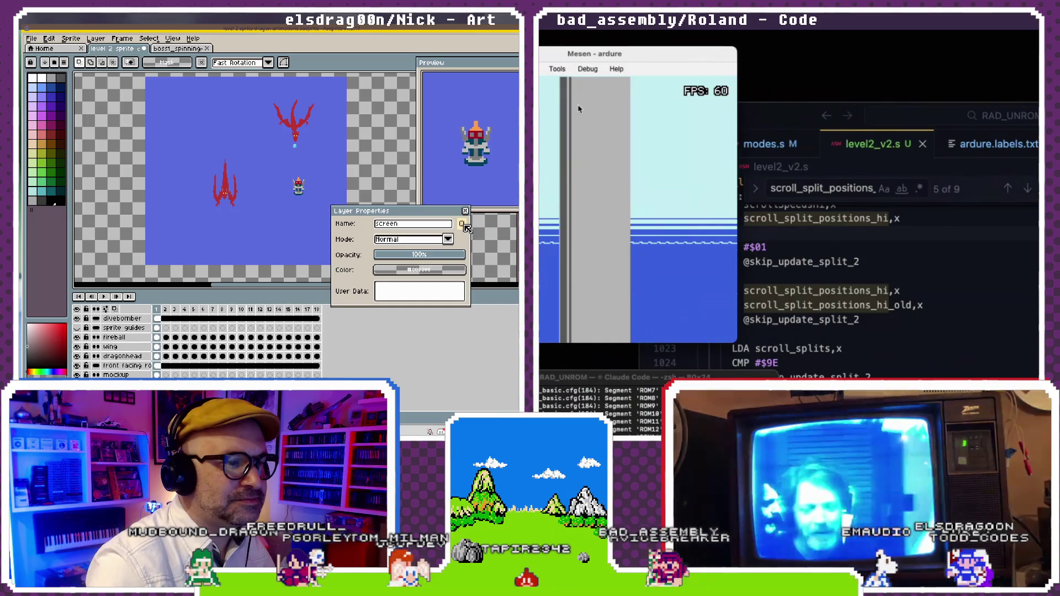
left_click(463, 225)
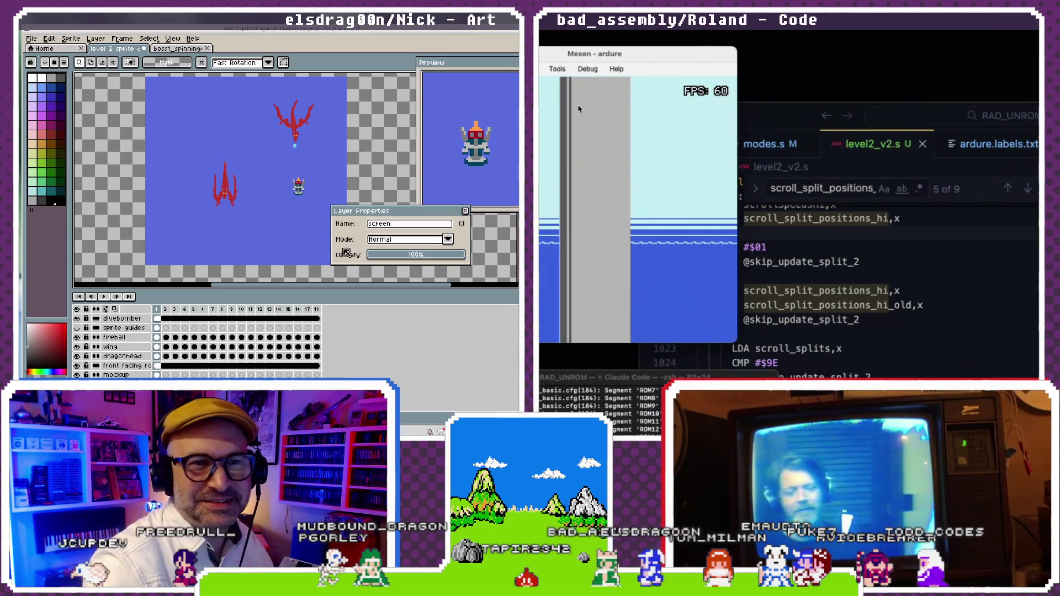
- Switch from Aseprite over to the web browser
key("super")
key("Escape")
key("alt+Tab")
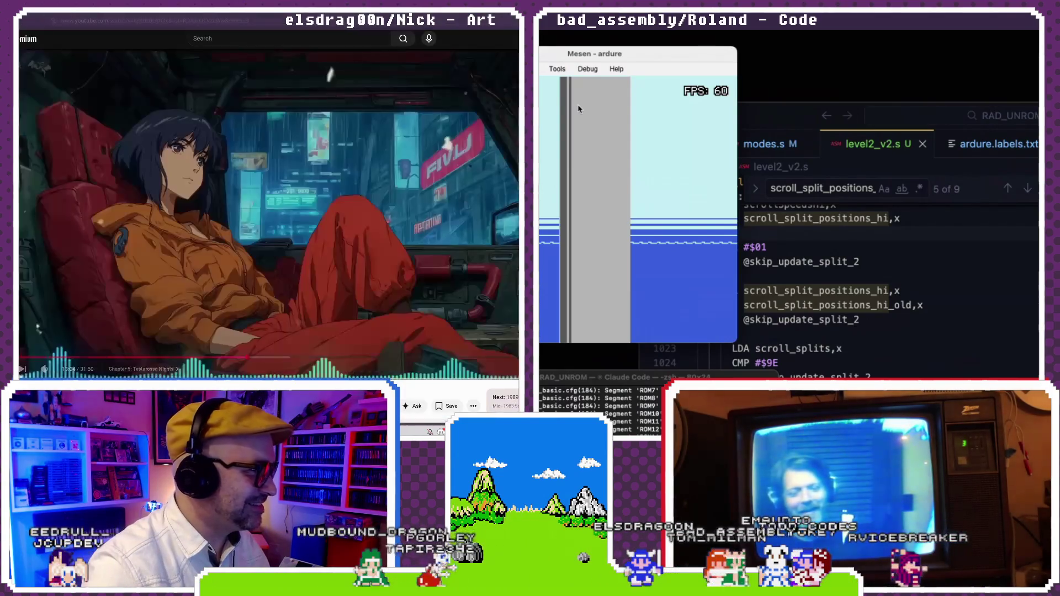
- Search the web for 'how to lock transparency in aesprite'
key("super")
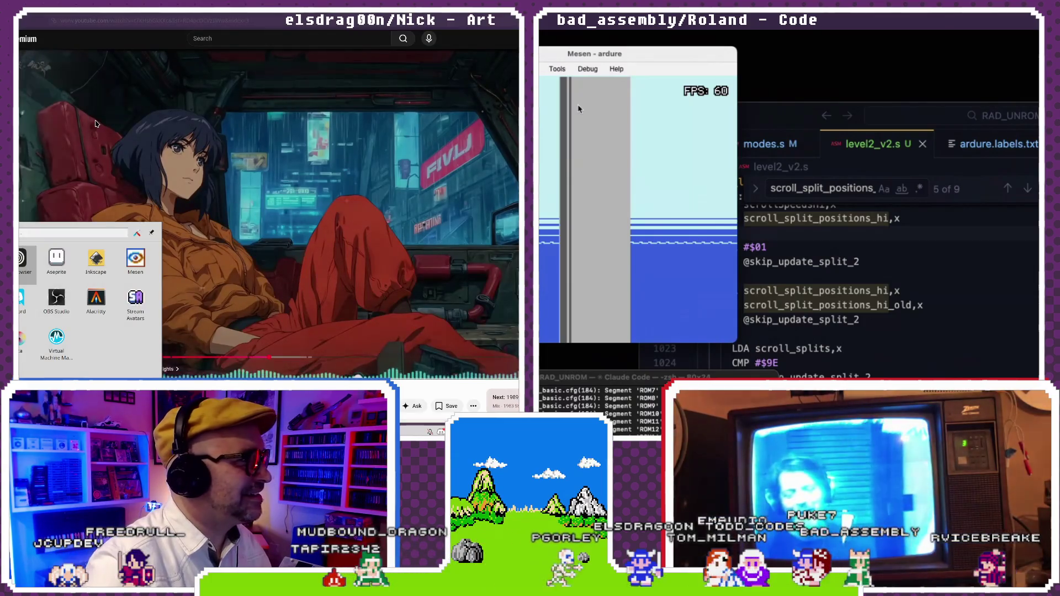
key("Escape")
key("ctrl+l")
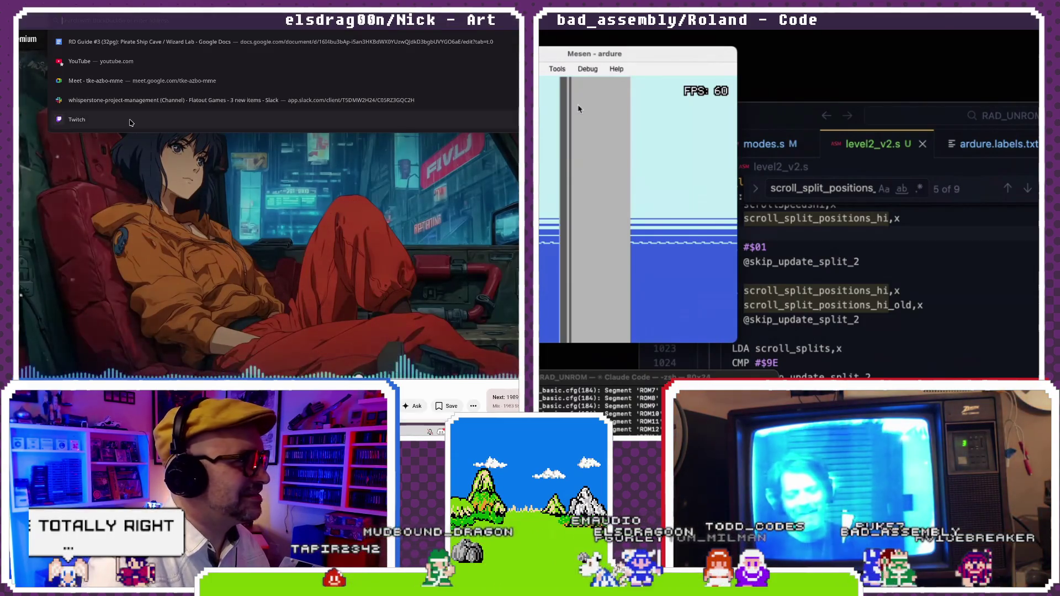
type("how to lock trans")
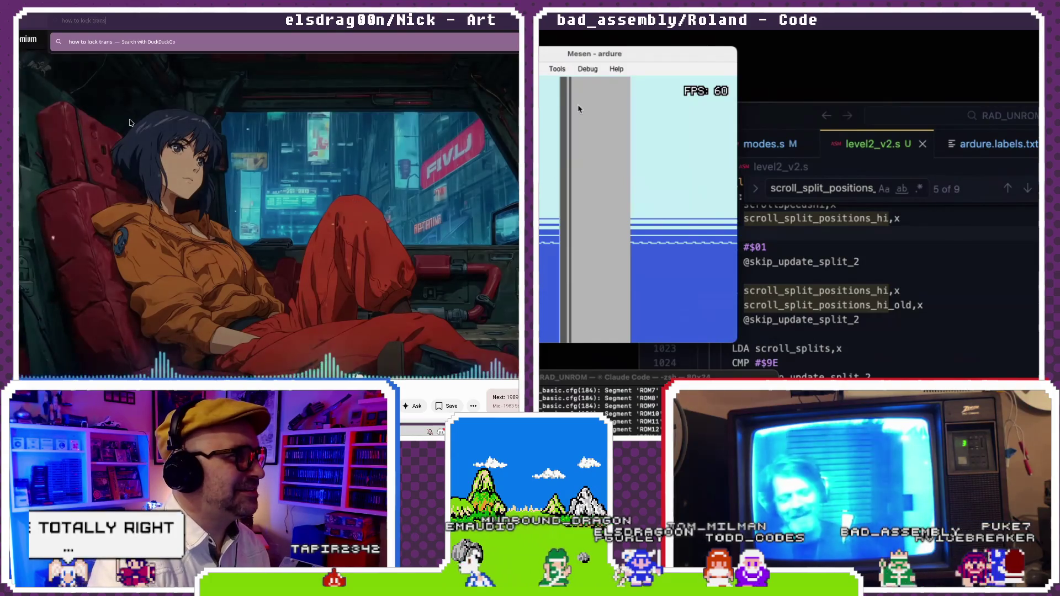
type("parency in a")
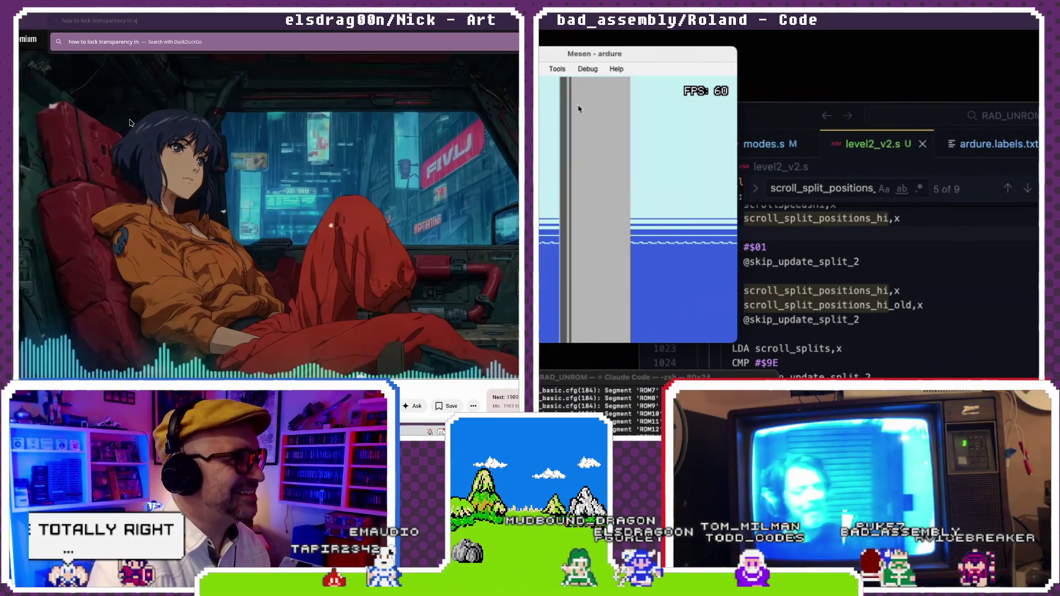
type("esprite")
key("Return")
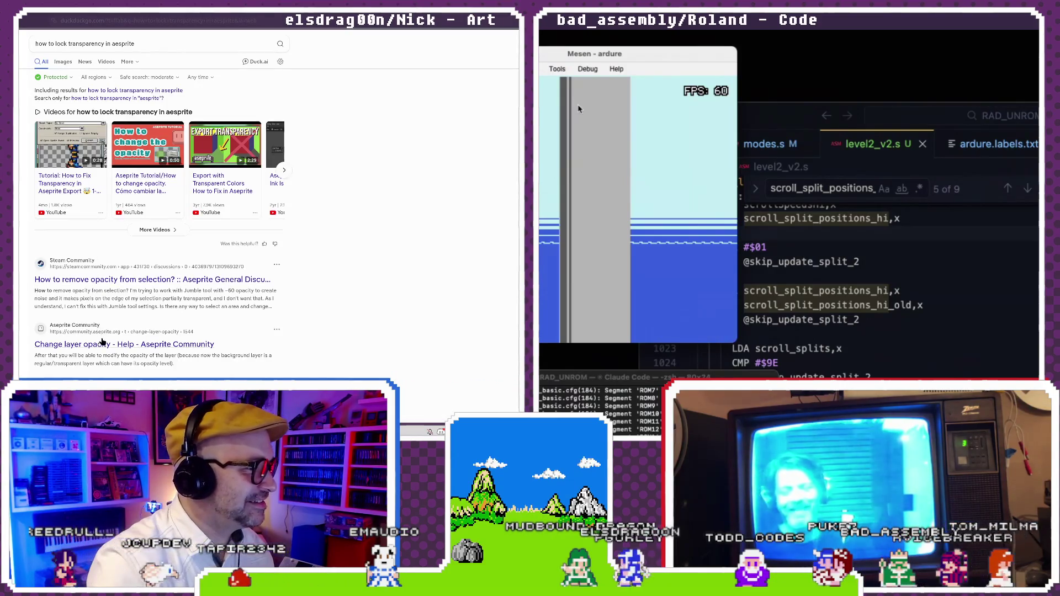
- Skim the search results and exit full-screen mode to a normal browser window
scroll(105, 320, "down", 3)
scroll(110, 347, "up", 3)
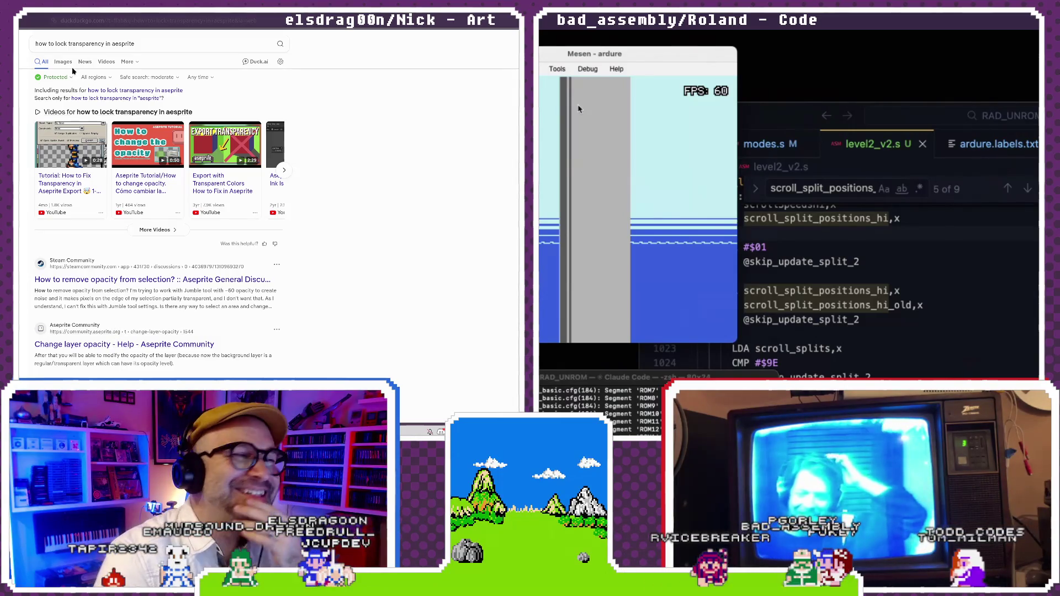
key("F11")
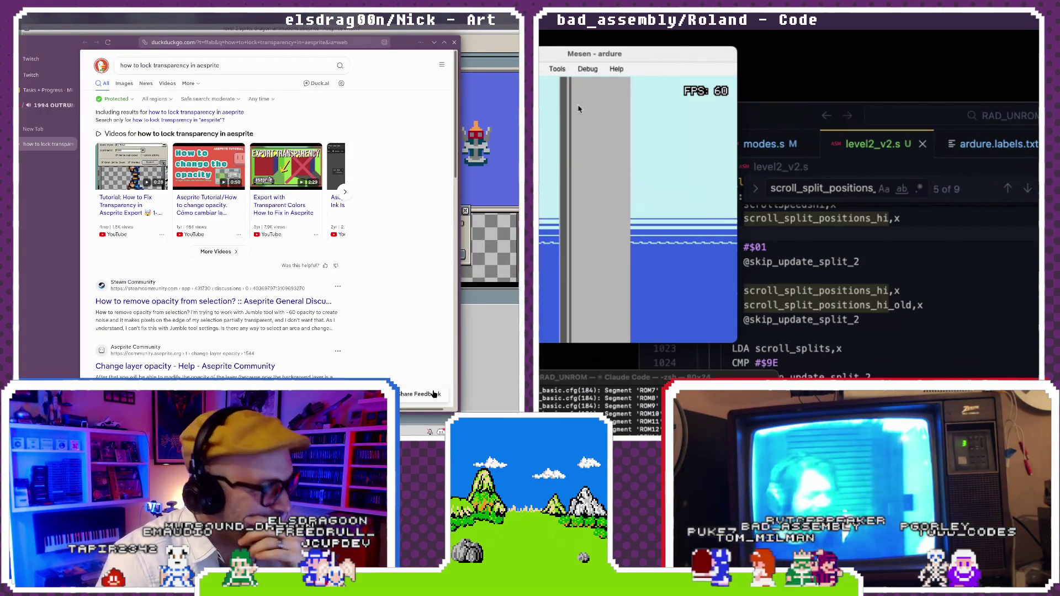
left_click(809, 245)
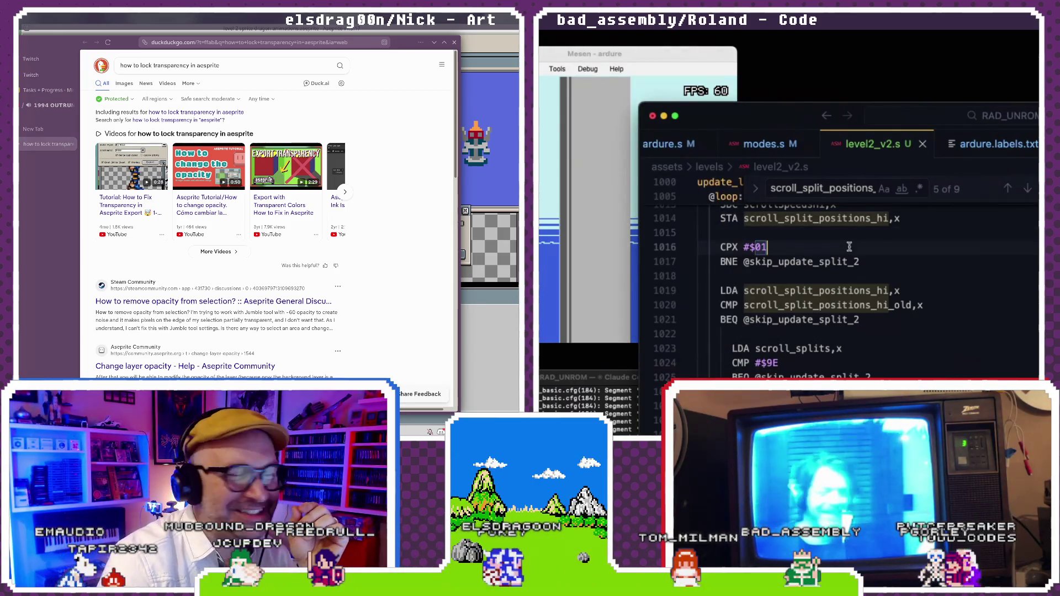
- Add 'layers' to the query, search again, and open the 'Change layer opacity' thread
scroll(849, 247, "up", 1)
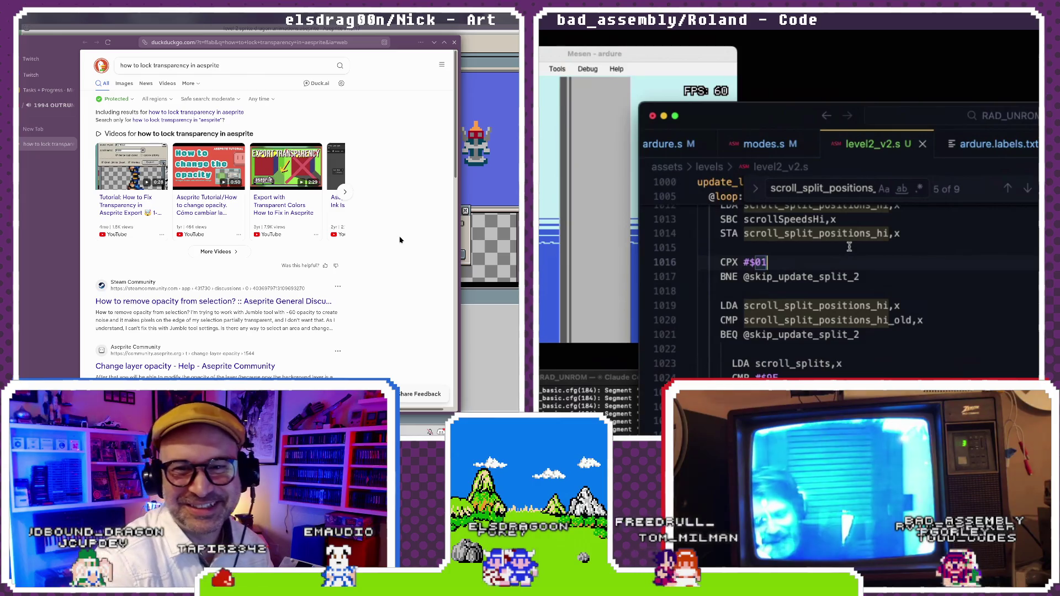
left_click(232, 63)
type("layers")
key("Return")
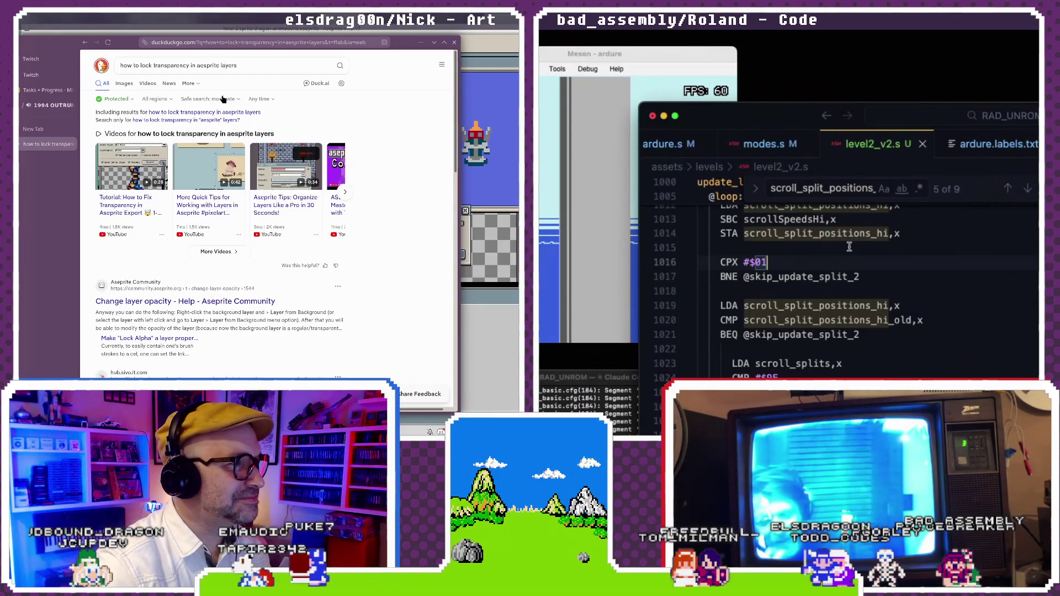
scroll(223, 100, "down", 3)
scroll(230, 133, "down", 2)
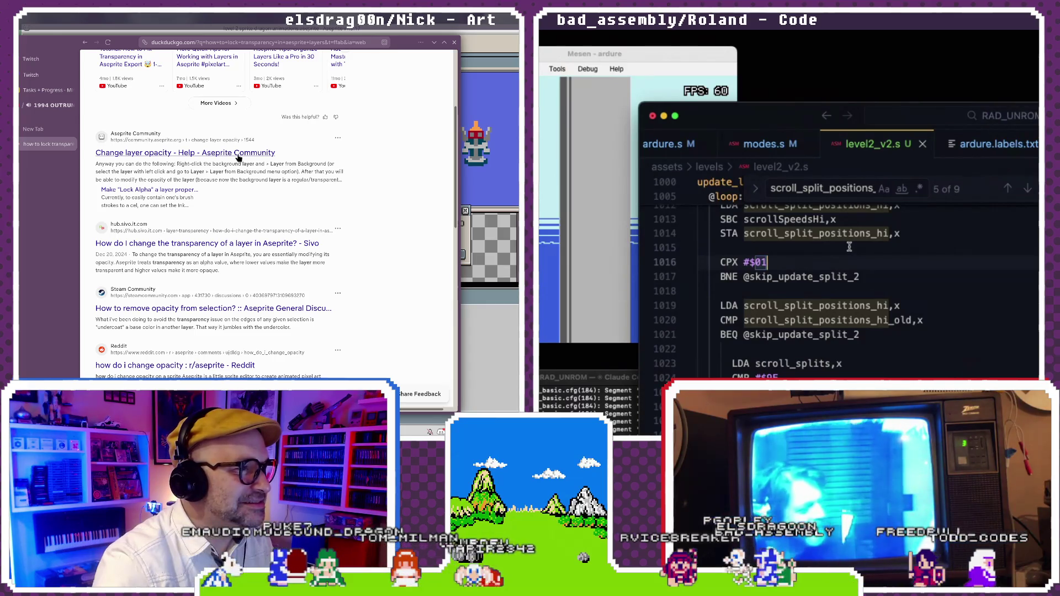
left_click(238, 153)
- Scroll through the 'Change layer opacity' thread, then go back to the search results
scroll(849, 247, "up", 10)
scroll(849, 247, "up", 10)
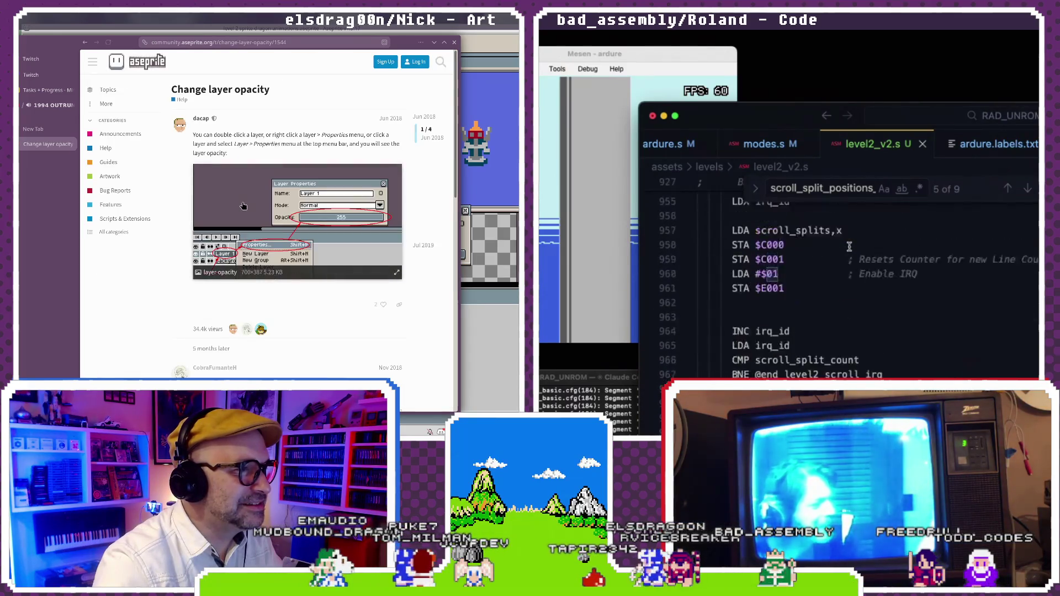
scroll(849, 247, "up", 10)
scroll(849, 247, "up", 10)
scroll(849, 247, "up", 10)
scroll(292, 246, "down", 5)
scroll(849, 247, "up", 10)
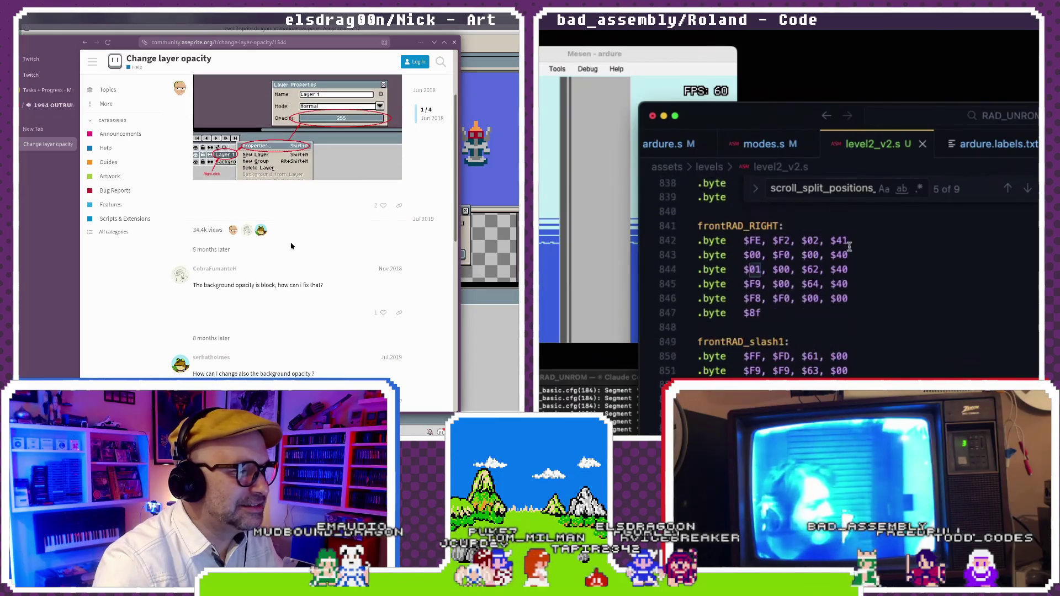
scroll(849, 247, "up", 15)
scroll(849, 247, "up", 15)
left_click(86, 43)
scroll(849, 247, "up", 8)
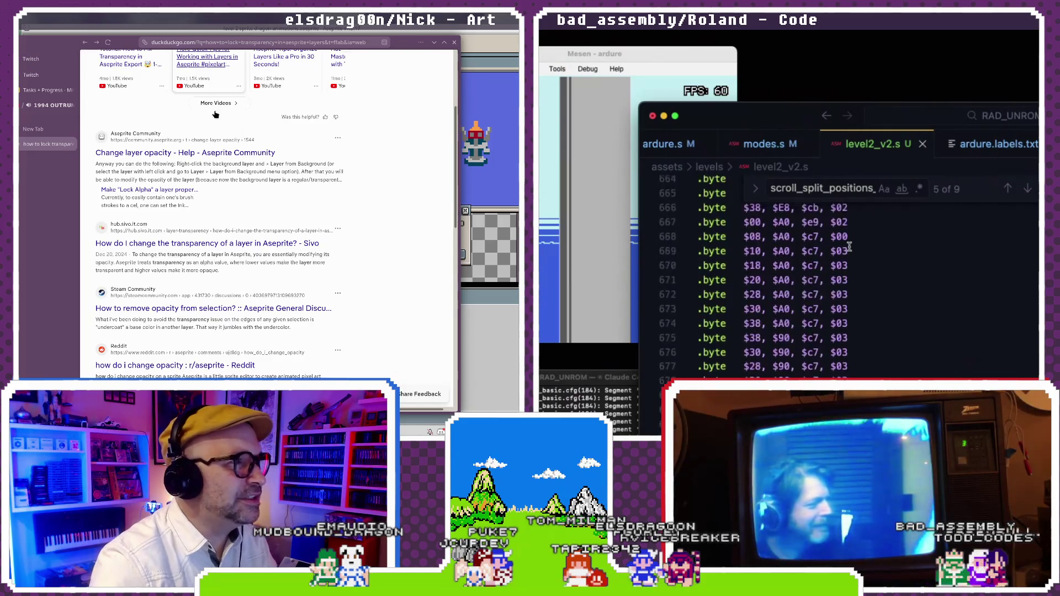
scroll(849, 247, "up", 8)
scroll(225, 110, "up", 3)
- Change the query to 'how to lock alpha in aesprite layers' and search
scroll(849, 247, "up", 7)
left_click_drag(158, 66, 190, 66)
scroll(849, 247, "up", 10)
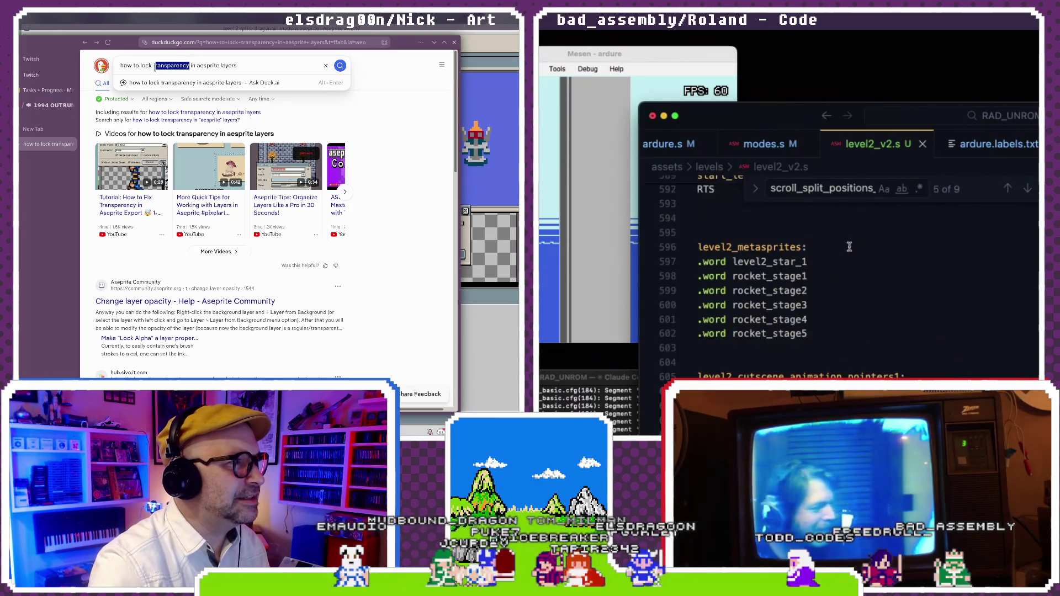
key("BackSpace")
key("BackSpace")
key("BackSpace")
type("al")
scroll(849, 246, "up", 3)
type("pha")
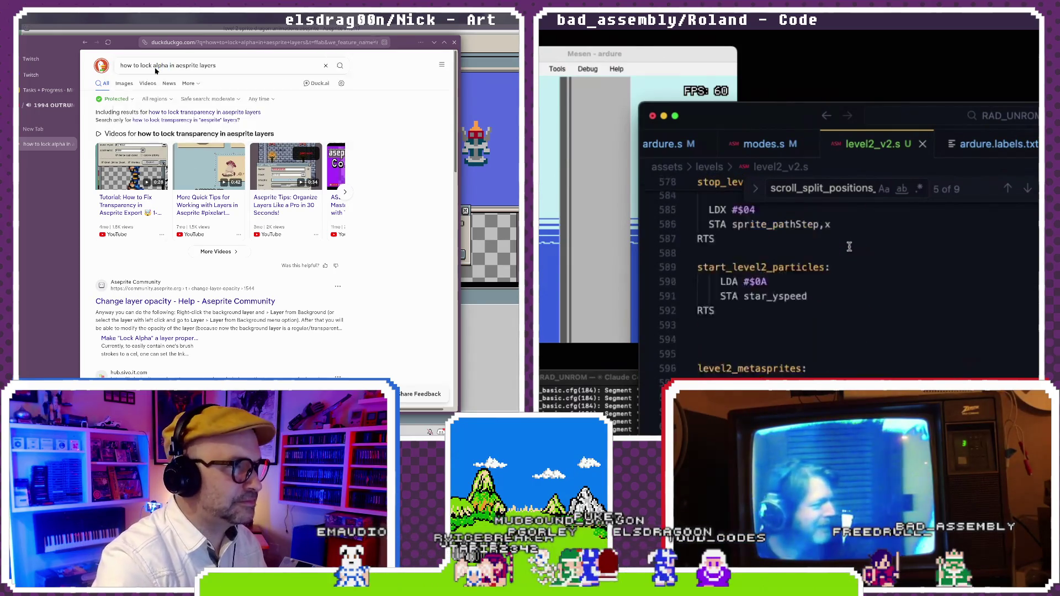
key("Return")
scroll(849, 247, "up", 4)
- Open the Make 'Lock Alpha' a layer property thread and scroll through it
scroll(849, 247, "up", 2)
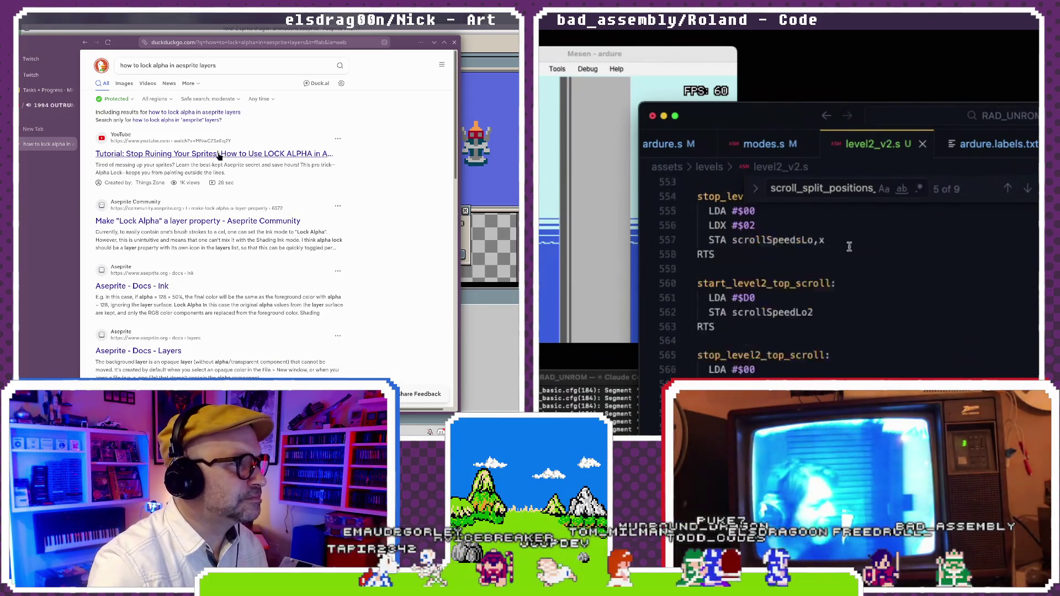
scroll(849, 247, "up", 4)
left_click(220, 222)
scroll(849, 247, "up", 2)
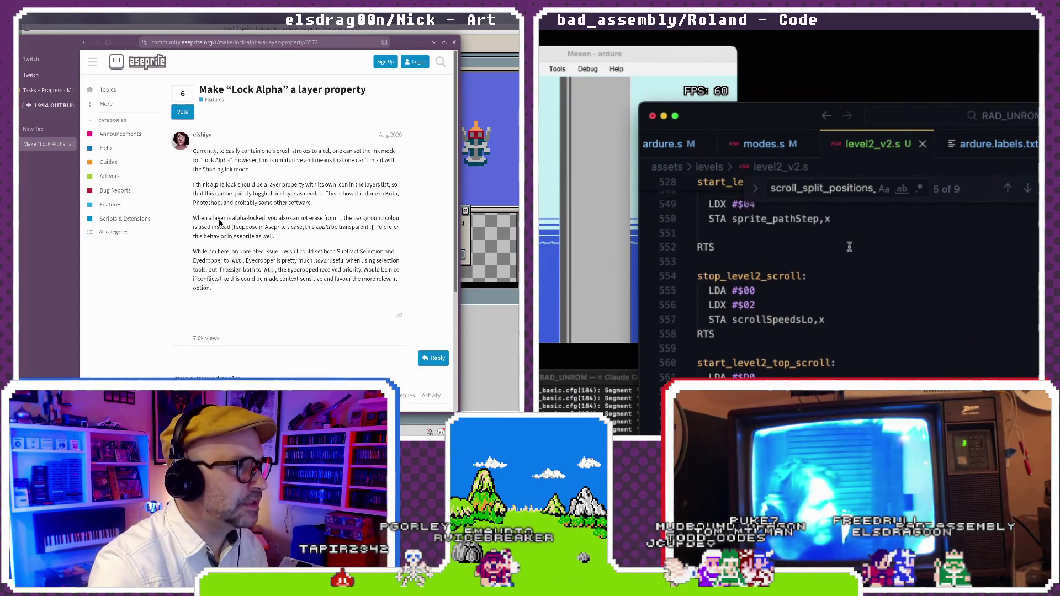
scroll(849, 247, "down", 5)
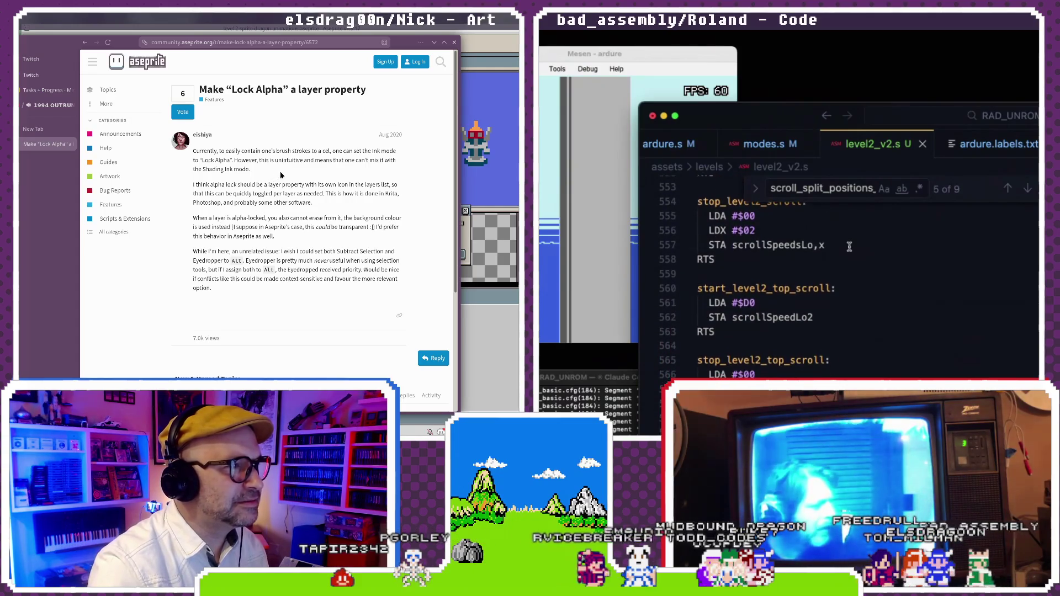
scroll(845, 282, "down", 1)
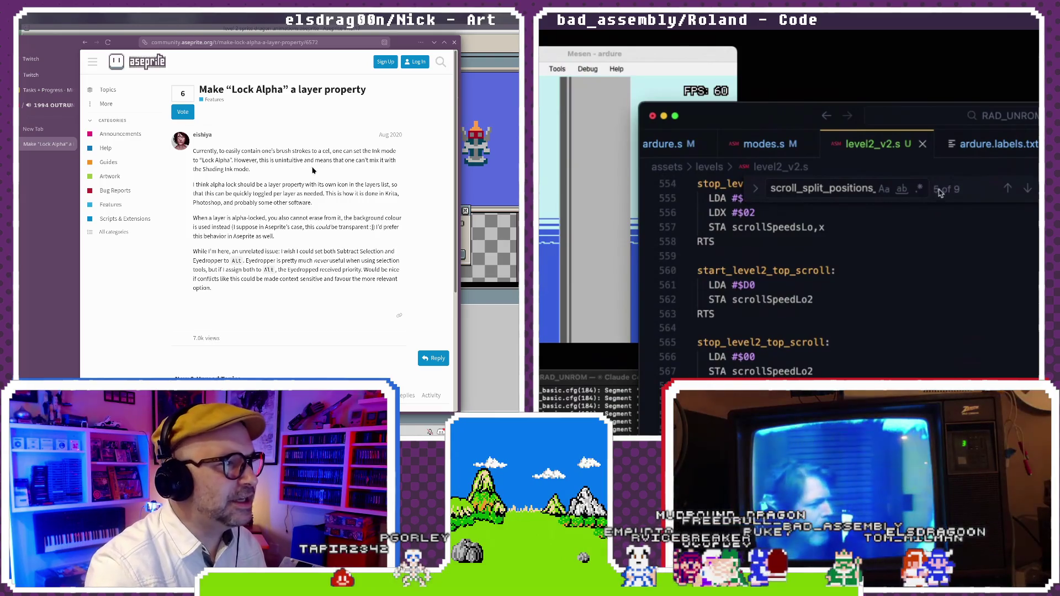
scroll(964, 148, "right", 3)
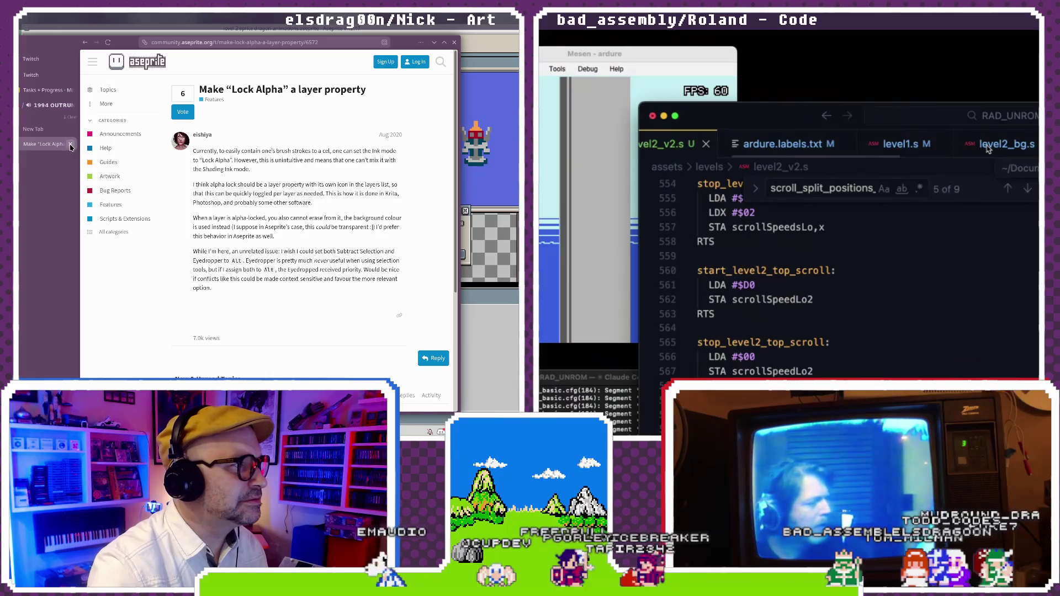
- Close the Lock Alpha forum tab and Layer Properties, then jump to the start_level2_top_scroll label
key("ctrl+w")
left_click(434, 42)
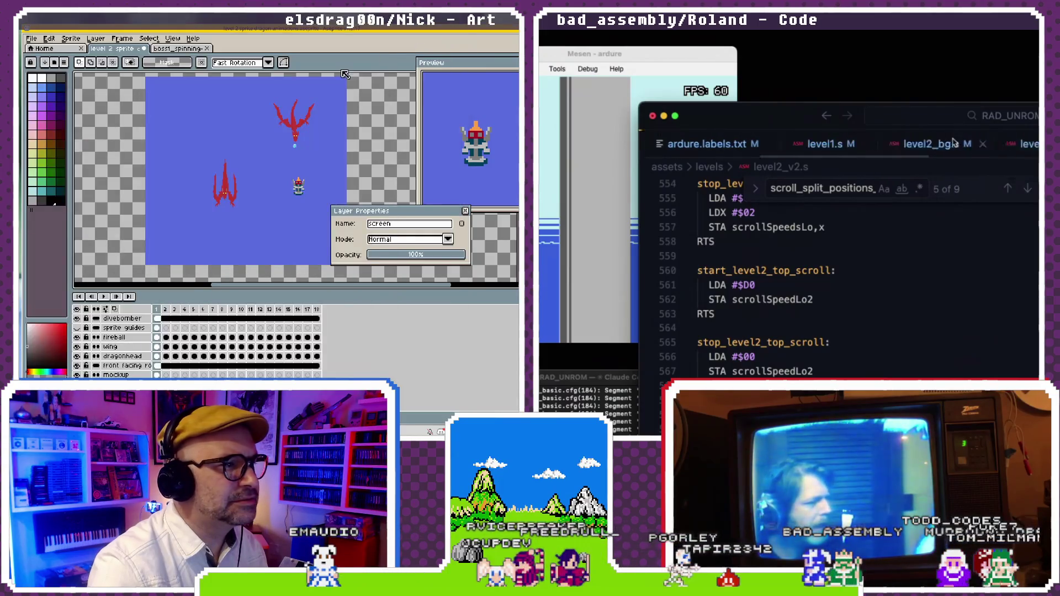
left_click(465, 211)
type("t_level2_top_")
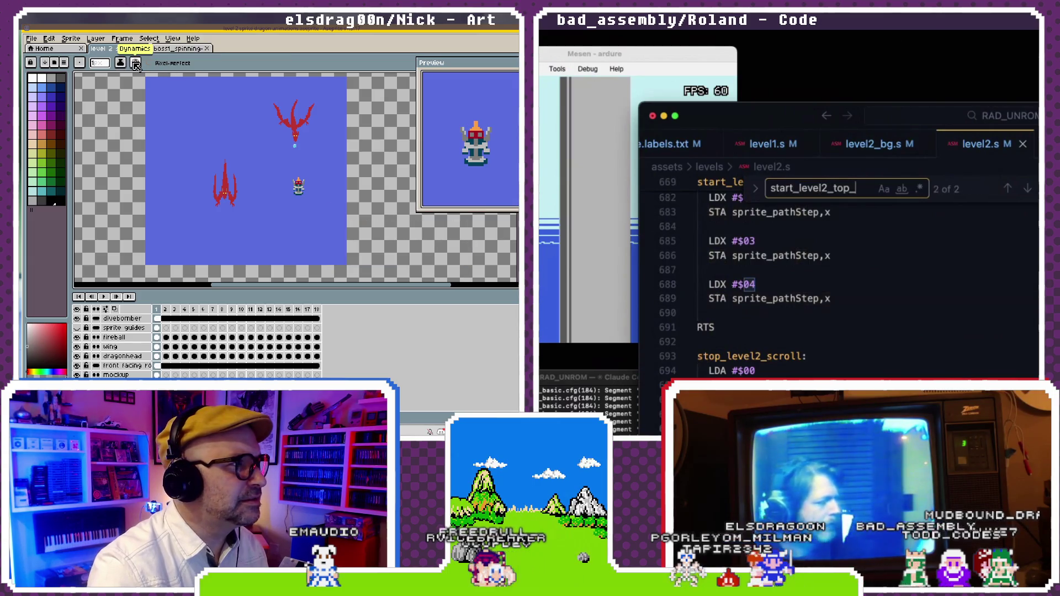
type("scroll")
key("Return")
- Set the boss sprite's ink mode to Lock Alpha
left_click(136, 63)
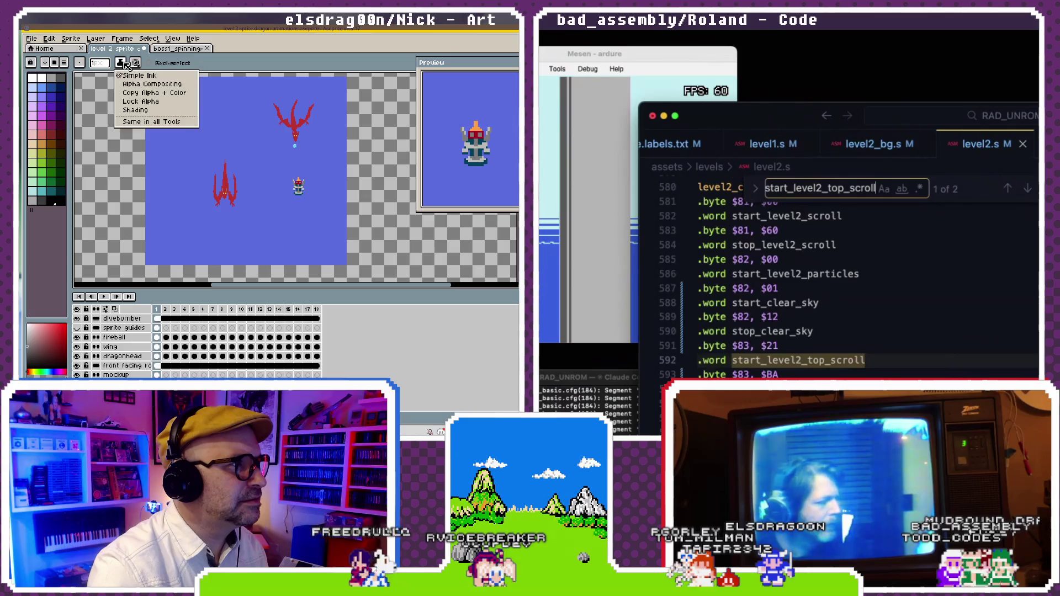
scroll(928, 338, "down", 1)
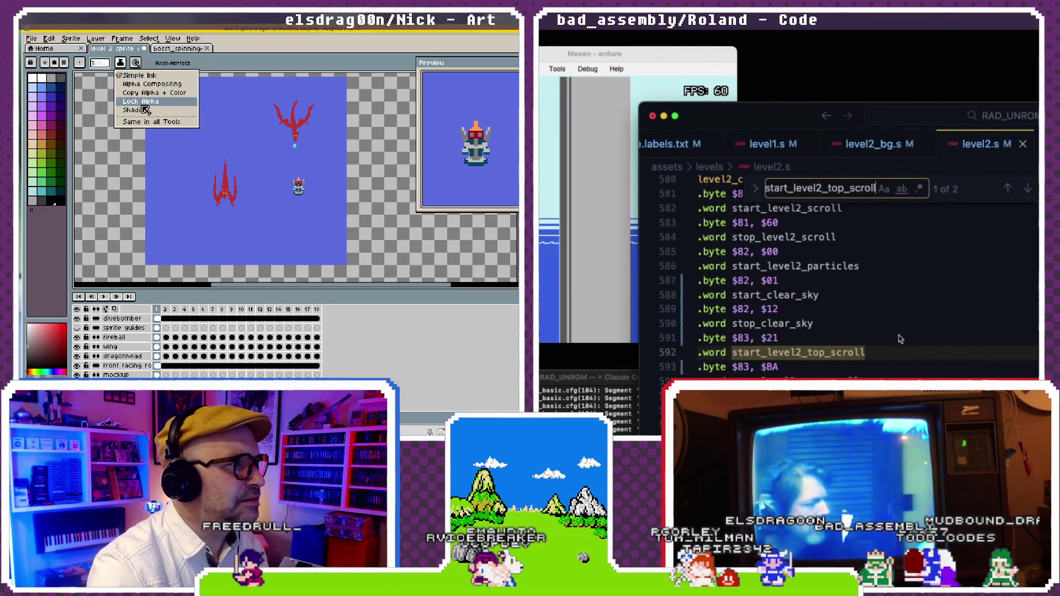
left_click(154, 101)
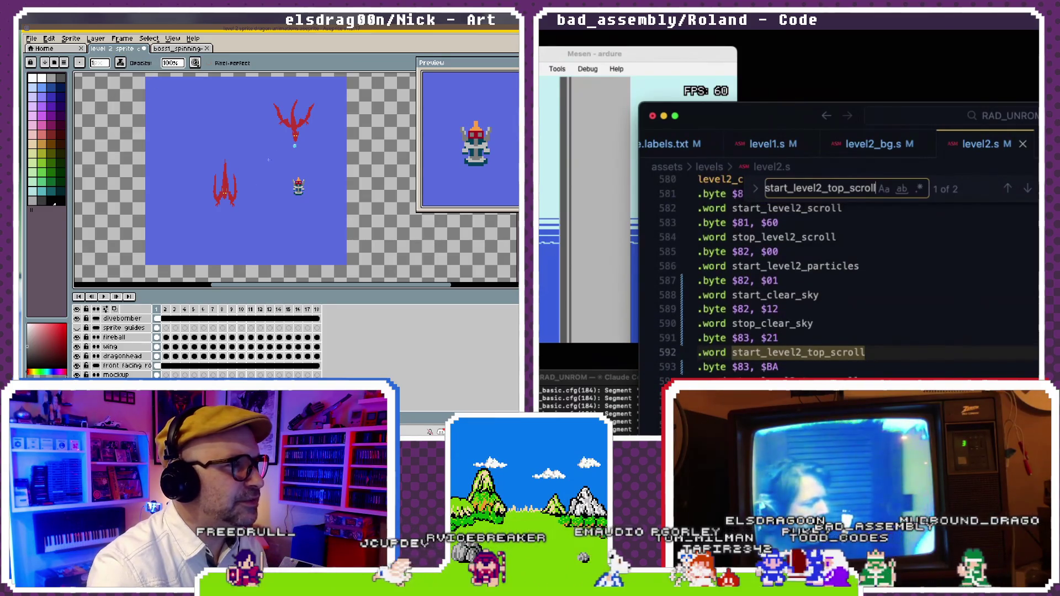
scroll(295, 188, "up", 2)
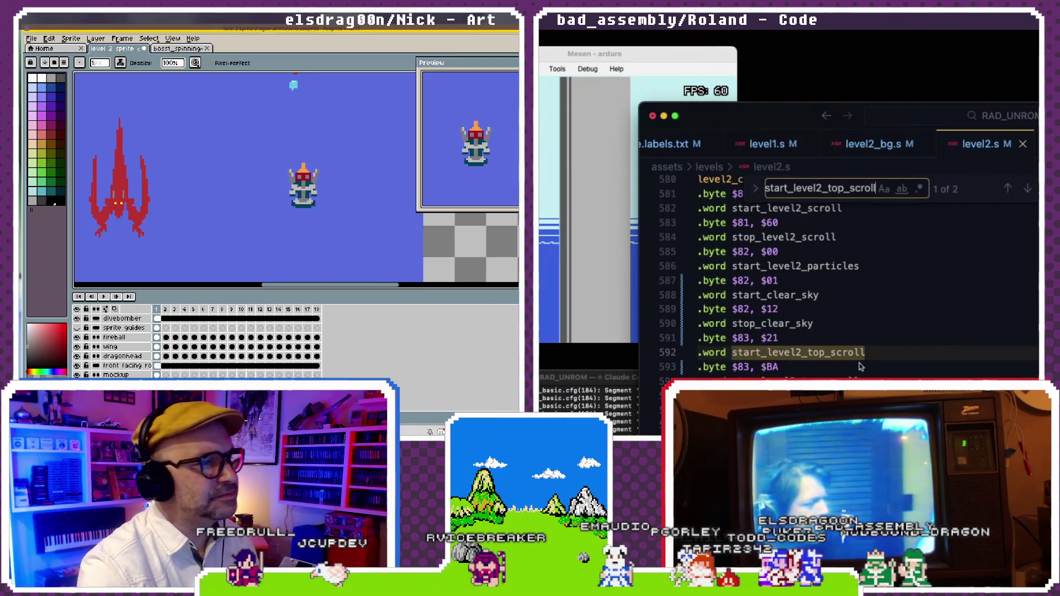
- Close the code search and try several other ink modes from the ink list
left_click(121, 63)
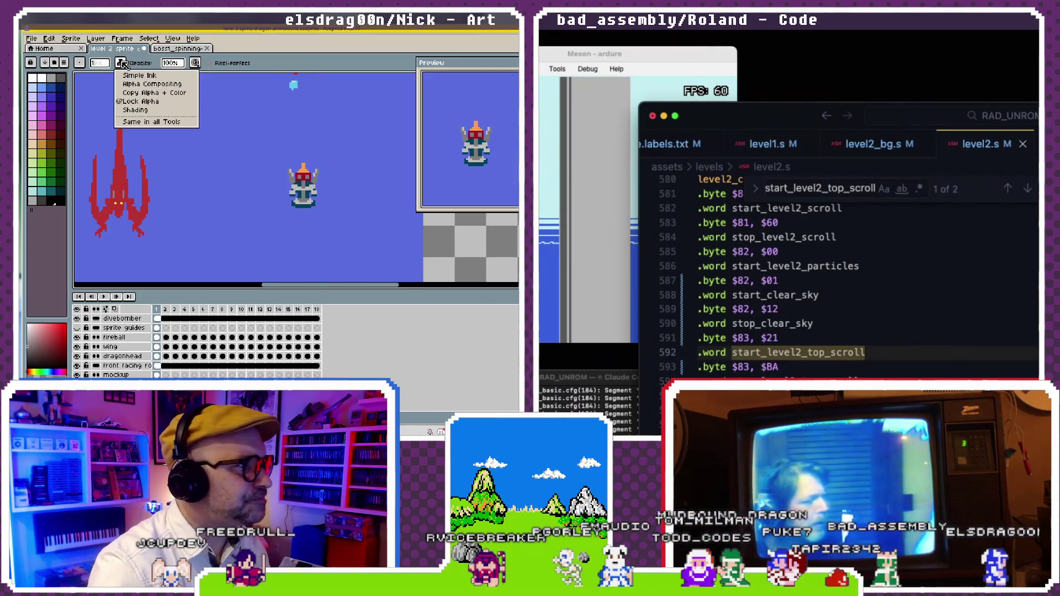
key("Escape")
left_click(133, 73)
left_click(120, 63)
left_click(139, 101)
left_click(121, 62)
left_click(135, 75)
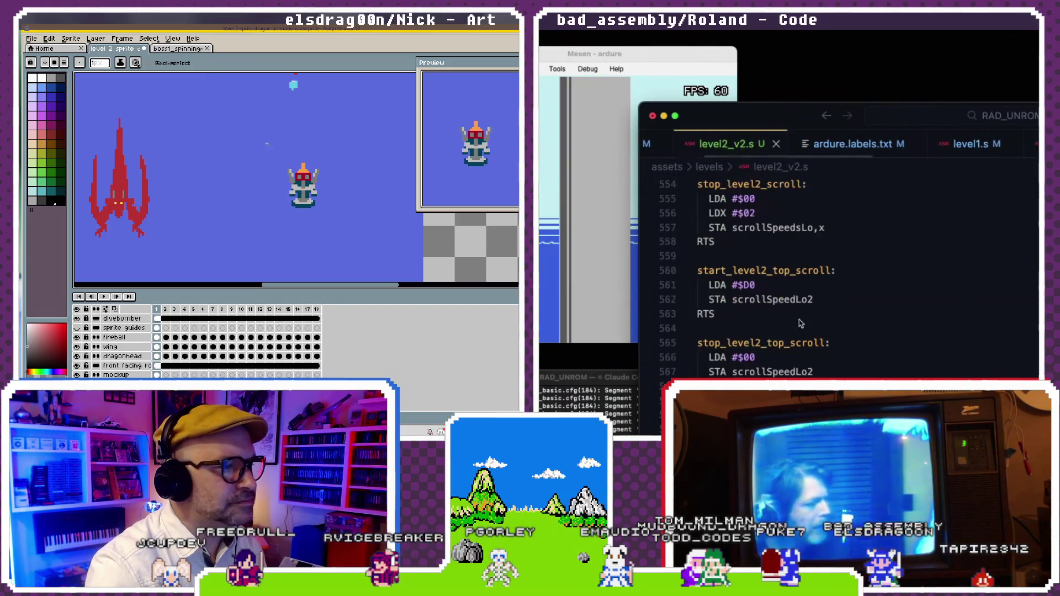
- Select the scrollSpeedLo2 line and switch Aseprite's ink back to the opacity-based mode
scroll(800, 323, "up", 2)
scroll(802, 337, "down", 1)
left_click(773, 313)
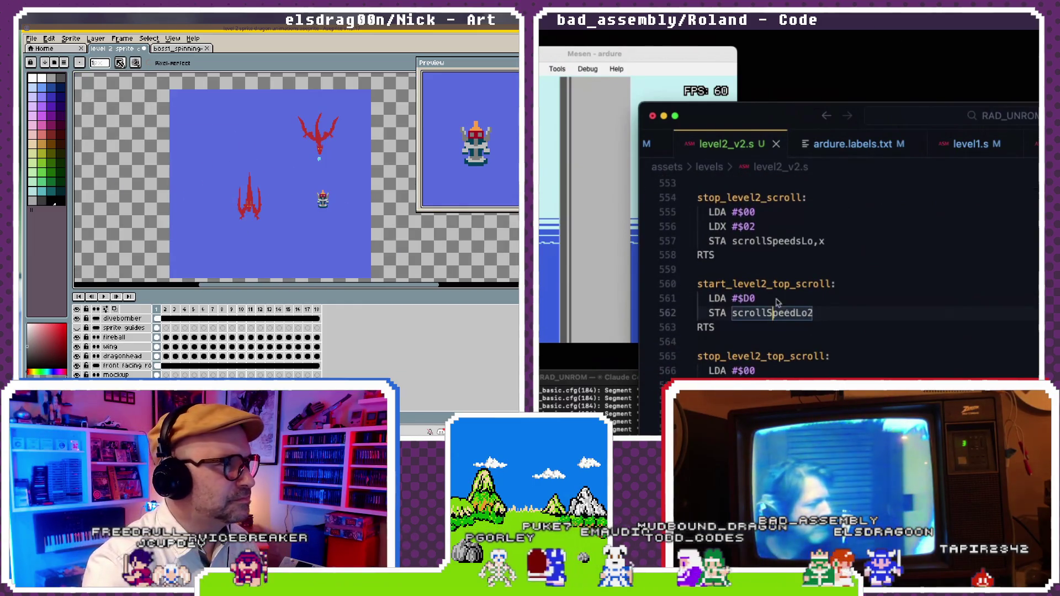
left_click(121, 63)
left_click(135, 75)
- Clear the stray characters on line 561 and begin typing 'LDX #$'
type(":D")
key("Escape")
key("BackSpace")
key("BackSpace")
type("LDX")
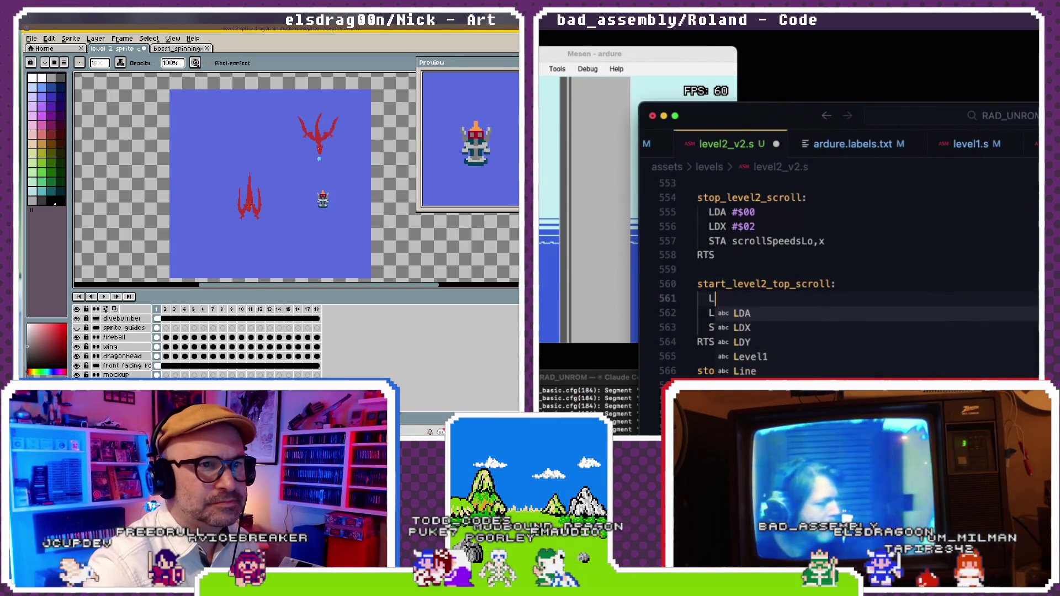